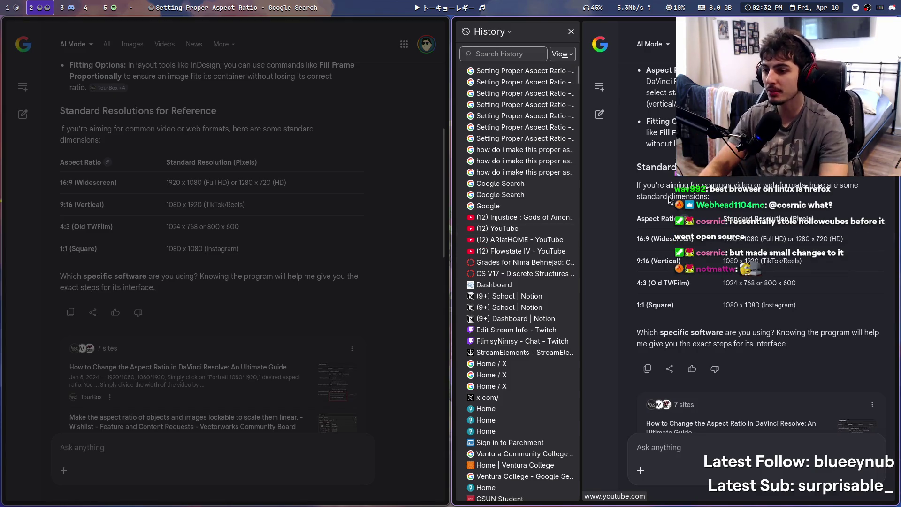
Close both Zen Browser windows, then bring up Spotify on workspace 5
{"action": "key", "text": "super+q"}
{"action": "key", "text": "super+q"}
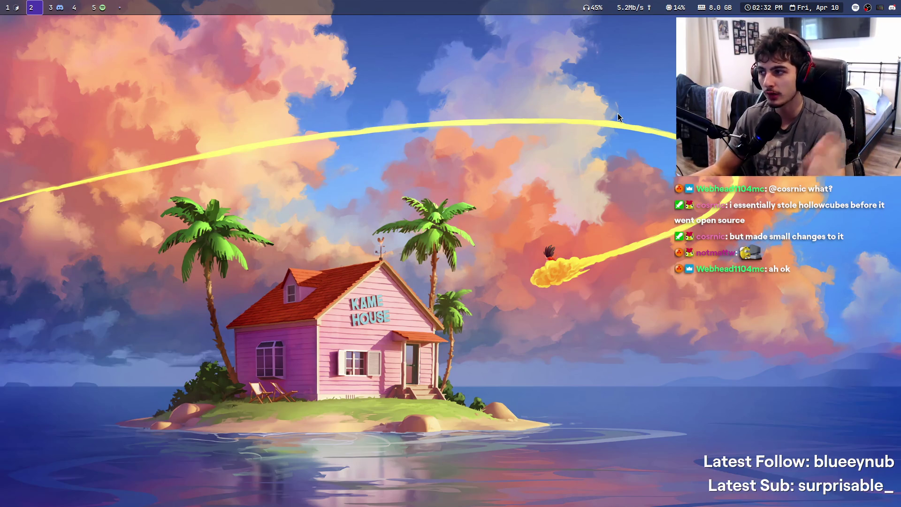
{"action": "key", "text": "super+5"}
{"action": "left_click", "coordinate": [451, 480]}
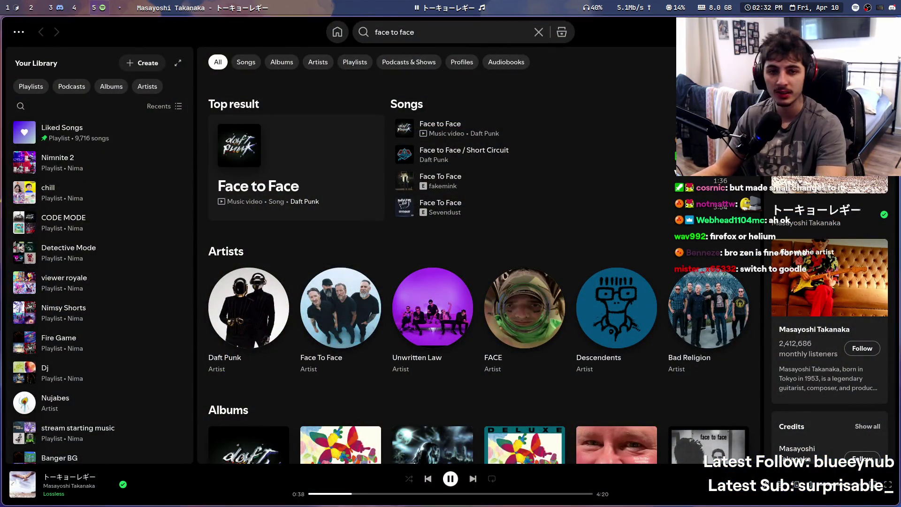
Switch to workspace 3 to show Discord's Nimcord #streams channel instead of Spotify
{"action": "left_click", "coordinate": [55, 7]}
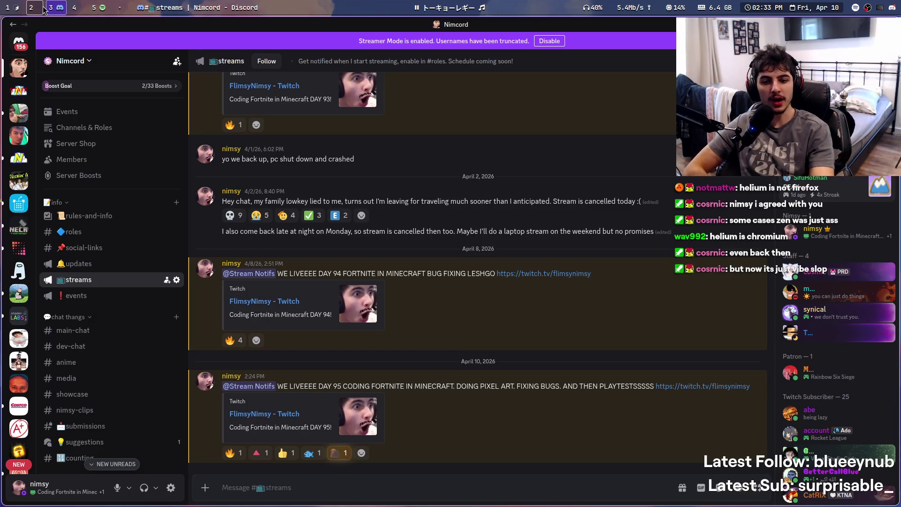
Bring Discord's Nimcord #streams channel back into view from the top-bar workspace switcher
{"action": "left_click", "coordinate": [43, 9]}
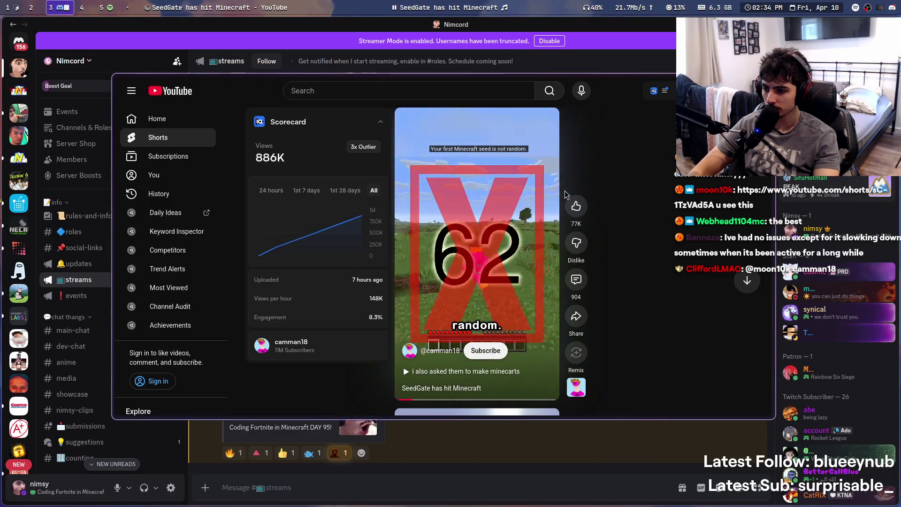
Pause and resume the SeedGate Minecraft short several times, close its popup, and return to workspace 5
{"action": "left_click", "coordinate": [516, 228]}
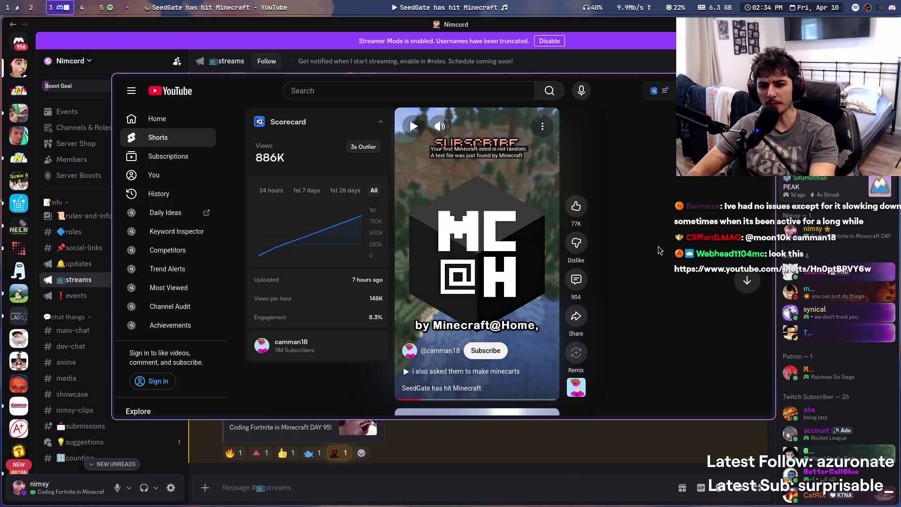
{"action": "key", "text": "space"}
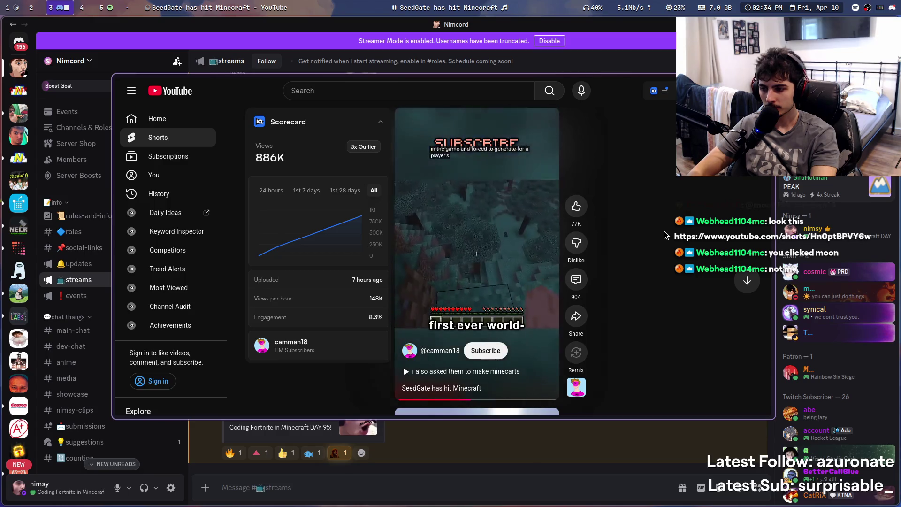
{"action": "left_click", "coordinate": [539, 228]}
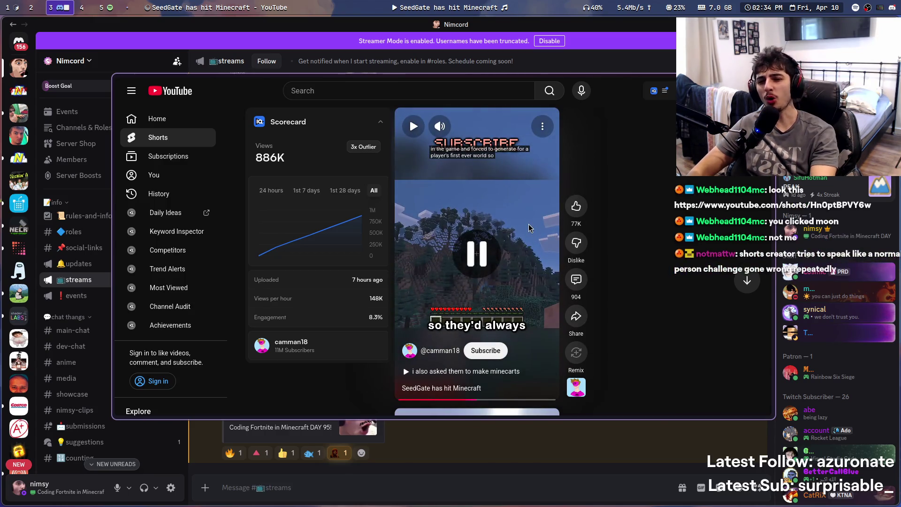
{"action": "left_click", "coordinate": [529, 228]}
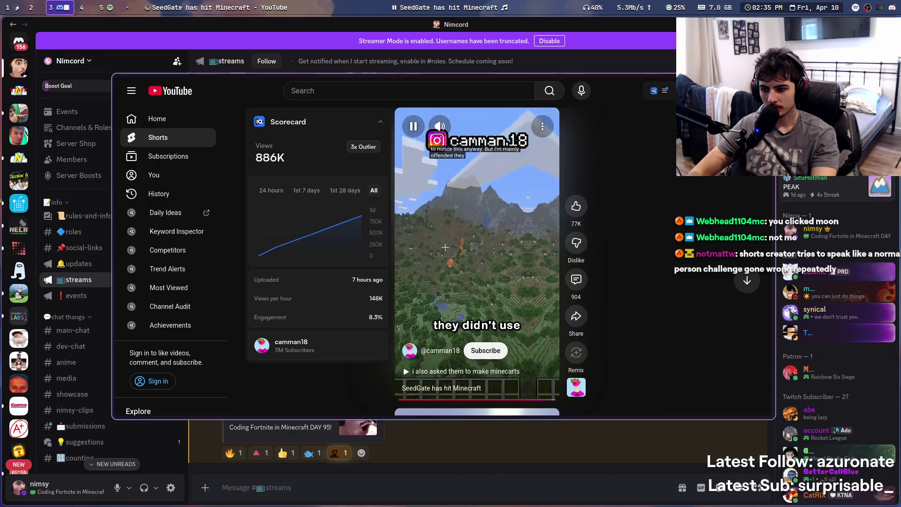
{"action": "left_click", "coordinate": [525, 231]}
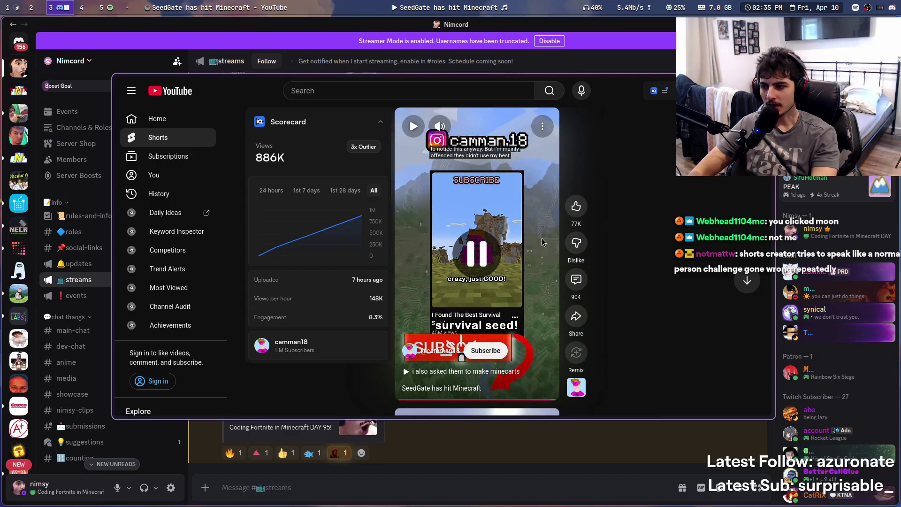
{"action": "key", "text": "Escape"}
{"action": "left_click", "coordinate": [102, 6]}
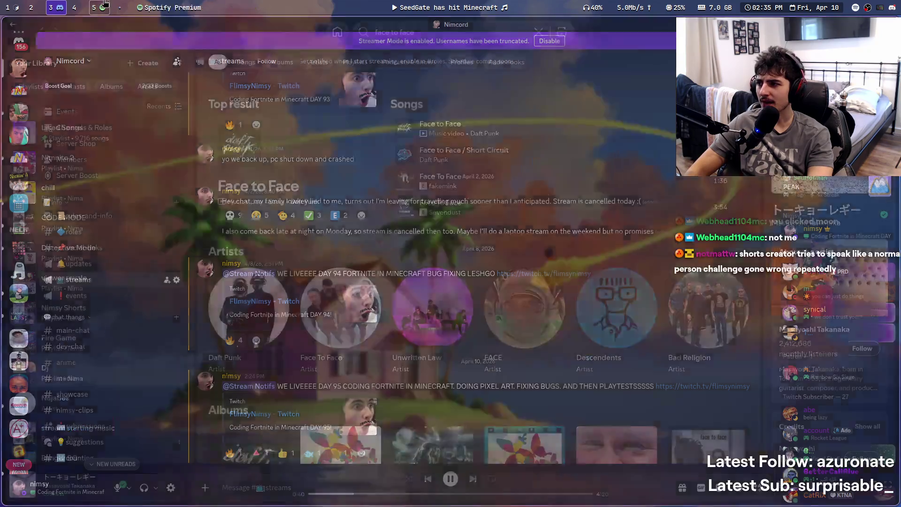
Return to Discord and repeatedly pause and resume the Massive Toilet Paper Fire short
{"action": "key", "text": "super+3"}
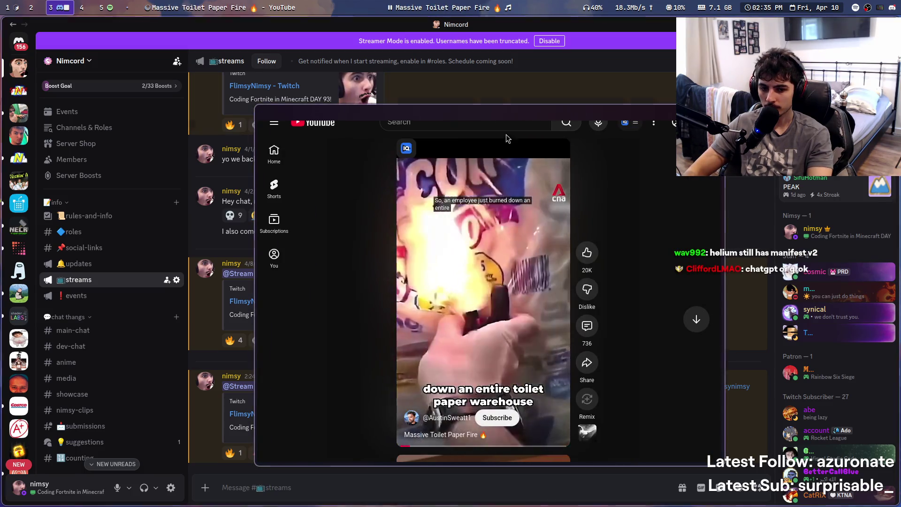
{"action": "left_click", "coordinate": [514, 334]}
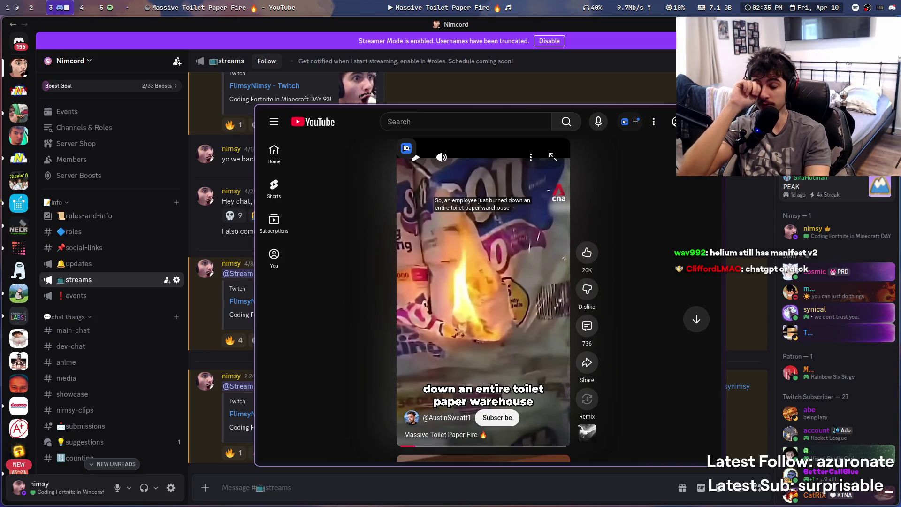
{"action": "left_click", "coordinate": [514, 333]}
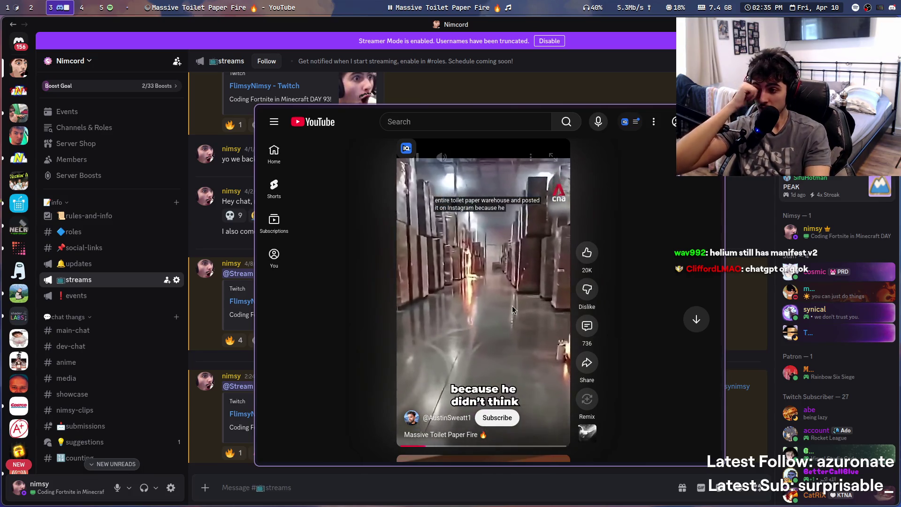
{"action": "left_click", "coordinate": [544, 300]}
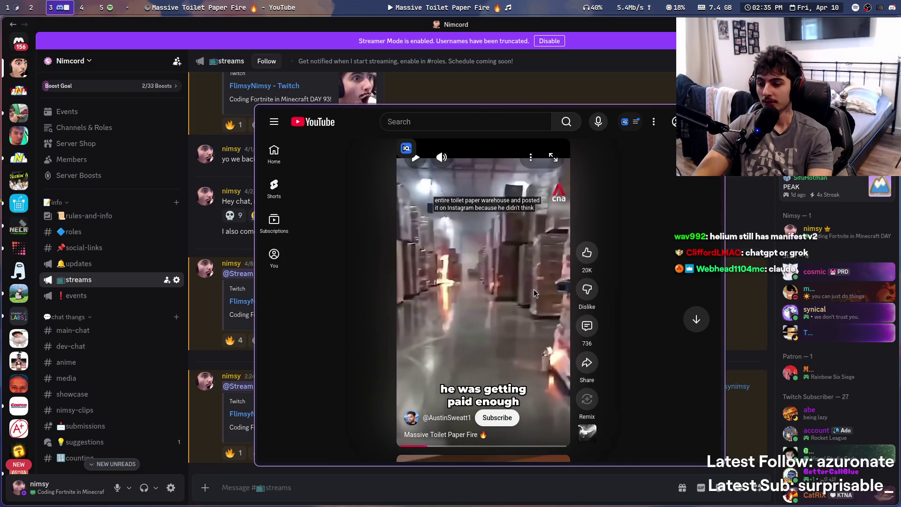
{"action": "left_click", "coordinate": [534, 289]}
{"action": "left_click", "coordinate": [534, 289]}
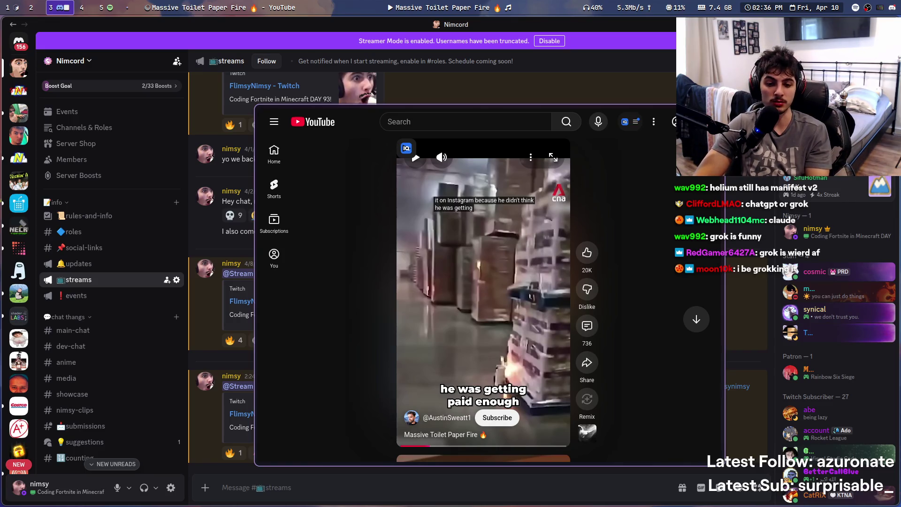
{"action": "left_click", "coordinate": [533, 277]}
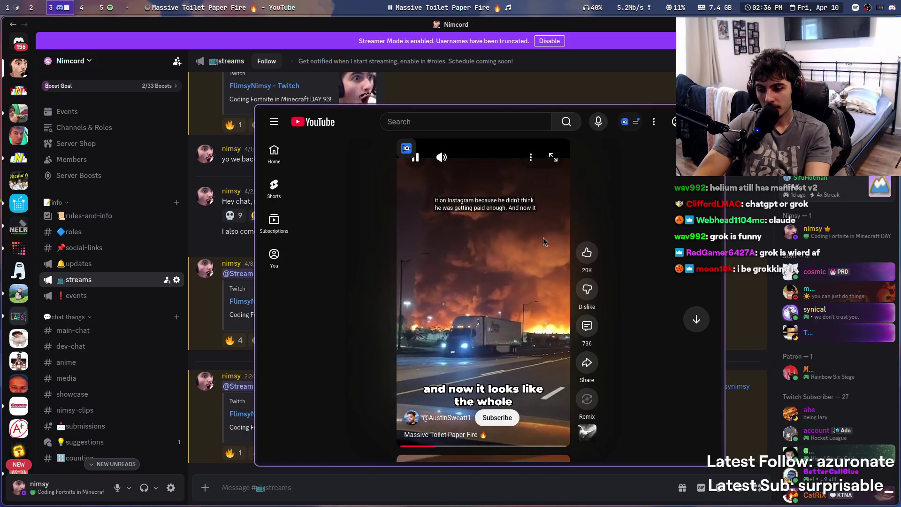
{"action": "left_click", "coordinate": [530, 250]}
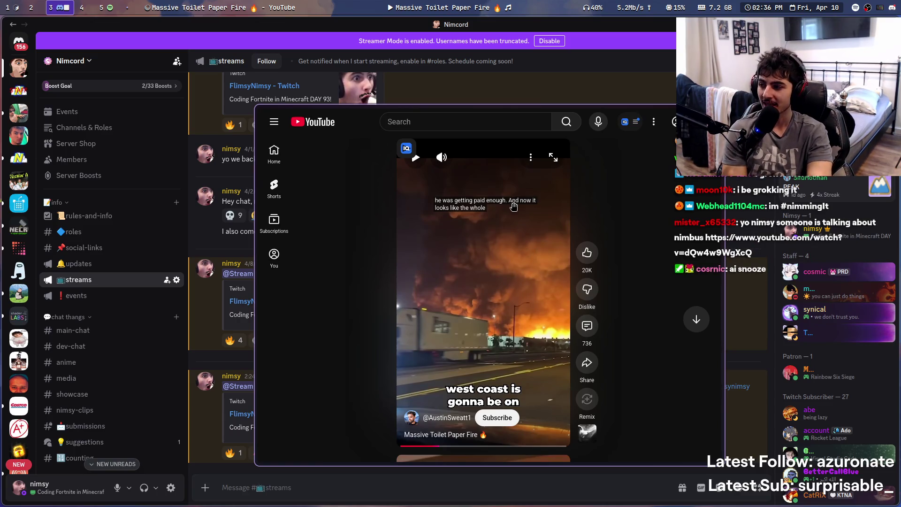
{"action": "left_click", "coordinate": [511, 259]}
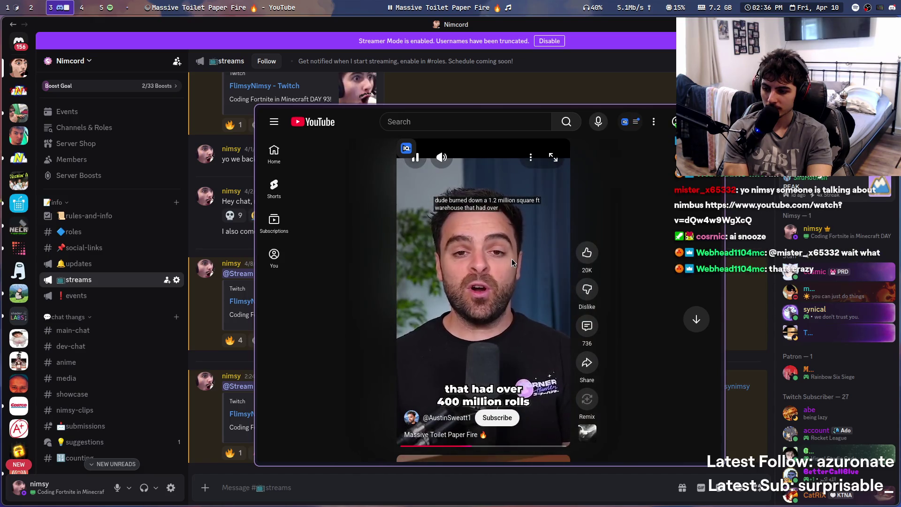
Skip the short ahead to about 0:24, pause it, and close its floating window
{"action": "left_click", "coordinate": [521, 447]}
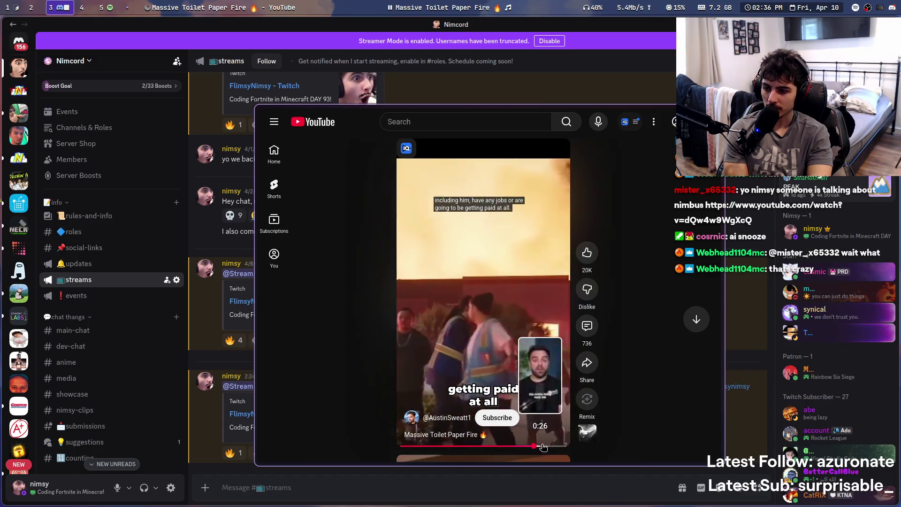
{"action": "left_click", "coordinate": [565, 288]}
{"action": "key", "text": "super+s"}
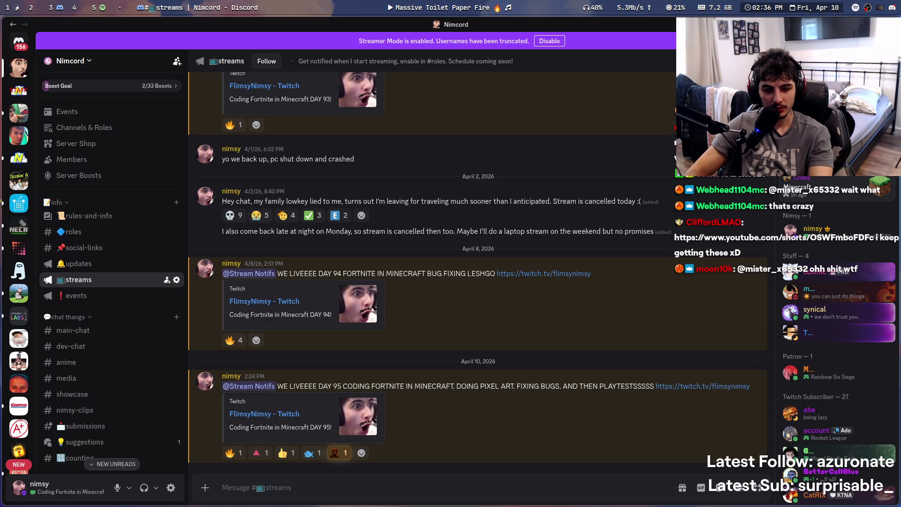
Open the linked Rick Astley video in a popup, hide it, and switch to Zen Browser on workspace 2
{"action": "key", "text": "super+s"}
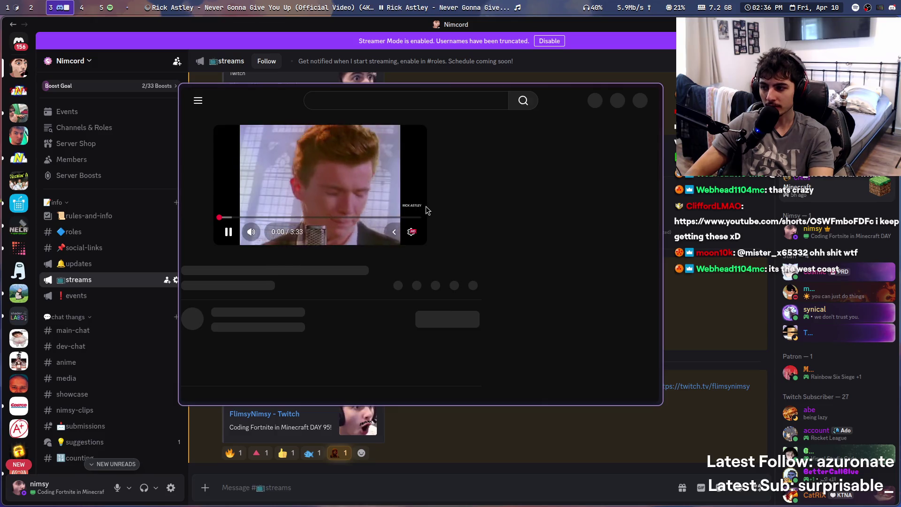
{"action": "key", "text": "super+s"}
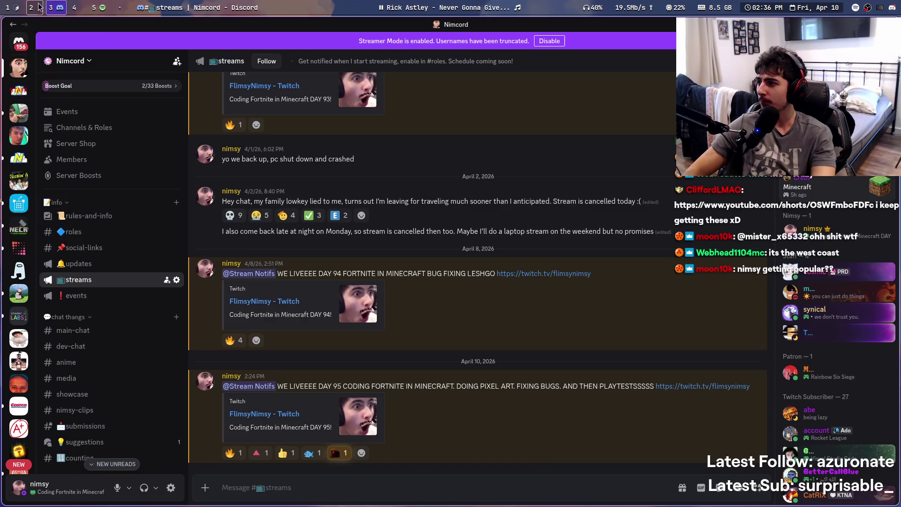
{"action": "key", "text": "super+2"}
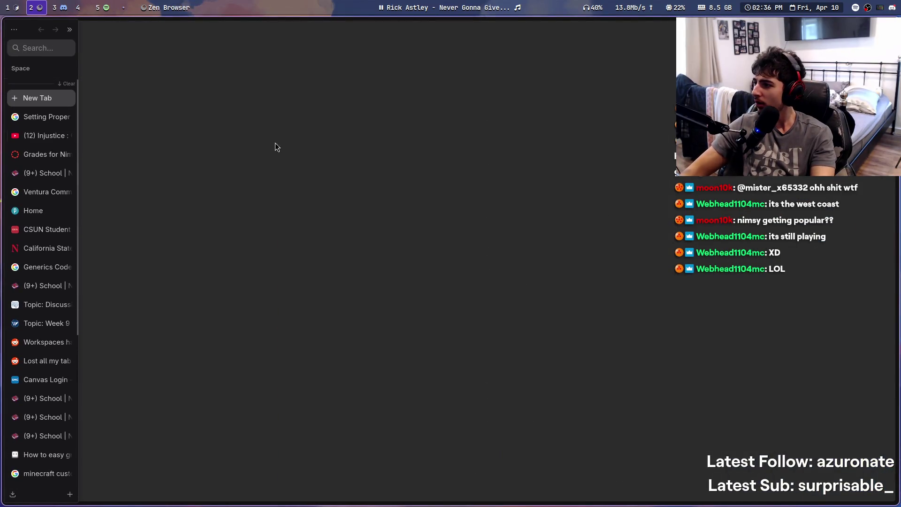
Stop the Rick Astley video, pause the Injustice video in its tab, and close Zen Browser
{"action": "left_click", "coordinate": [381, 7]}
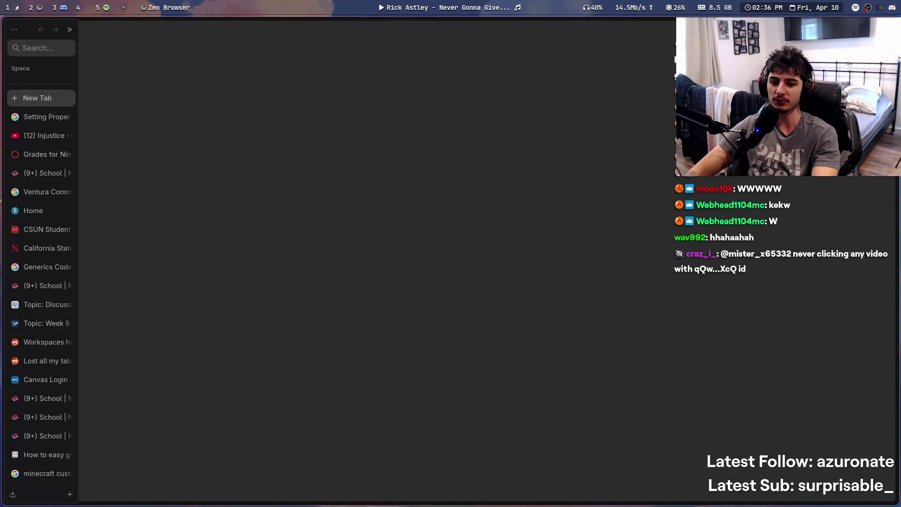
{"action": "left_click", "coordinate": [41, 136]}
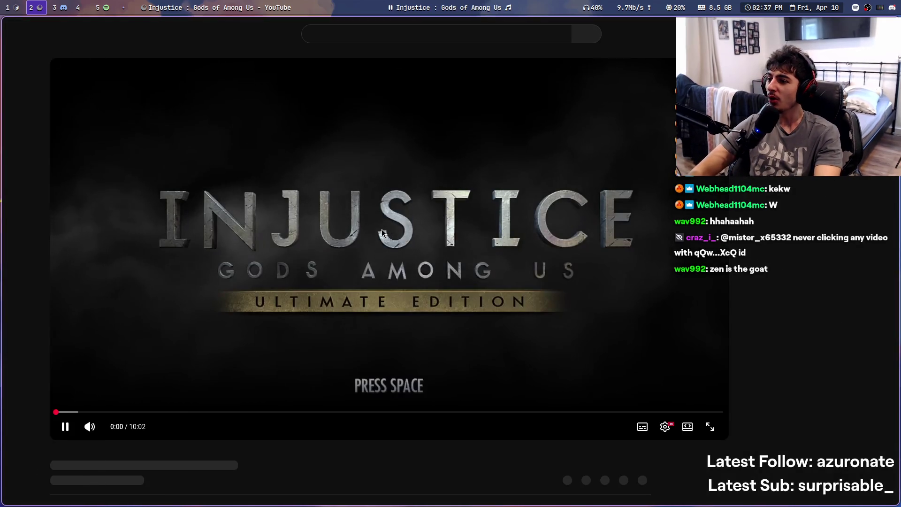
{"action": "left_click", "coordinate": [230, 194]}
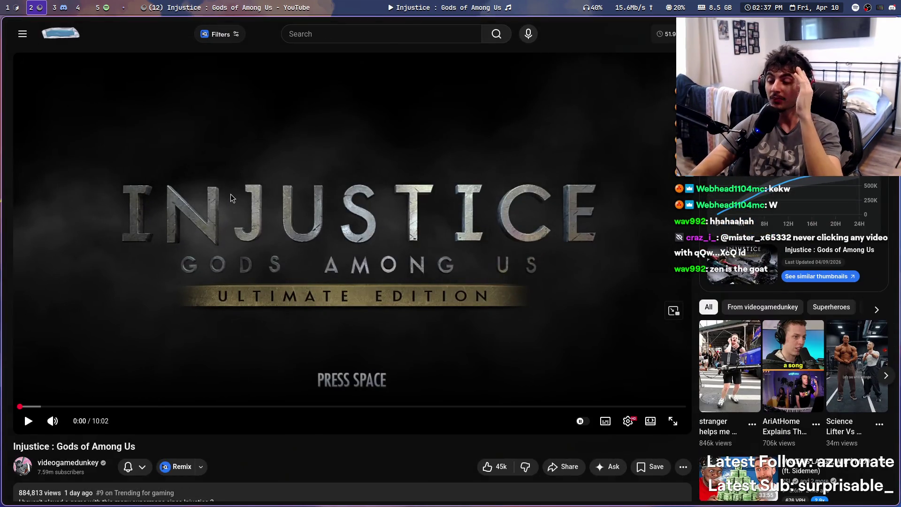
{"action": "left_click", "coordinate": [75, 11]}
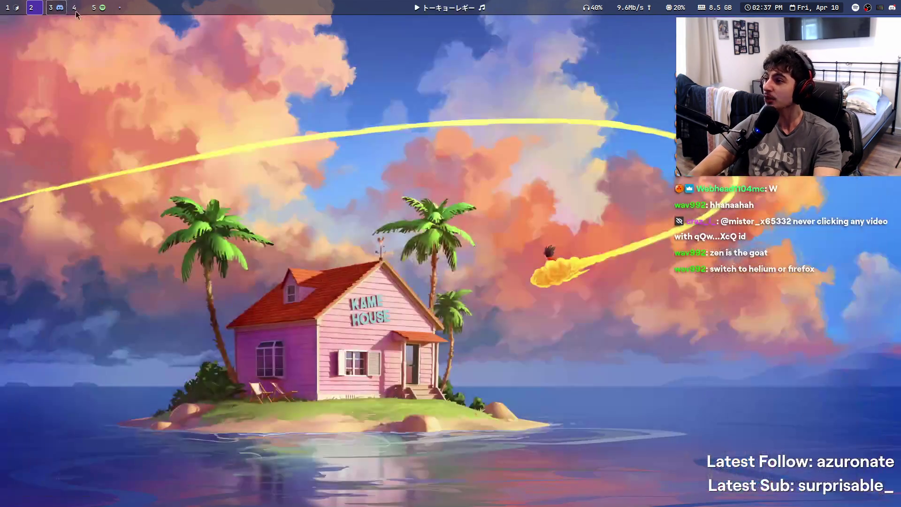
Close the terminal on workspace 1, then launch and close a browser window
{"action": "key", "text": "super+1"}
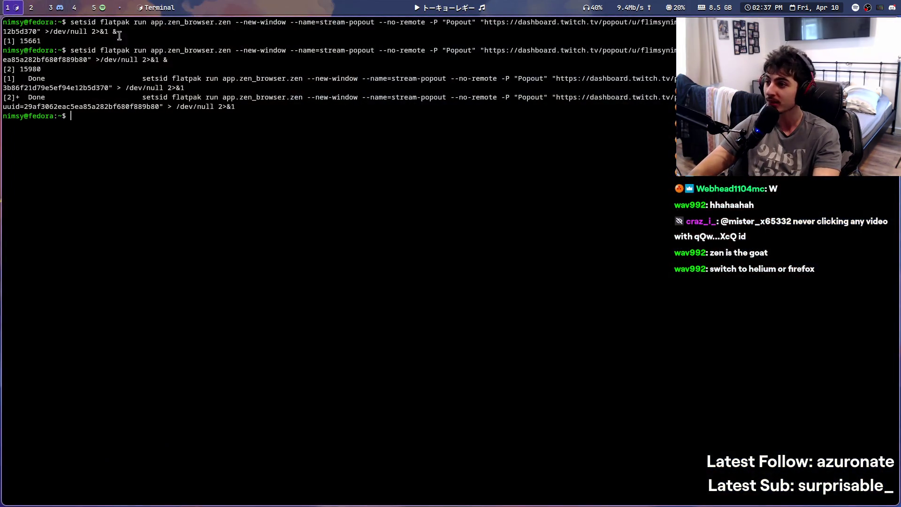
{"action": "key", "text": "super+q"}
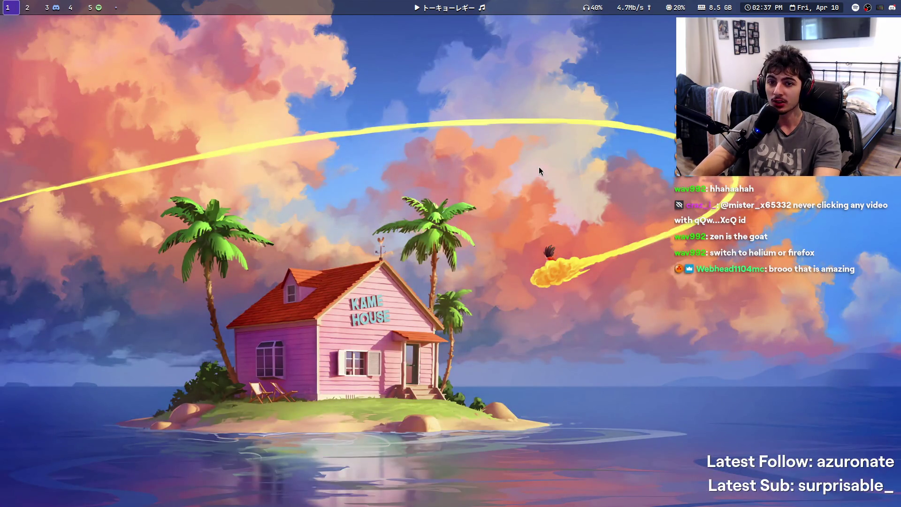
{"action": "key", "text": "super+b"}
{"action": "key", "text": "super+q"}
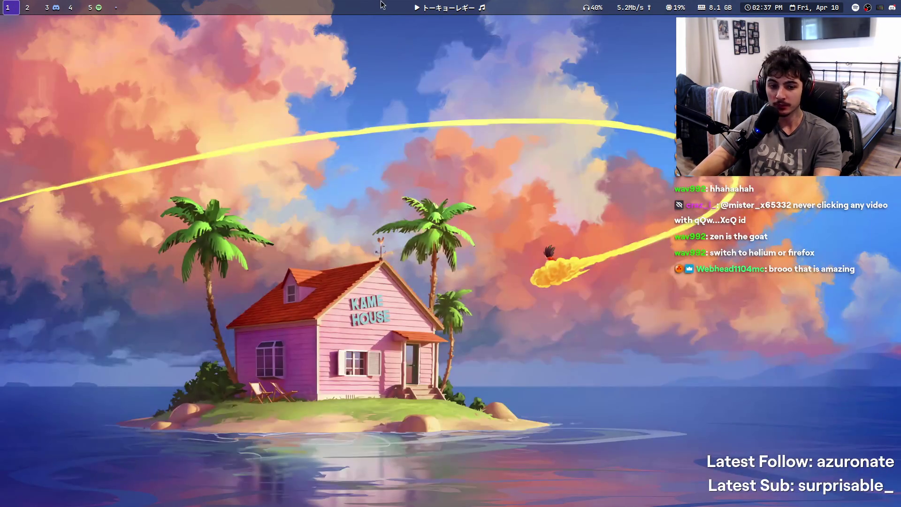
{"action": "left_click", "coordinate": [422, 4]}
{"action": "left_click", "coordinate": [422, 4]}
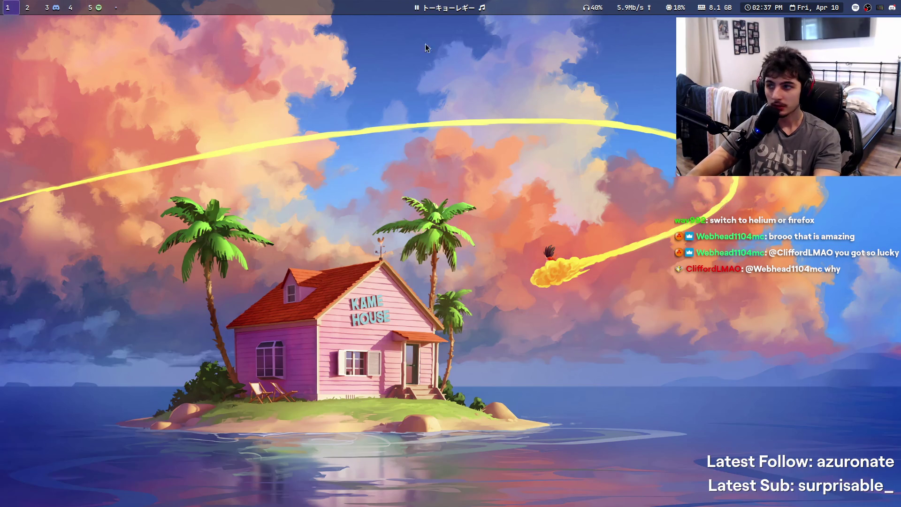
{"action": "left_click", "coordinate": [60, 6]}
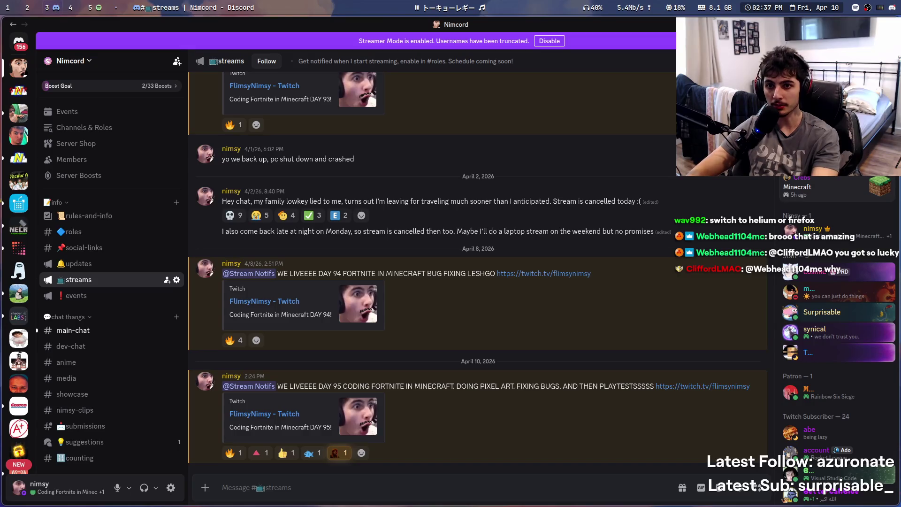
Close Discord, open a terminal, and rerun the Twitch edit-stream-info popout command
{"action": "key", "text": "super+q"}
{"action": "key", "text": "super+Return"}
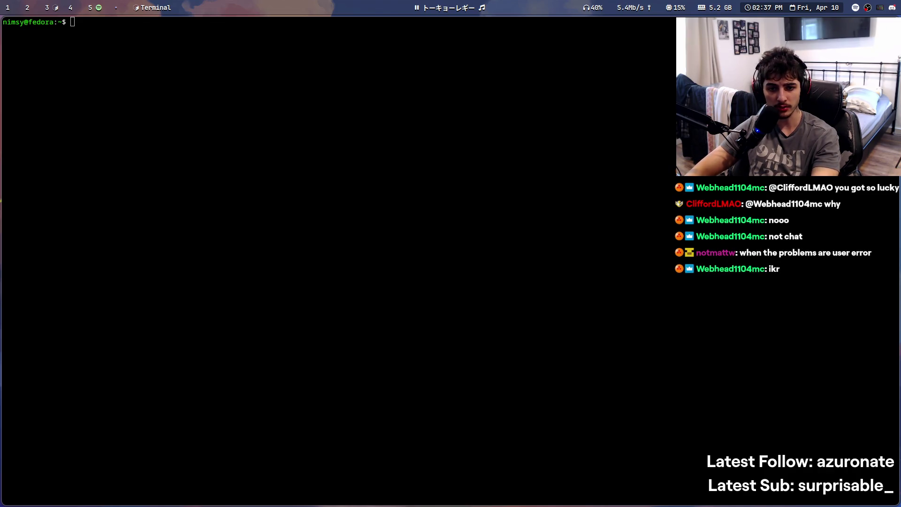
{"action": "key", "text": "Up"}
{"action": "key", "text": "Return"}
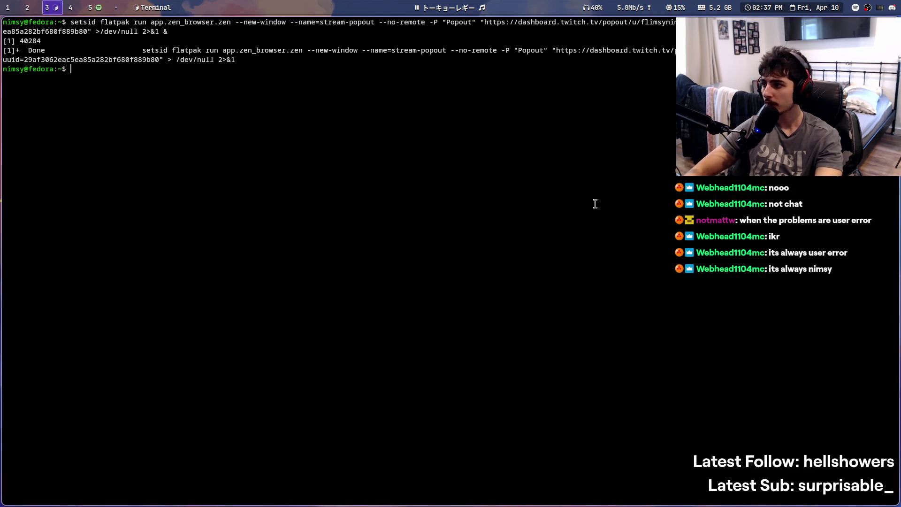
Rerun the launch command adapted to open the Twitch chat popout
{"action": "key", "text": "Up"}
{"action": "key", "text": "Return"}
{"action": "key", "text": "Page_Down"}
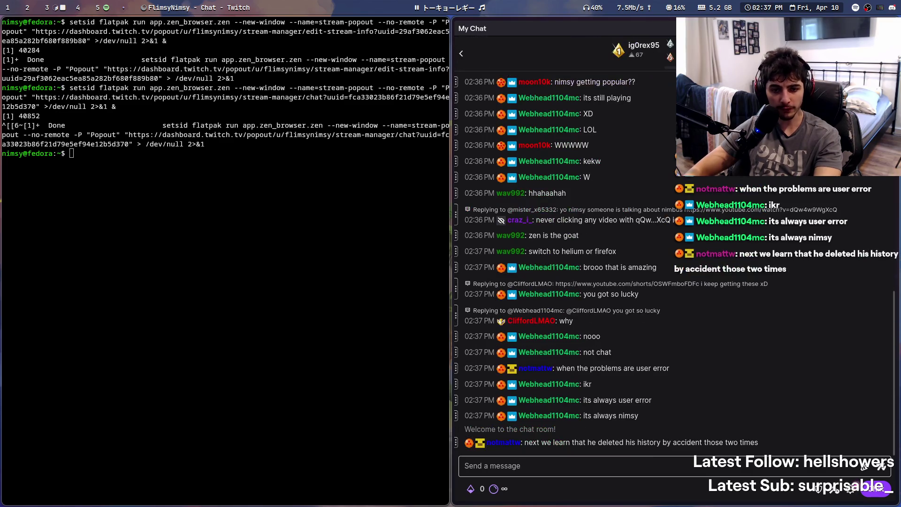
Launch the StreamElements activity popout, close the extra window, pause music, and show the stream workspace
{"action": "key", "text": "Up"}
{"action": "key", "text": "Up"}
{"action": "key", "text": "Up"}
{"action": "key", "text": "Return"}
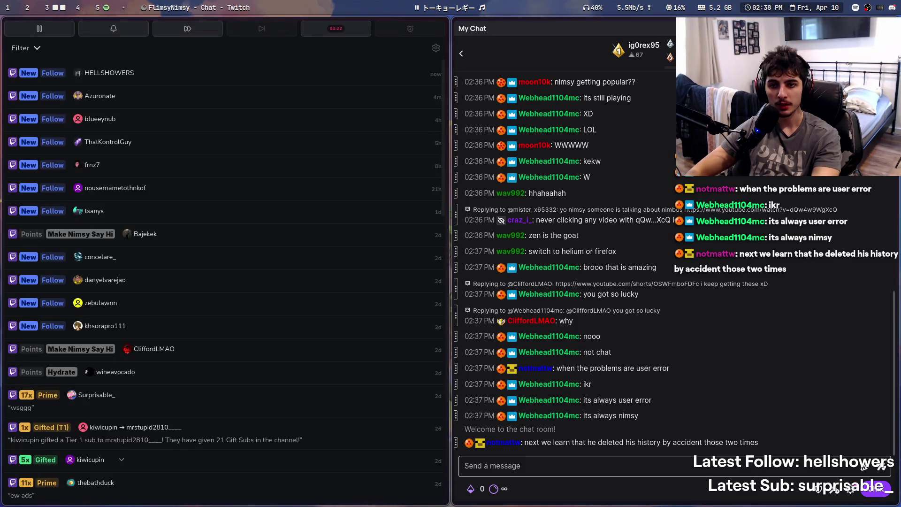
{"action": "key", "text": "super+q"}
{"action": "key", "text": "super+q"}
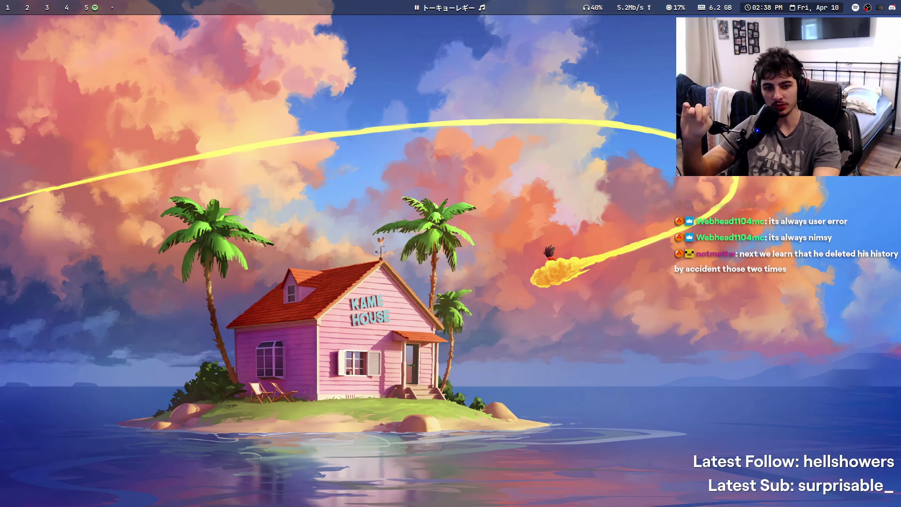
{"action": "left_click", "coordinate": [451, 8]}
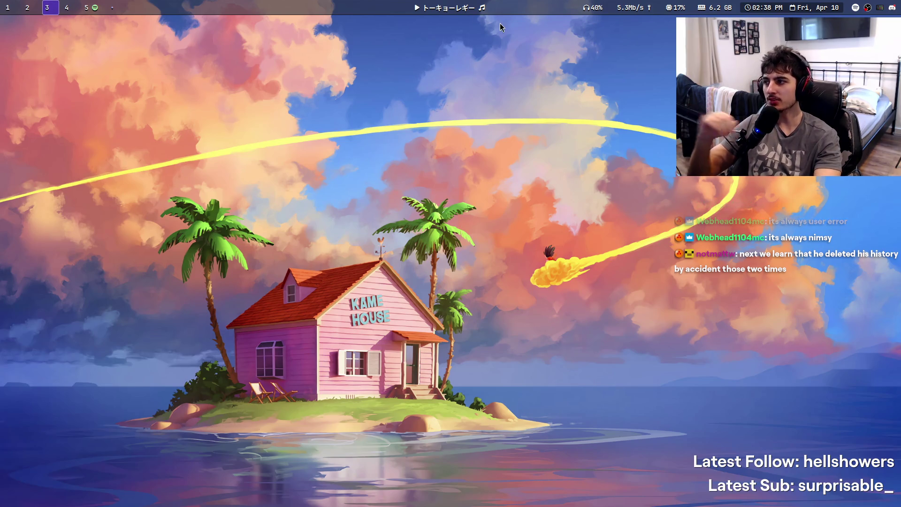
{"action": "key", "text": "super+s"}
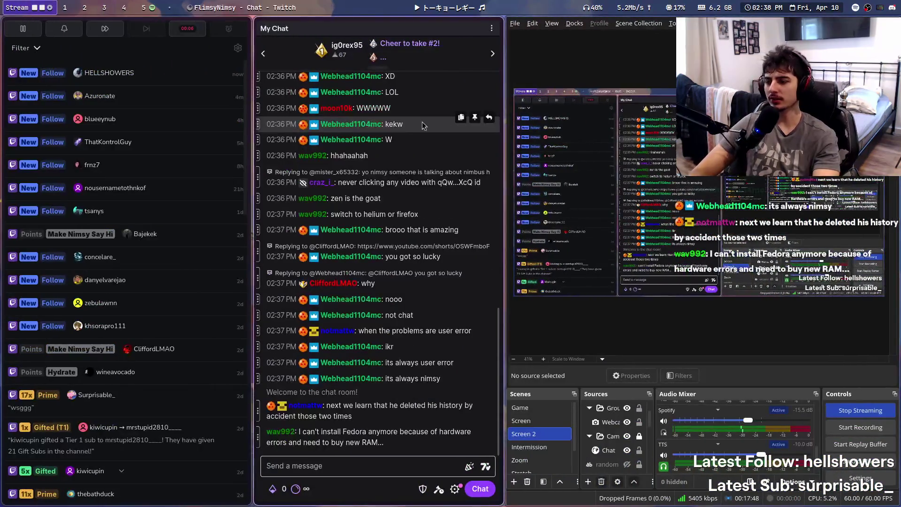
Hide the stream workspace, resume music from workspace 1, then switch to Spotify on workspace 5
{"action": "key", "text": "super+s"}
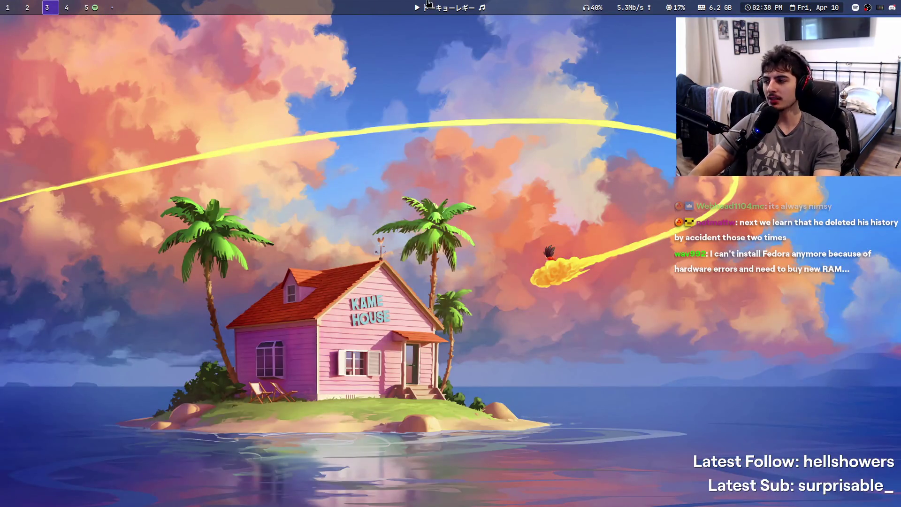
{"action": "left_click", "coordinate": [11, 8]}
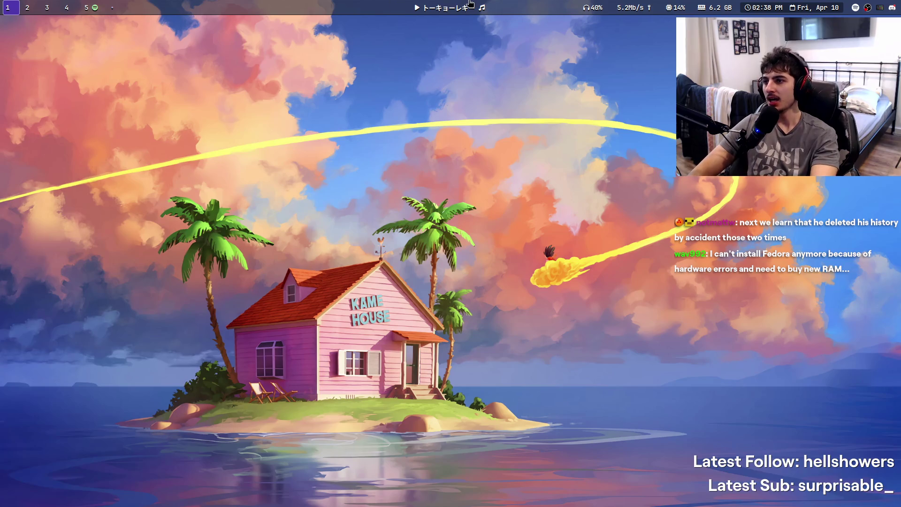
{"action": "mouse_move", "coordinate": [466, 2]}
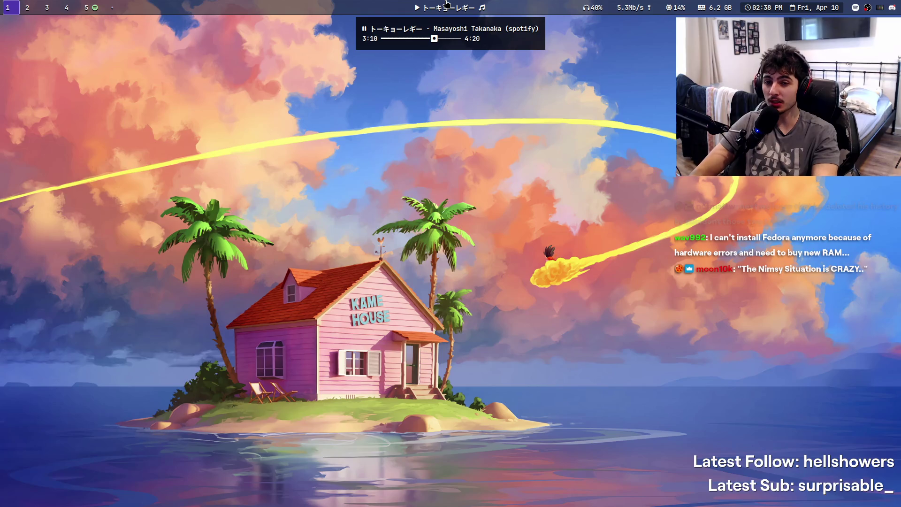
{"action": "left_click", "coordinate": [447, 4]}
{"action": "key", "text": "super+5"}
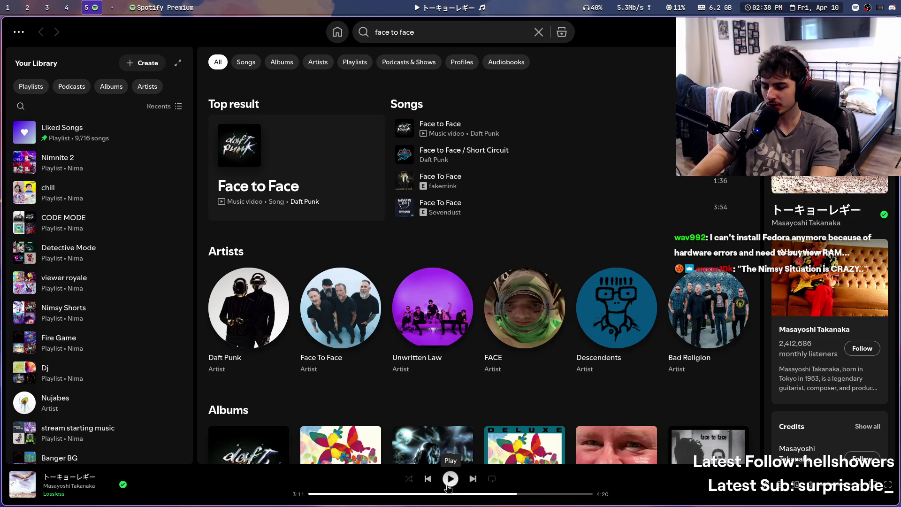
Play the Takanaka track, pause it from workspace 1, and launch Zen Browser
{"action": "left_click", "coordinate": [450, 479]}
{"action": "key", "text": "super+1"}
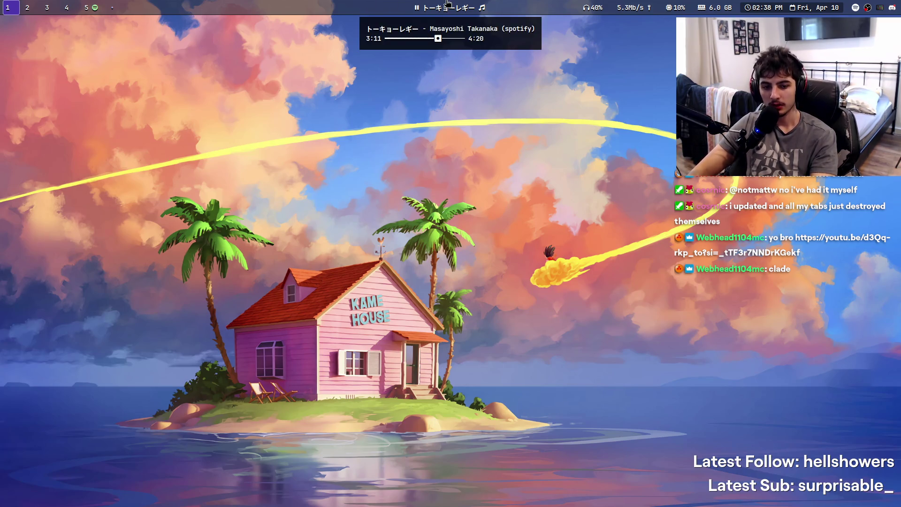
{"action": "left_click", "coordinate": [447, 3]}
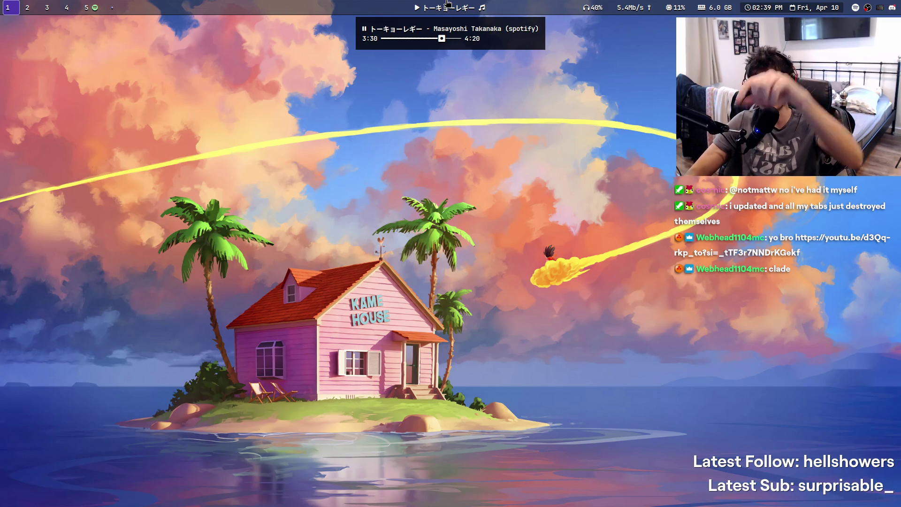
{"action": "key", "text": "super+b"}
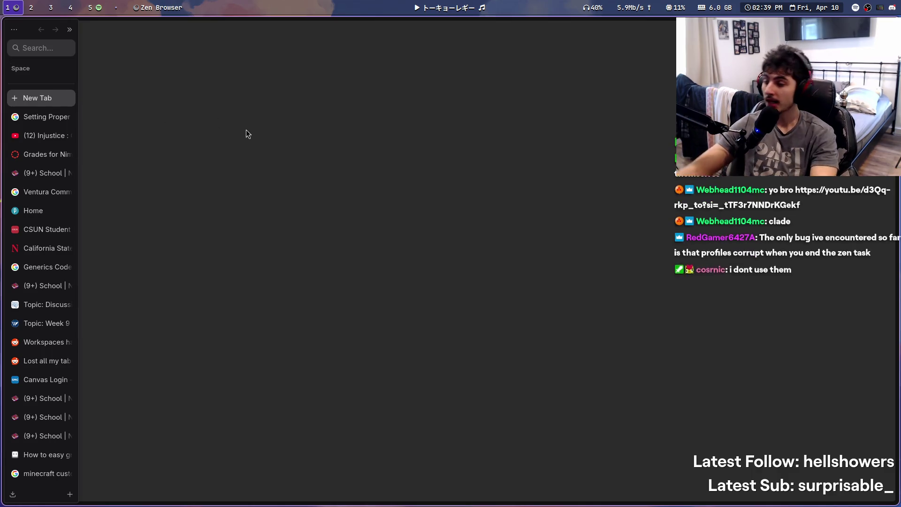
Open a new browser tab, play then pause music, close the Shorts preview, and return to Spotify
{"action": "left_click", "coordinate": [66, 103]}
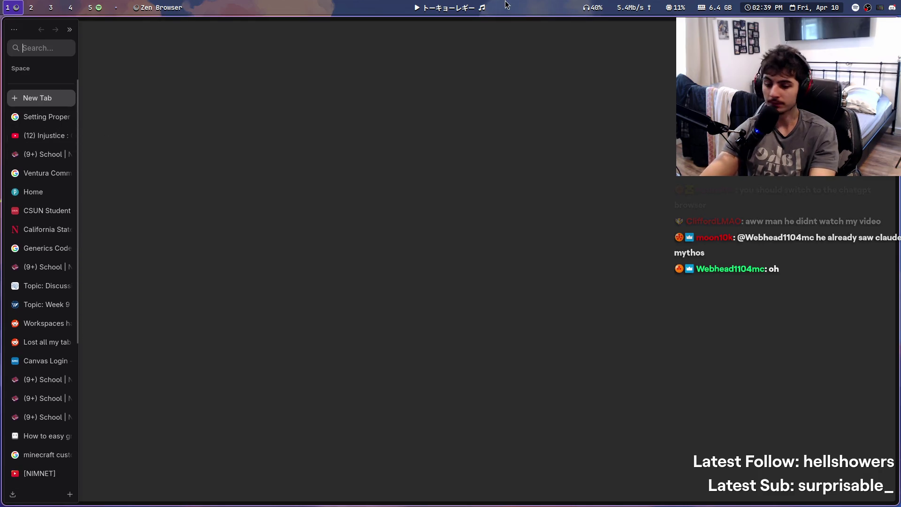
{"action": "left_click", "coordinate": [471, 13]}
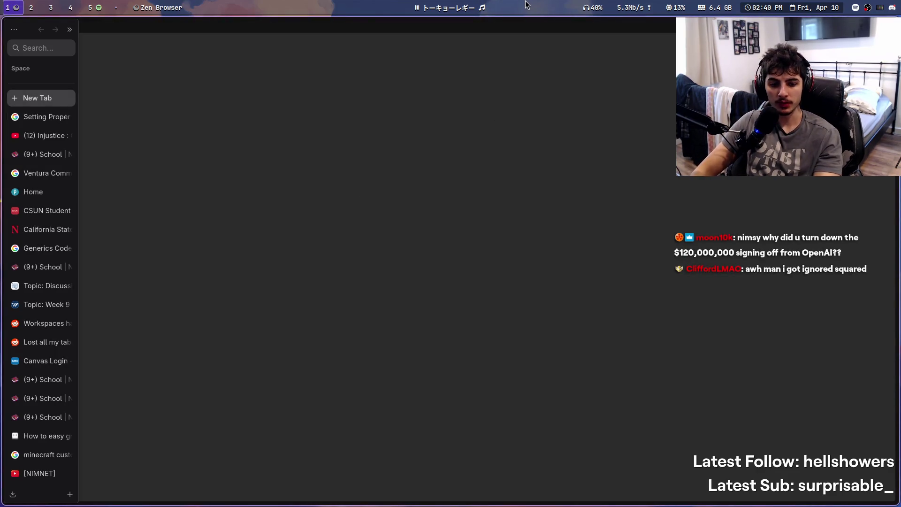
{"action": "left_click", "coordinate": [489, 4]}
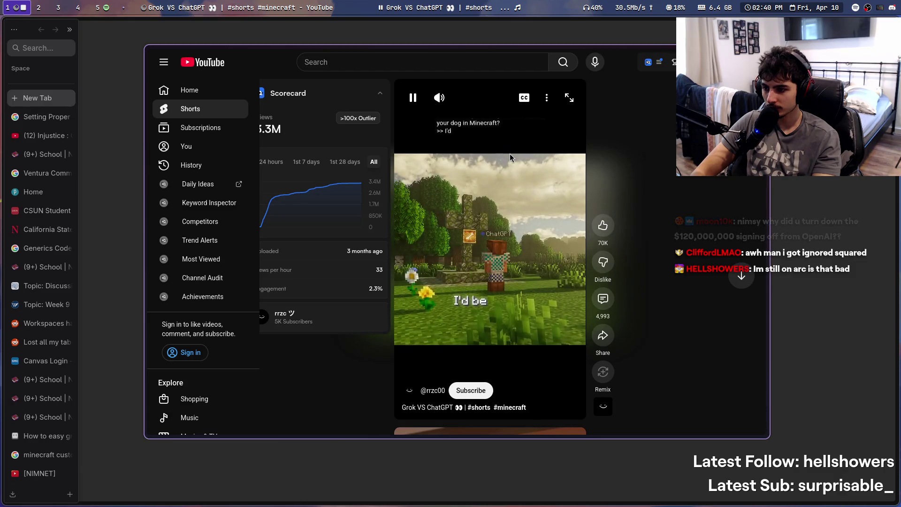
{"action": "key", "text": "ctrl+w"}
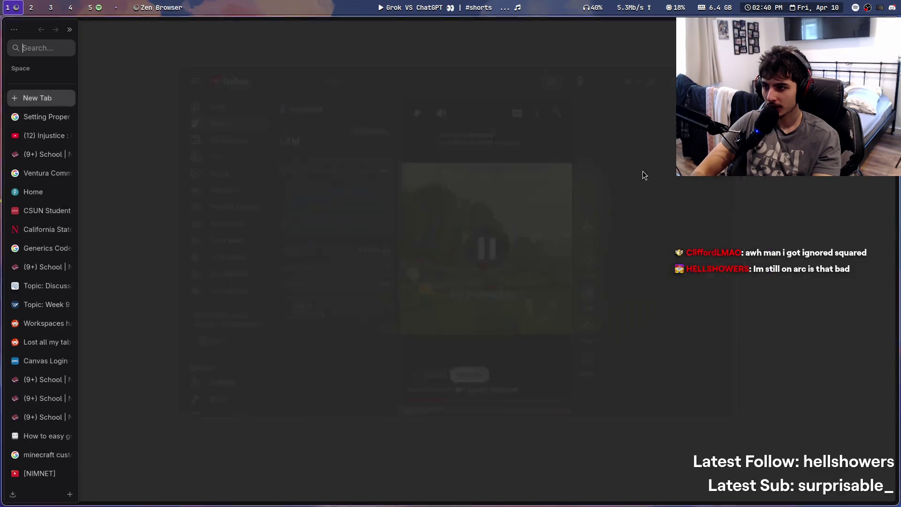
{"action": "left_click", "coordinate": [93, 7]}
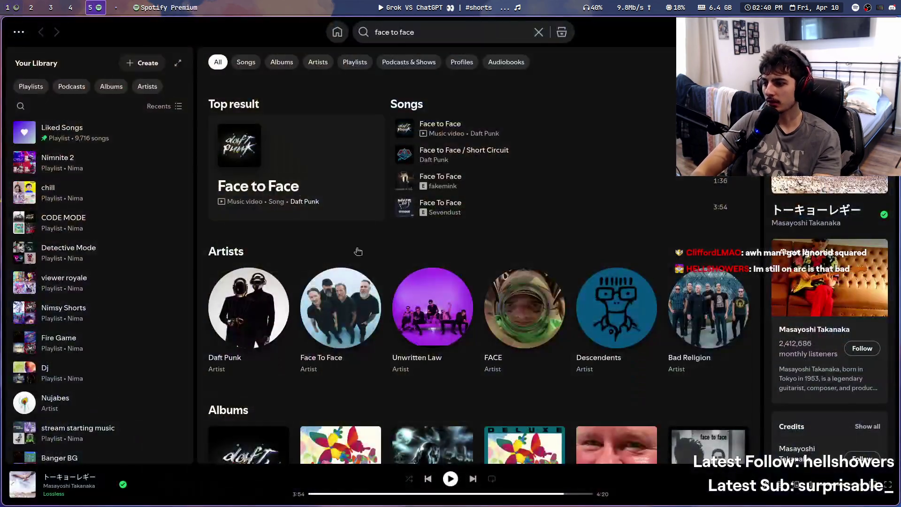
Resume Spotify playback, return to Zen Browser on workspace 1, then switch to Discord on workspace 2
{"action": "left_click", "coordinate": [451, 478]}
{"action": "key", "text": "super+1"}
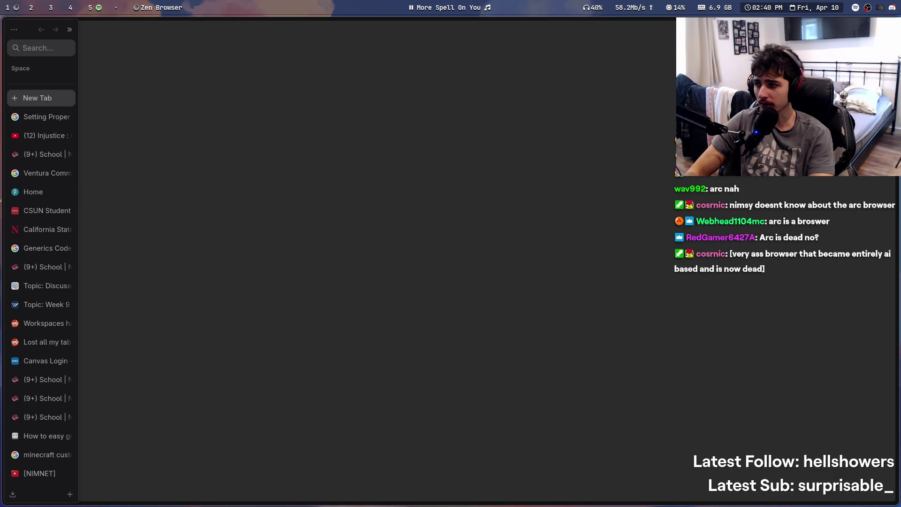
{"action": "key", "text": "super+2"}
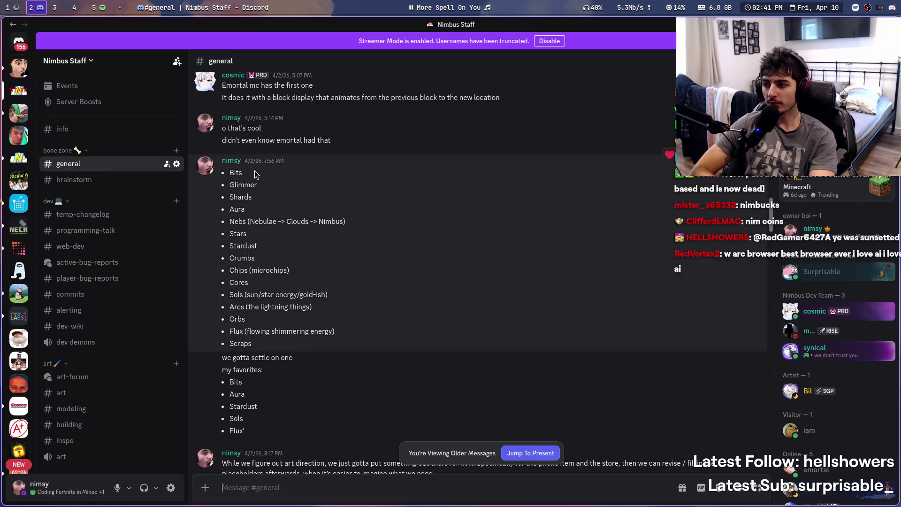
{"action": "scroll", "coordinate": [288, 348], "scroll_direction": "down", "scroll_amount": 3}
{"action": "scroll", "coordinate": [289, 349], "scroll_direction": "down", "scroll_amount": 5}
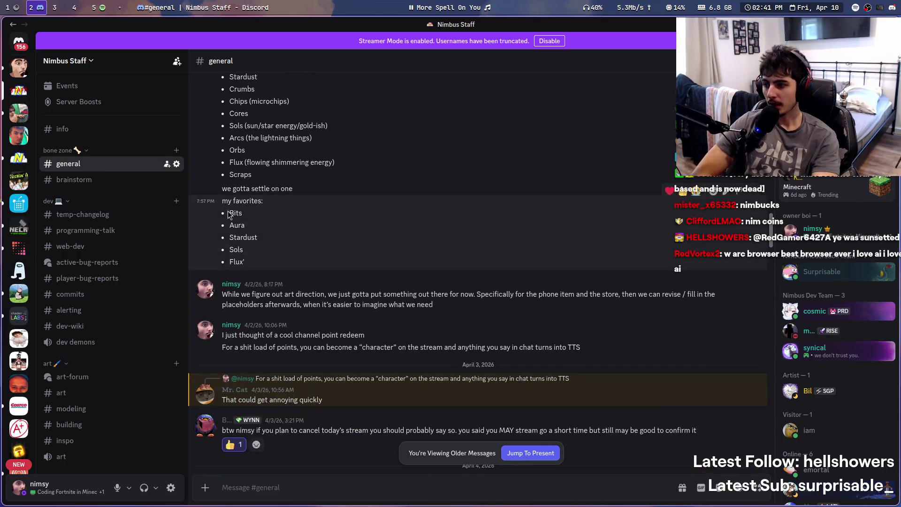
{"action": "double_click", "coordinate": [237, 225]}
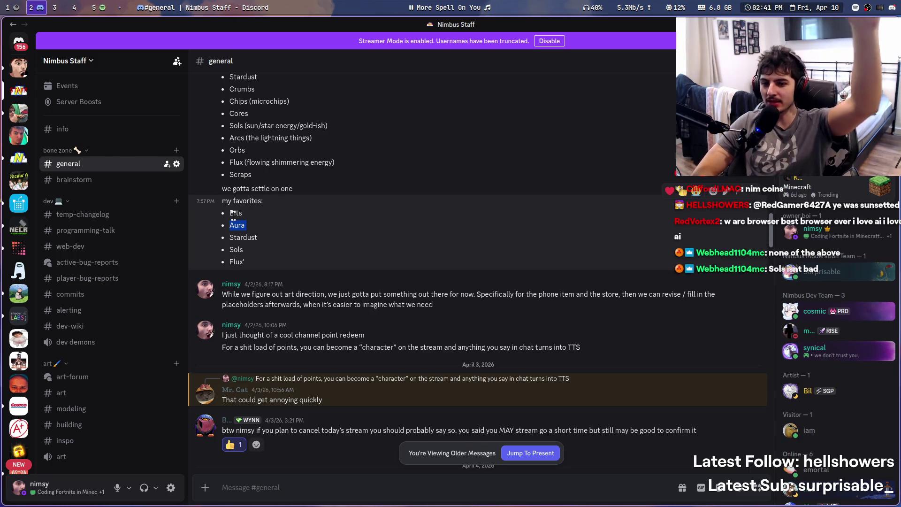
{"action": "double_click", "coordinate": [245, 236]}
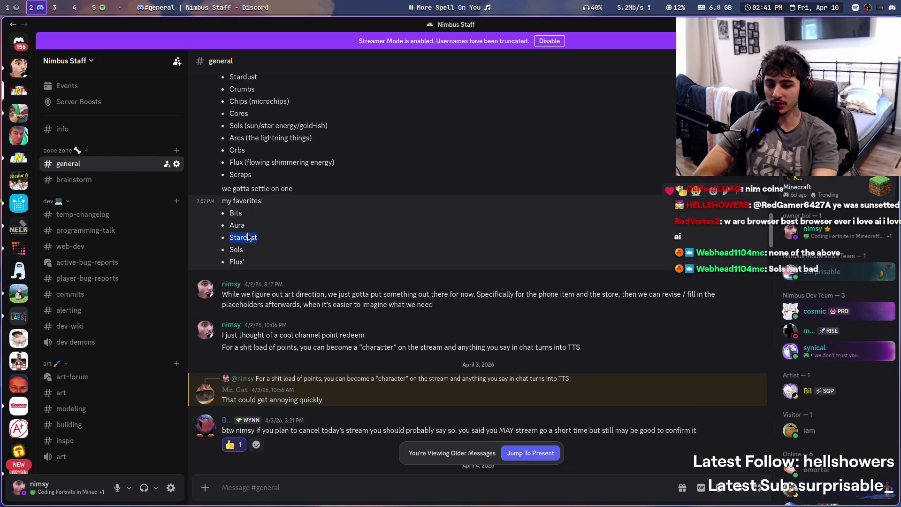
{"action": "double_click", "coordinate": [236, 250]}
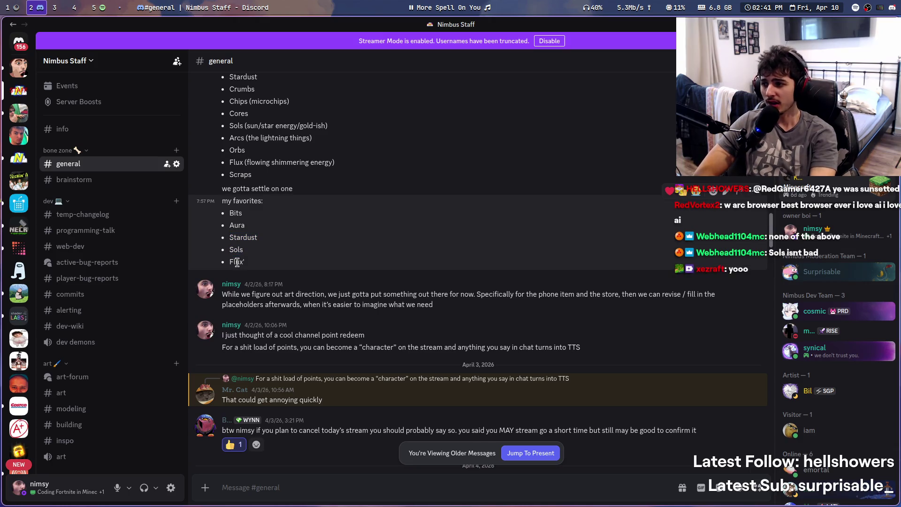
{"action": "double_click", "coordinate": [237, 262]}
{"action": "scroll", "coordinate": [254, 334], "scroll_direction": "up", "scroll_amount": 4}
{"action": "double_click", "coordinate": [237, 319]}
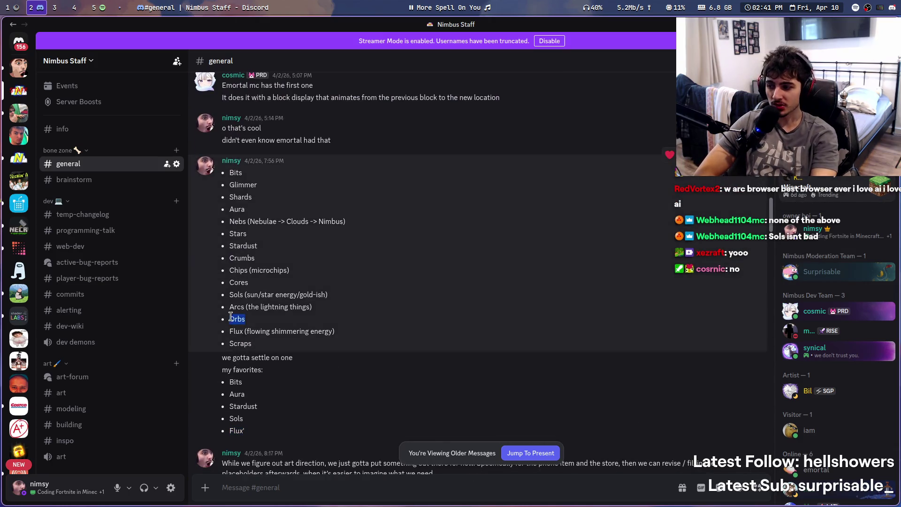
{"action": "left_click", "coordinate": [398, 266]}
{"action": "double_click", "coordinate": [237, 307]}
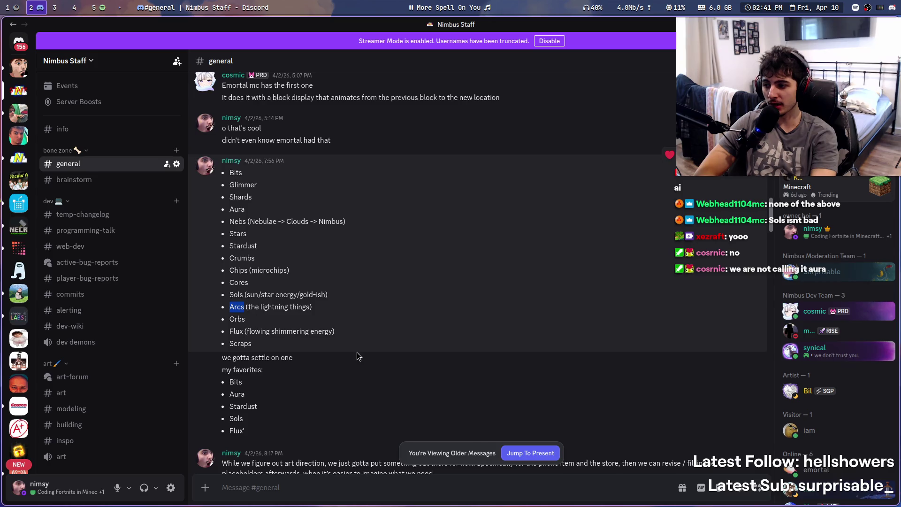
{"action": "double_click", "coordinate": [243, 282]}
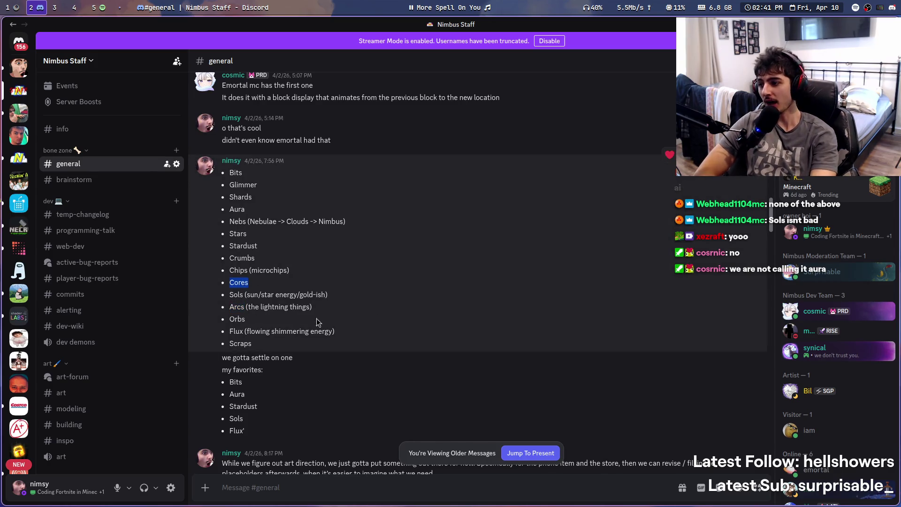
{"action": "double_click", "coordinate": [237, 221]}
{"action": "left_click", "coordinate": [426, 228]}
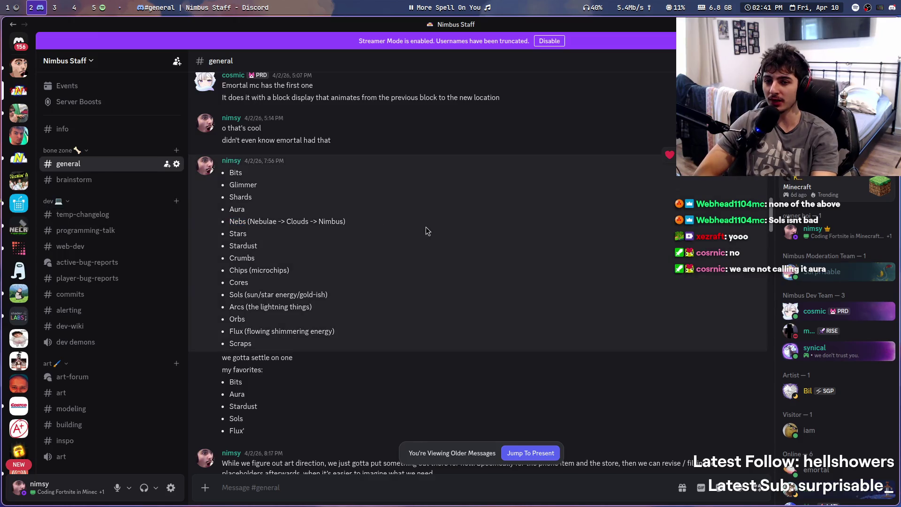
{"action": "double_click", "coordinate": [263, 222]}
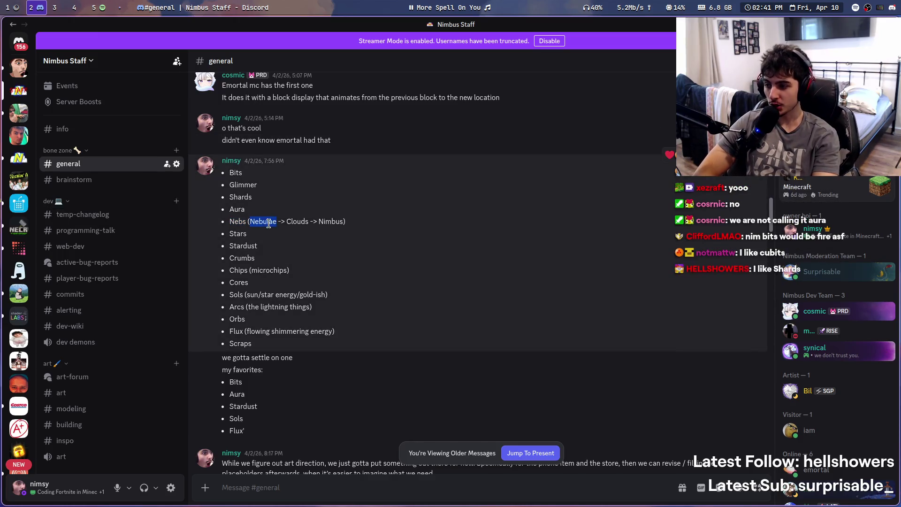
{"action": "left_click", "coordinate": [485, 254]}
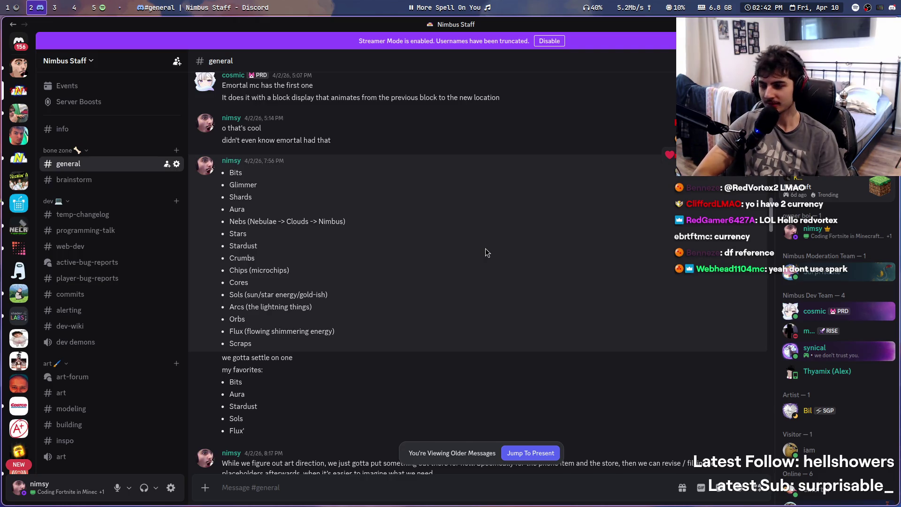
{"action": "double_click", "coordinate": [237, 319]}
{"action": "scroll", "coordinate": [375, 291], "scroll_direction": "down", "scroll_amount": 3}
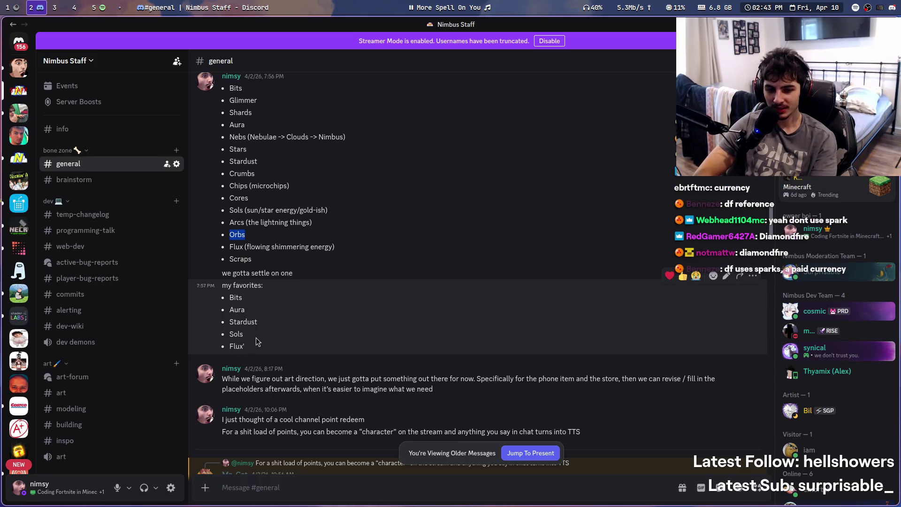
{"action": "triple_click", "coordinate": [263, 344]}
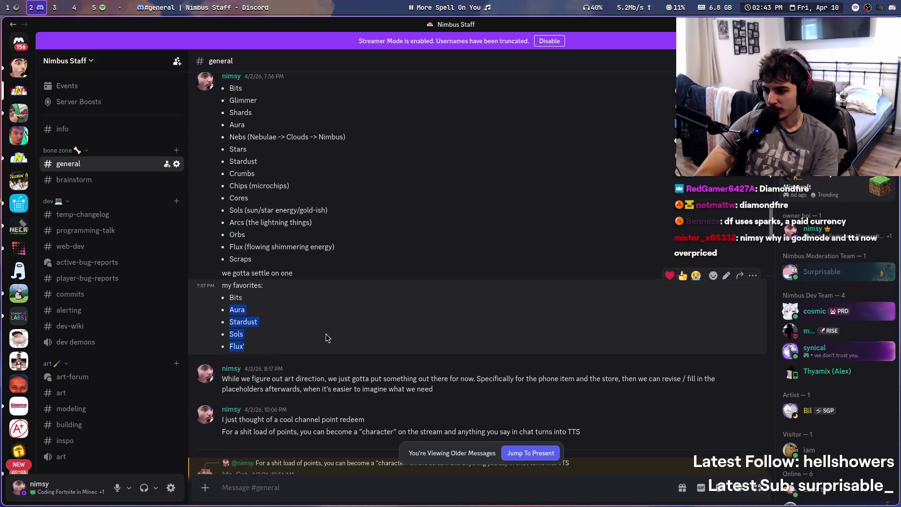
{"action": "left_click", "coordinate": [345, 341]}
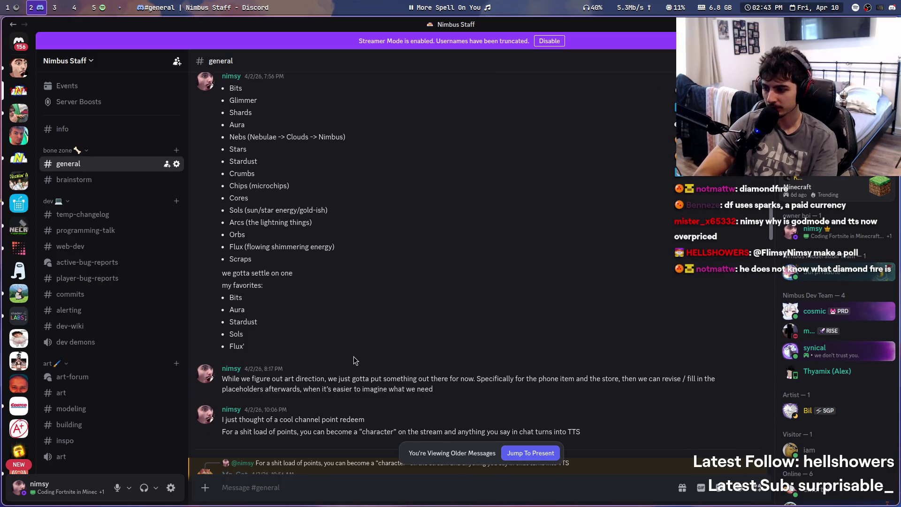
{"action": "double_click", "coordinate": [238, 334]}
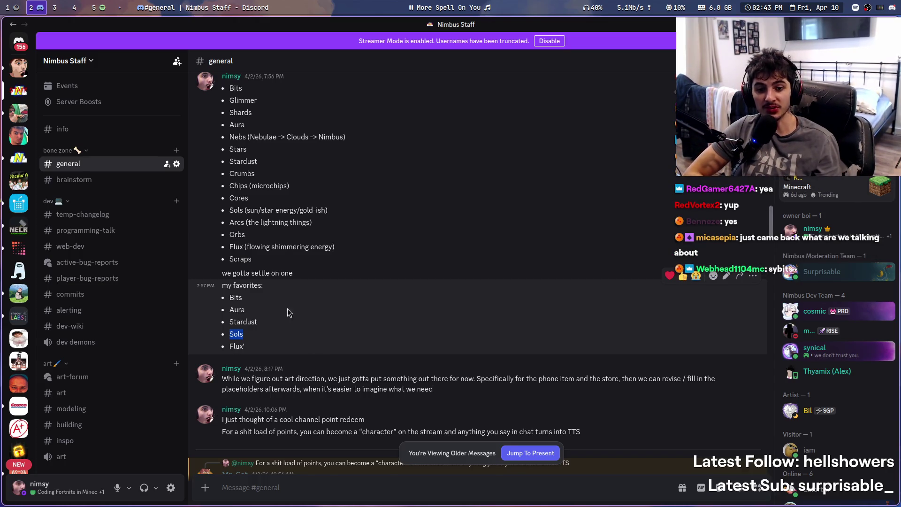
{"action": "key", "text": "XF86AudioPlay"}
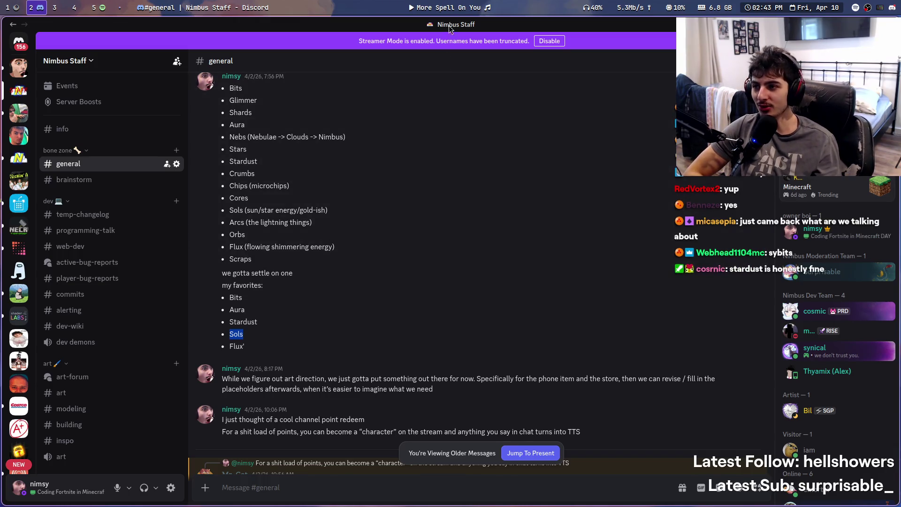
{"action": "mouse_move", "coordinate": [450, 4]}
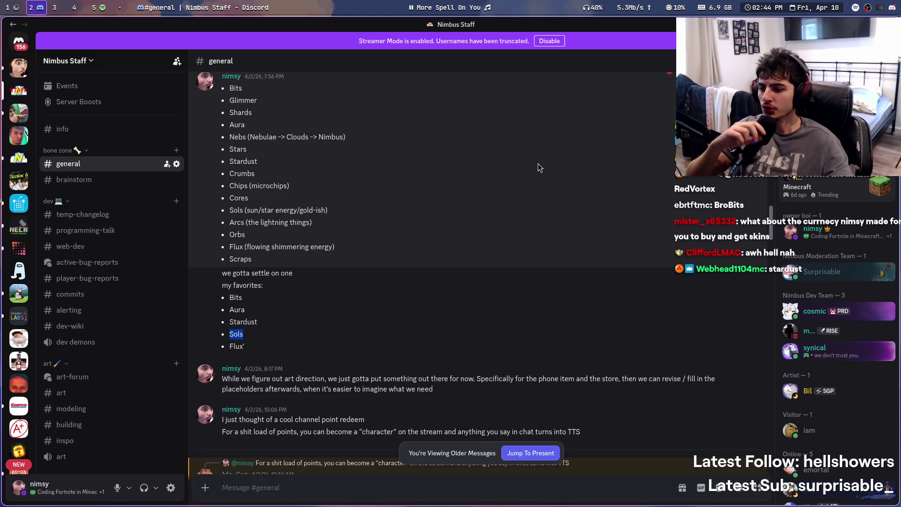
{"action": "left_click_drag", "start_coordinate": [539, 185], "coordinate": [539, 201]}
{"action": "left_click", "coordinate": [293, 488]}
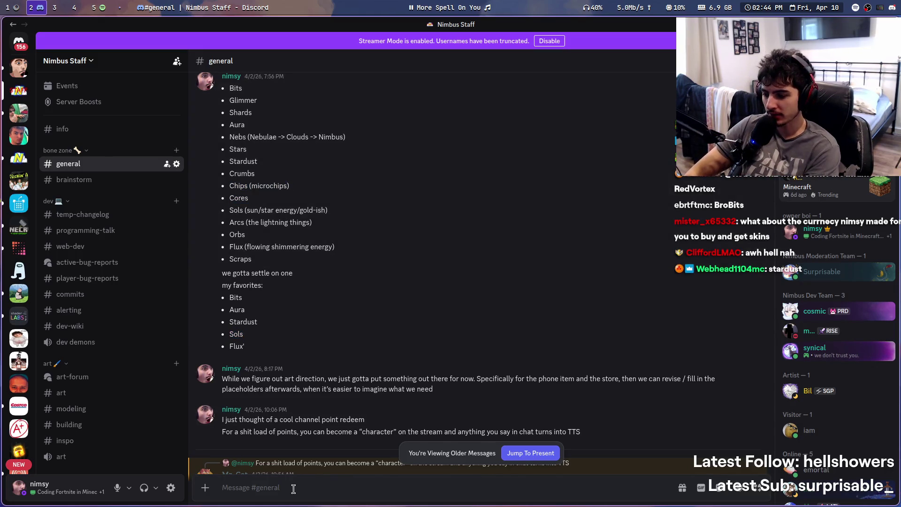
{"action": "type", "text": "- Stardust"}
{"action": "key", "text": "shift+Return"}
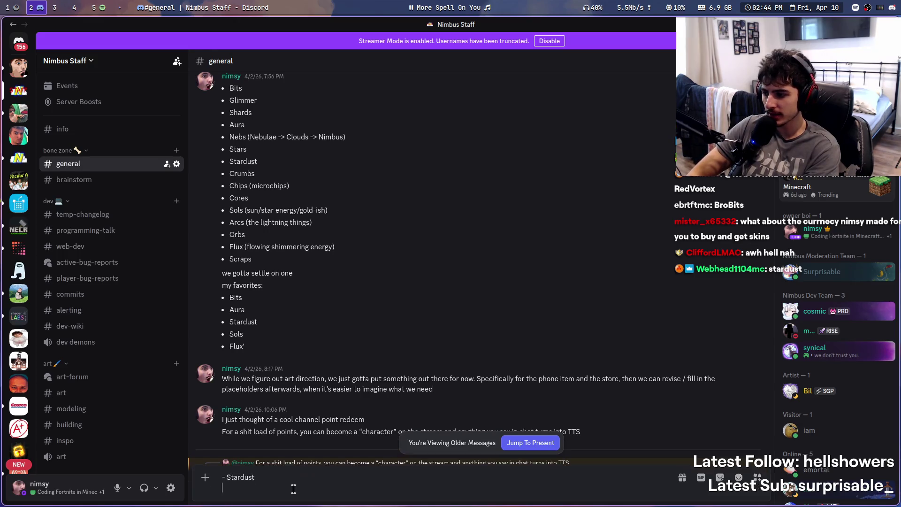
{"action": "type", "text": "-"}
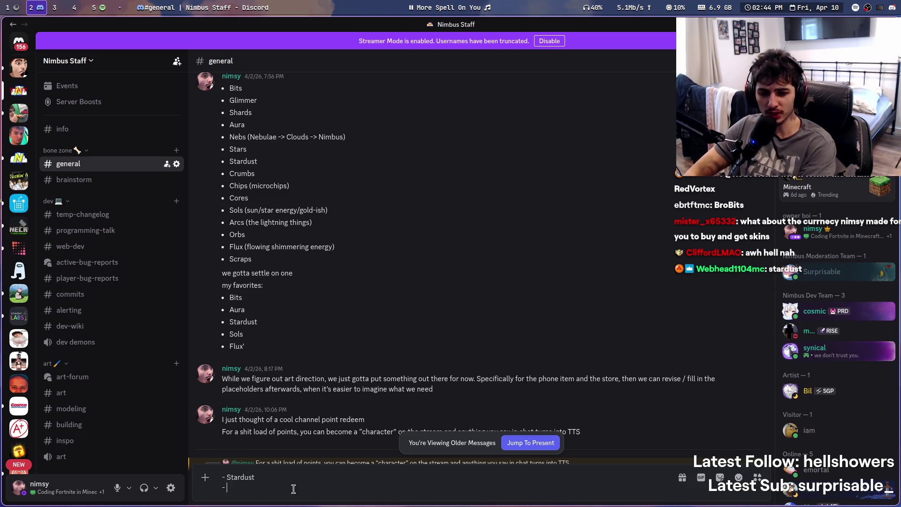
{"action": "type", "text": "Cores"}
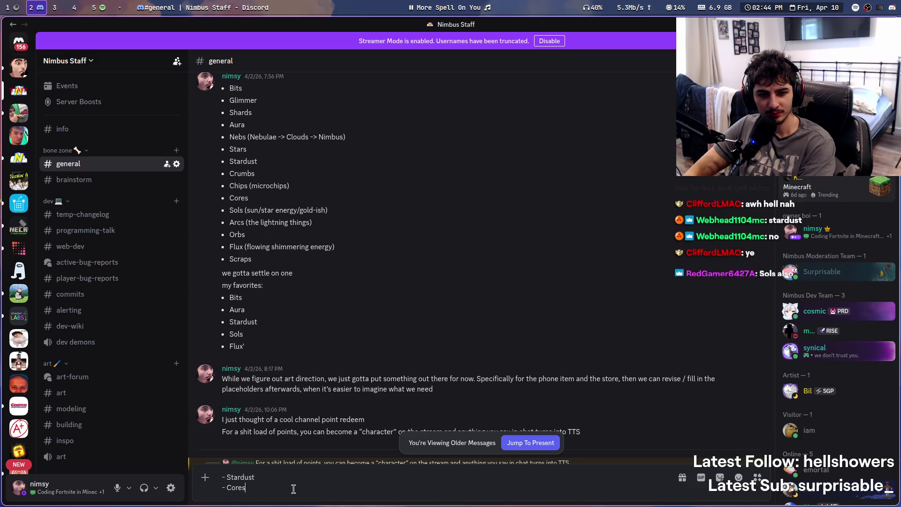
{"action": "key", "text": "shift+Return"}
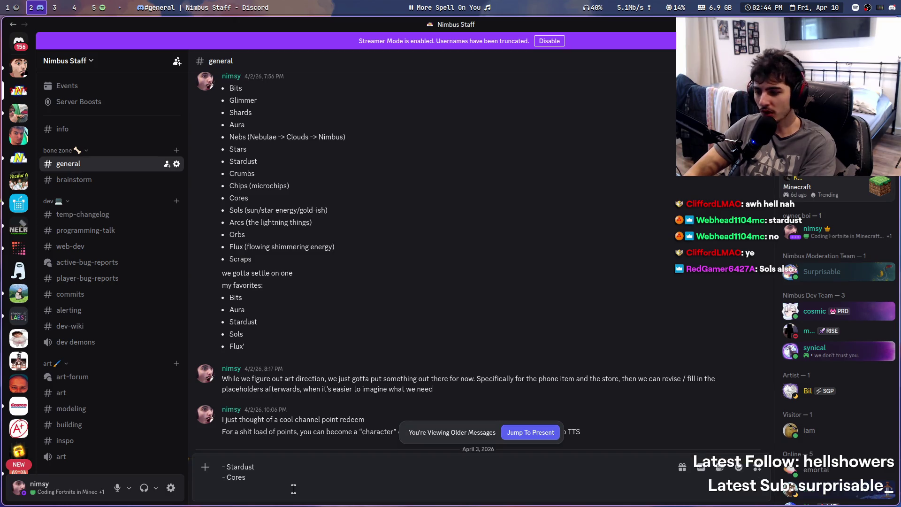
{"action": "type", "text": "-Sols"}
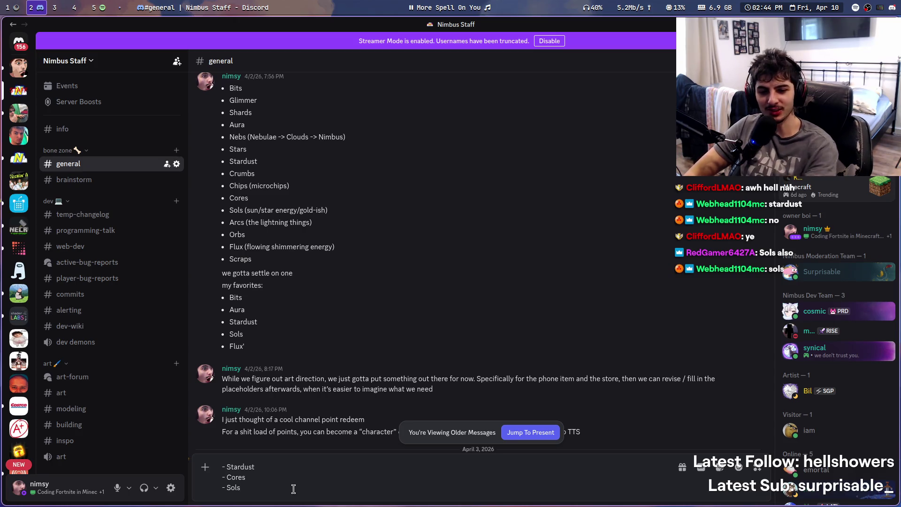
{"action": "key", "text": "shift+Return"}
{"action": "type", "text": "- "}
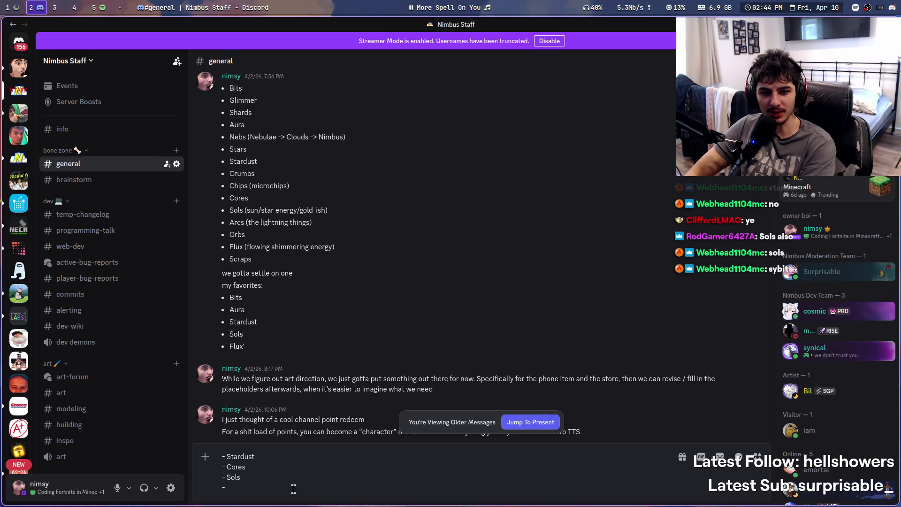
{"action": "type", "text": "Nebs"}
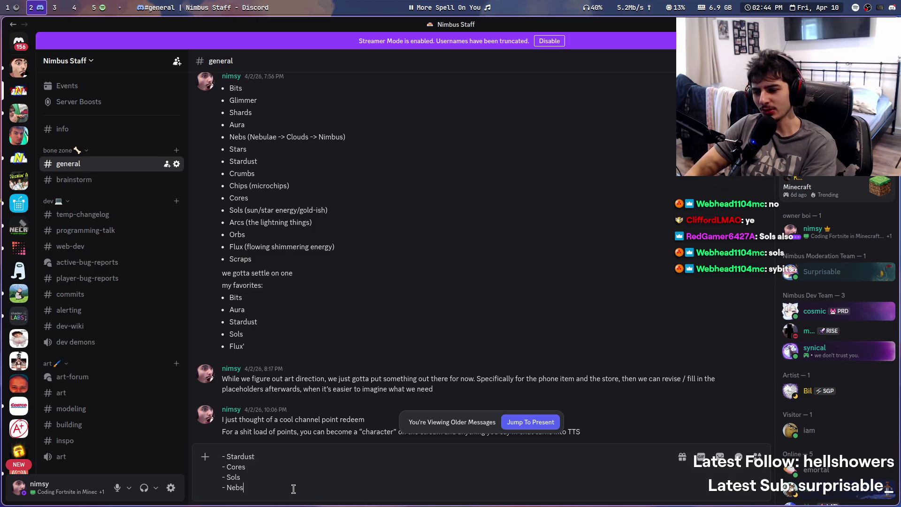
{"action": "key", "text": "ctrl+a"}
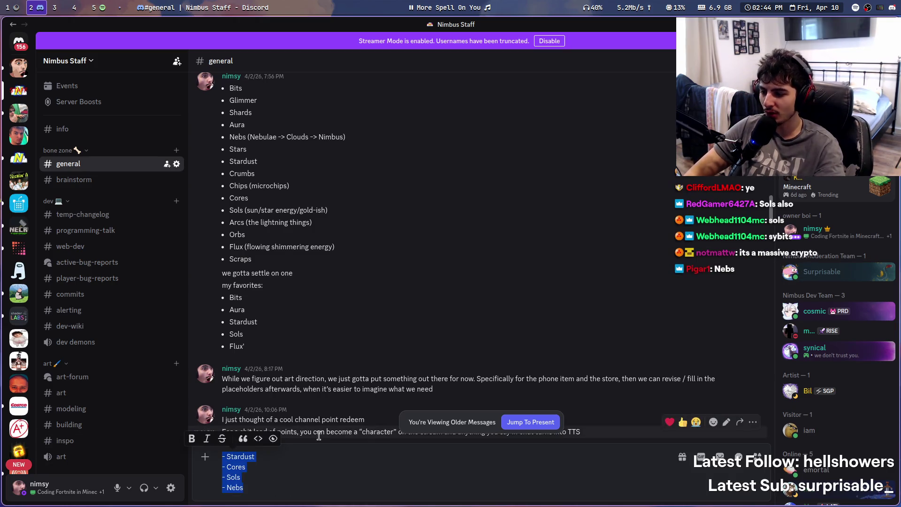
{"action": "left_click", "coordinate": [312, 472]}
{"action": "key", "text": "ctrl+a"}
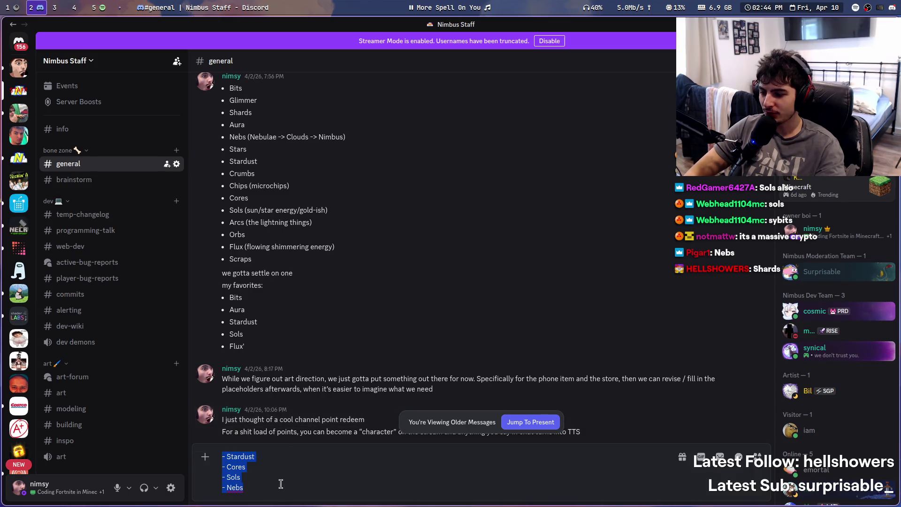
{"action": "mouse_move", "coordinate": [357, 459]}
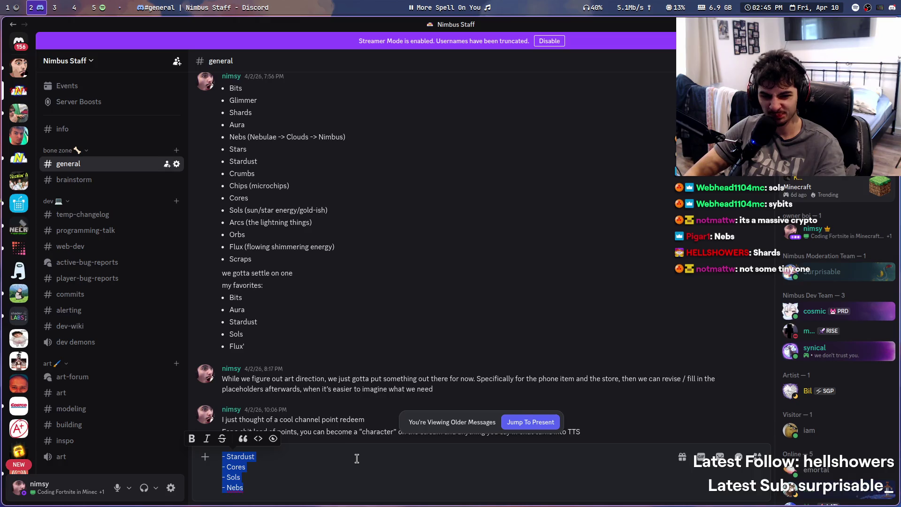
{"action": "left_click", "coordinate": [352, 466]}
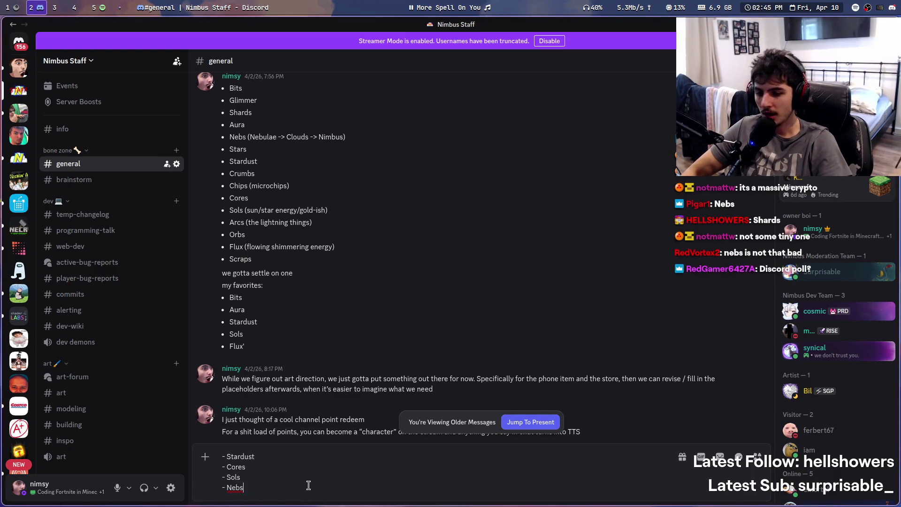
{"action": "left_click_drag", "start_coordinate": [317, 490], "coordinate": [206, 459]}
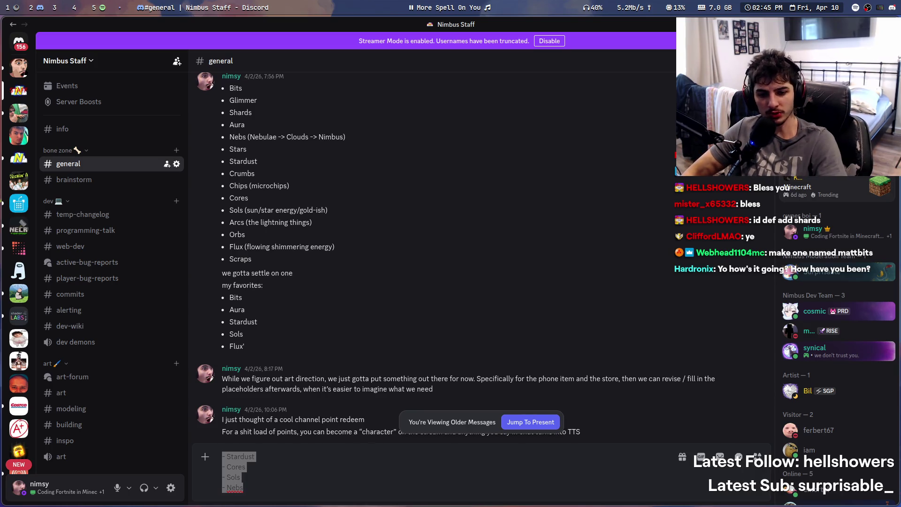
{"action": "left_click", "coordinate": [455, 448]}
{"action": "key", "text": "ctrl+a"}
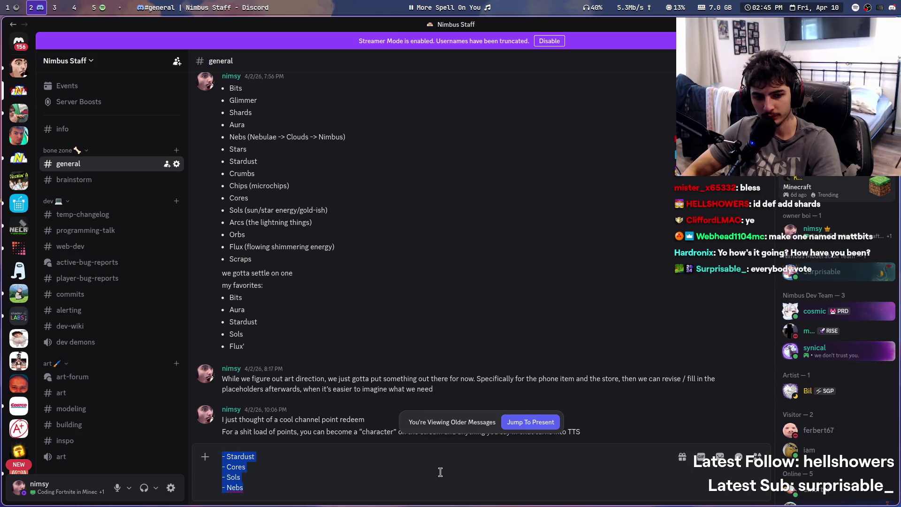
{"action": "key", "text": "BackSpace"}
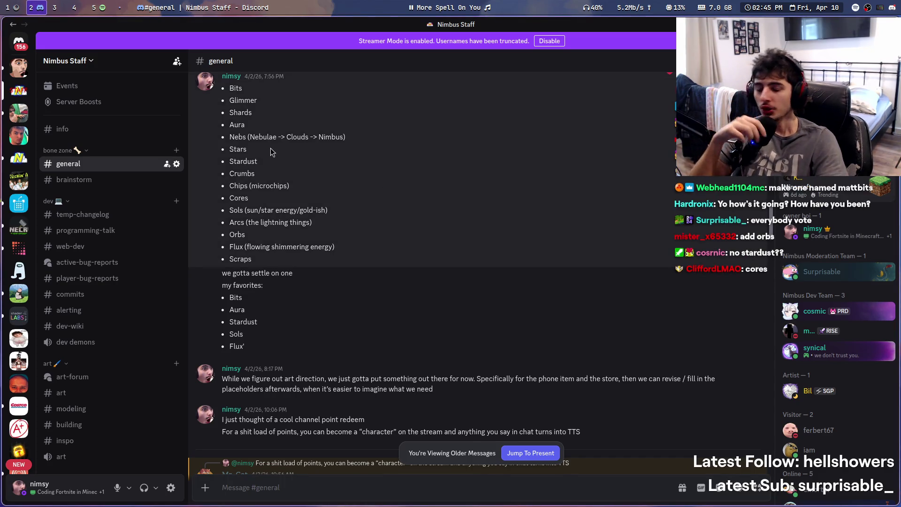
{"action": "left_click", "coordinate": [64, 6]}
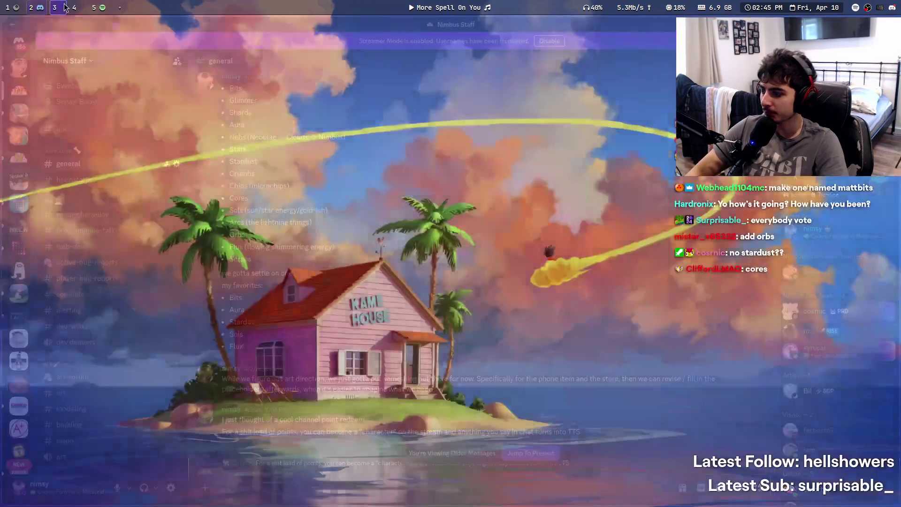
Launch Prism Launcher by searching 'pris' in the app launcher
{"action": "key", "text": "super+d"}
{"action": "type", "text": "pris"}
{"action": "key", "text": "Return"}
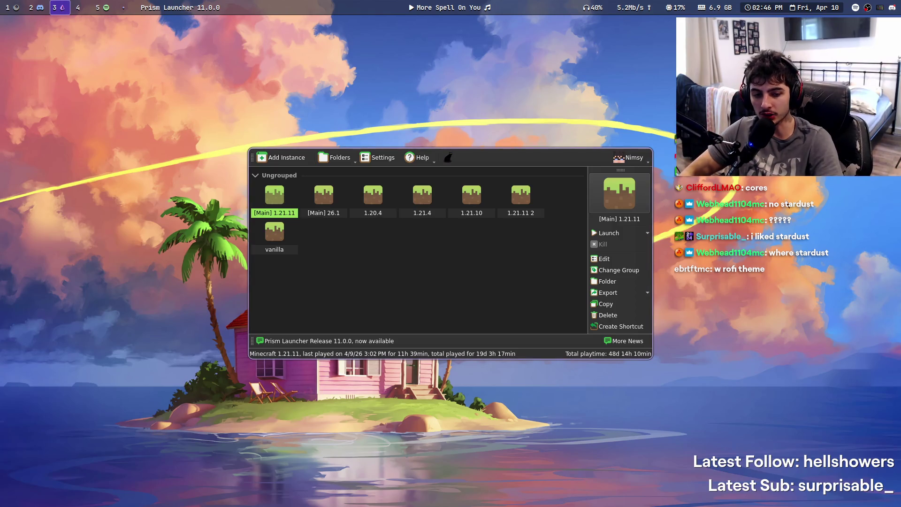
Launch the [Main] 1.21.11 instance, join the saved server, go fullscreen with F11, and walk forward
{"action": "double_click", "coordinate": [282, 197]}
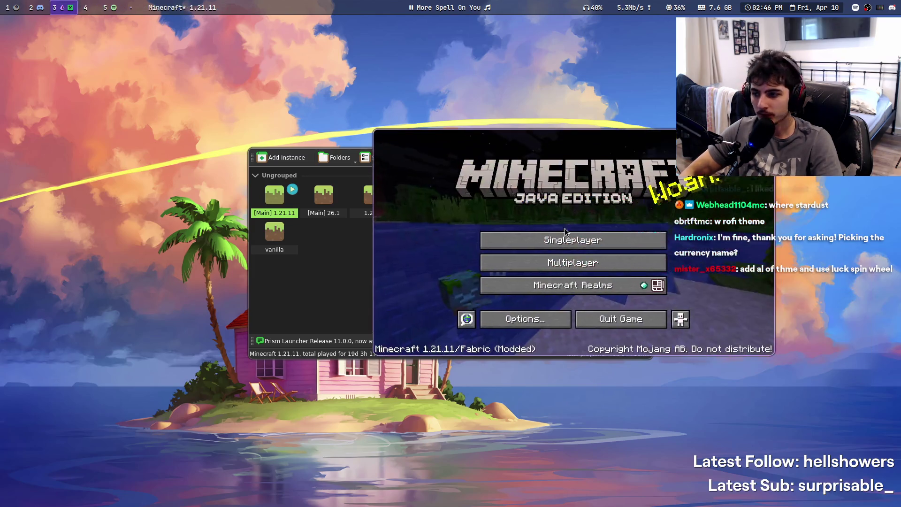
{"action": "left_click", "coordinate": [539, 262]}
{"action": "double_click", "coordinate": [385, 210]}
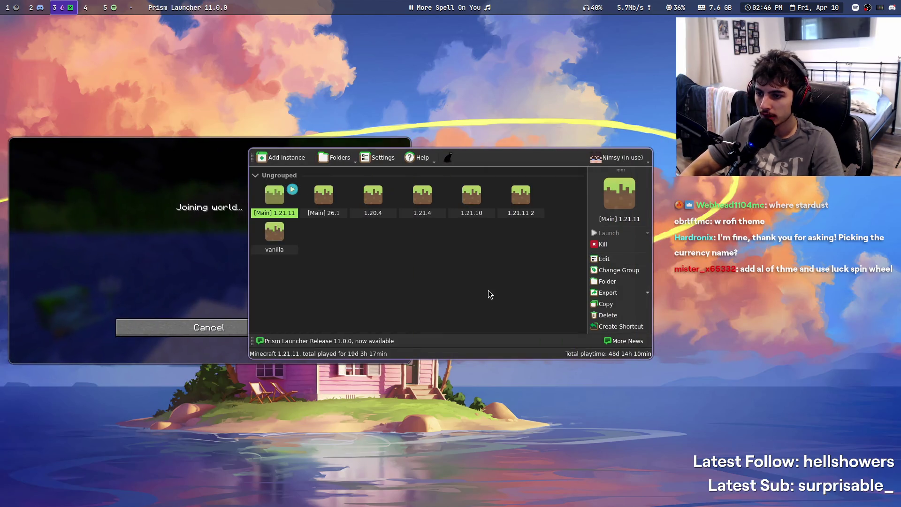
{"action": "key", "text": "F11"}
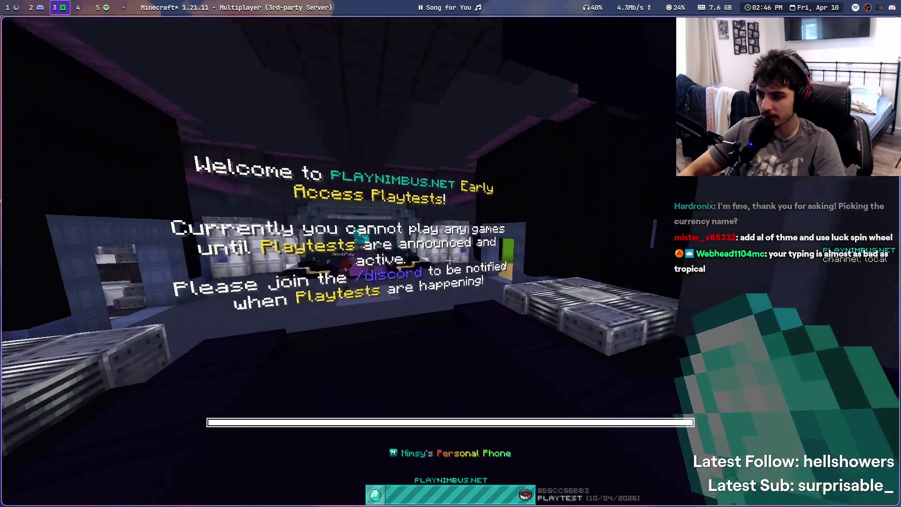
{"action": "key", "text": "w"}
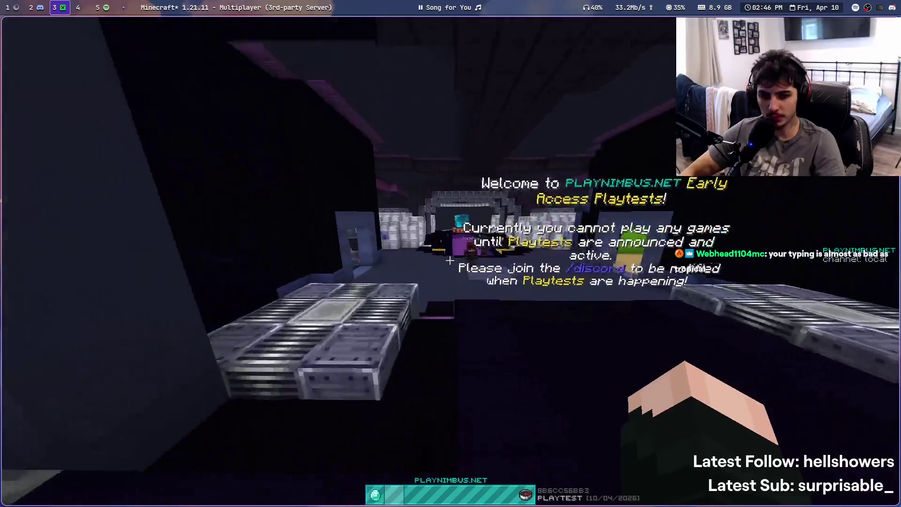
Walk forward through the welcome hologram toward the stage
{"action": "key", "text": "w"}
{"action": "key", "text": "w"}
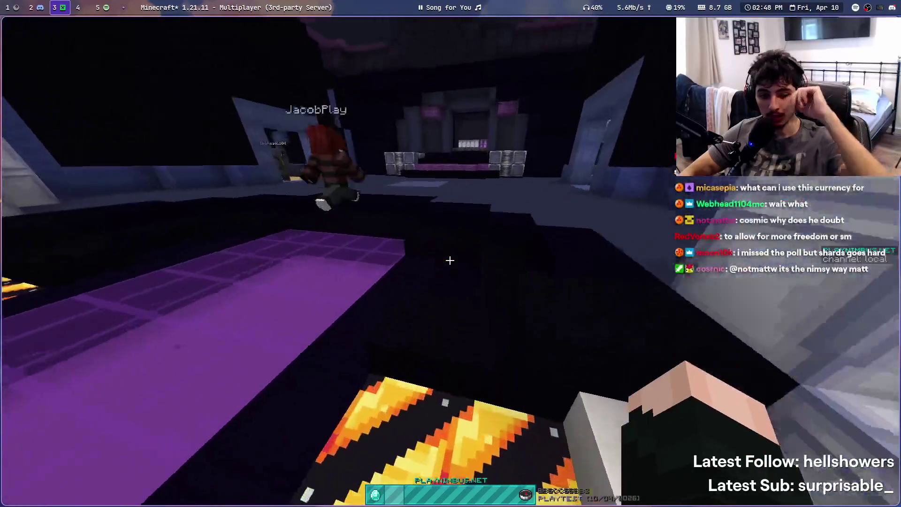
Climb onto the stage and walk past the map hologram and white block structure
{"action": "key", "text": "t"}
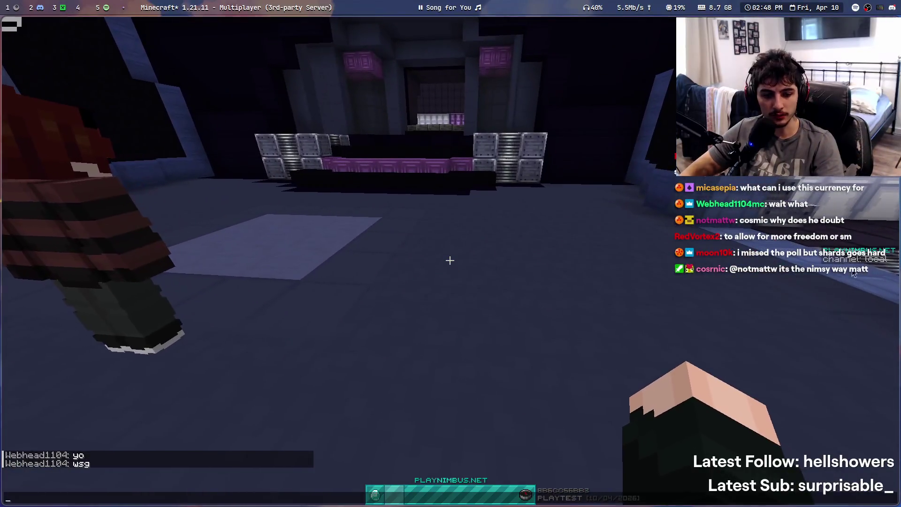
{"action": "key", "text": "Escape"}
{"action": "key", "text": "w"}
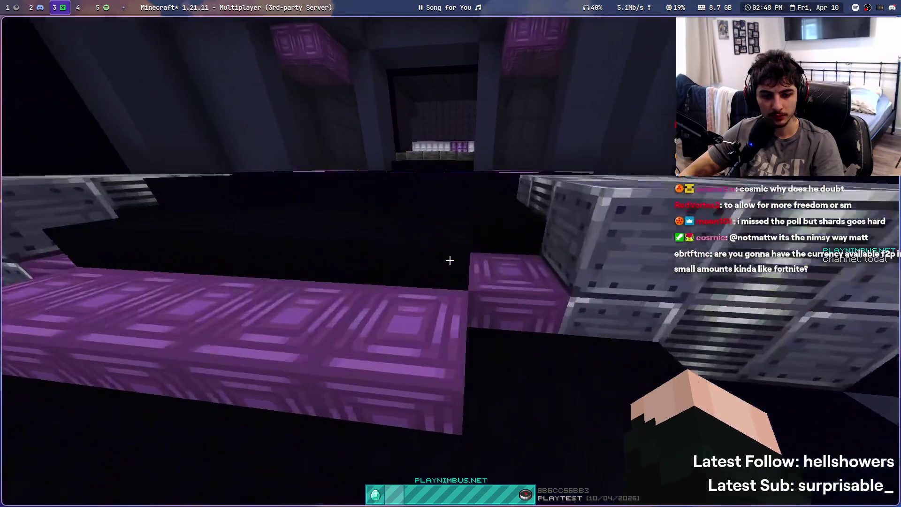
{"action": "key", "text": "space"}
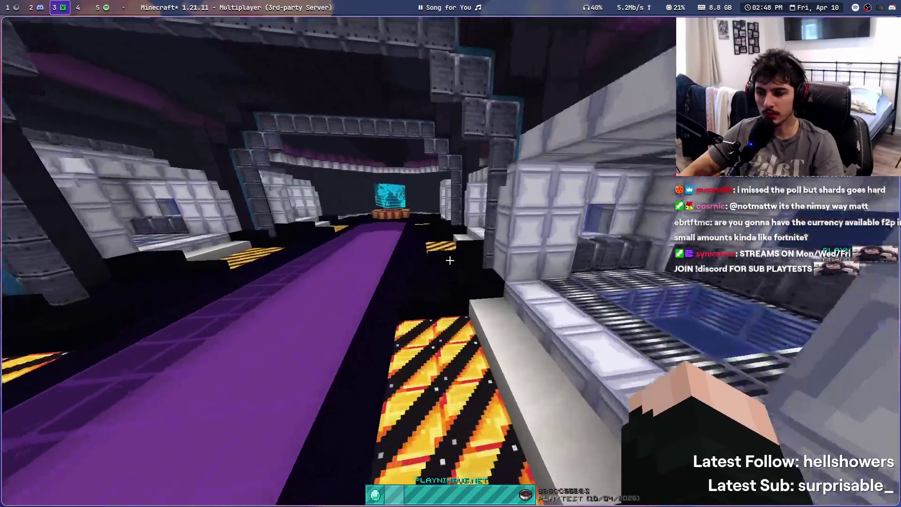
{"action": "key", "text": "w"}
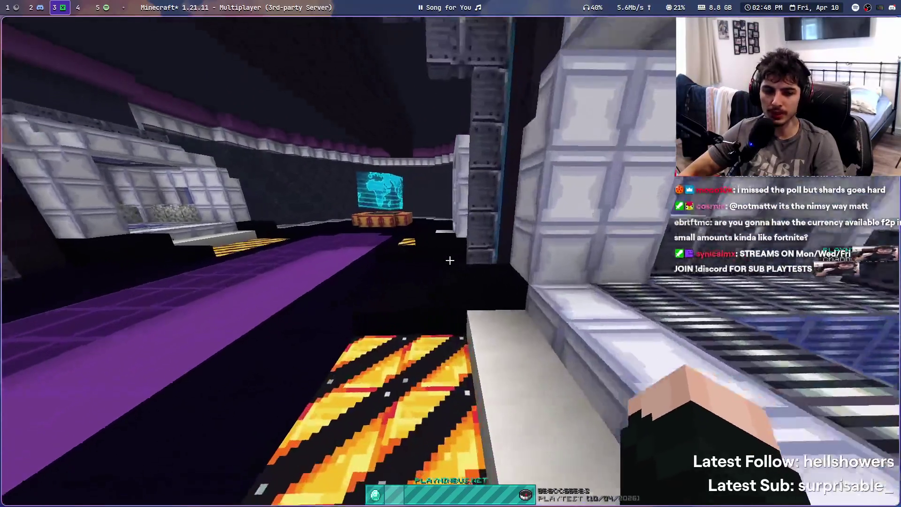
{"action": "key", "text": "w"}
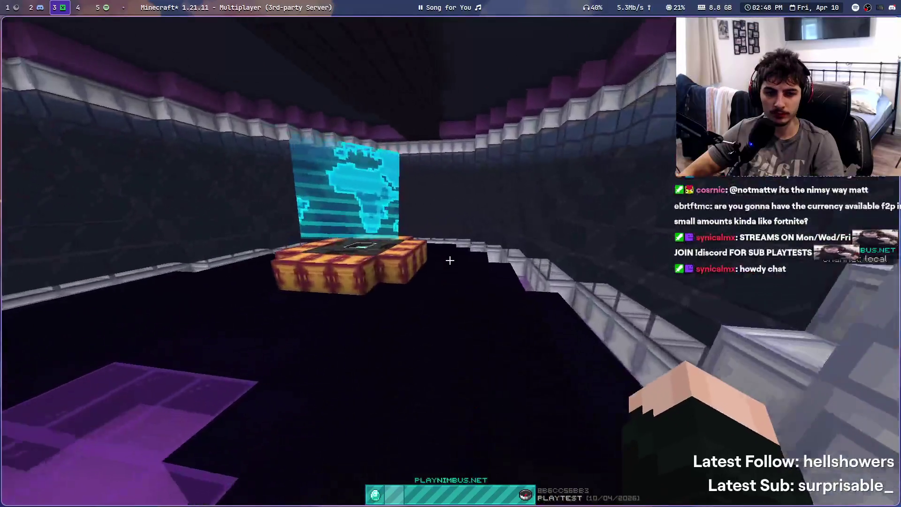
{"action": "key", "text": "w"}
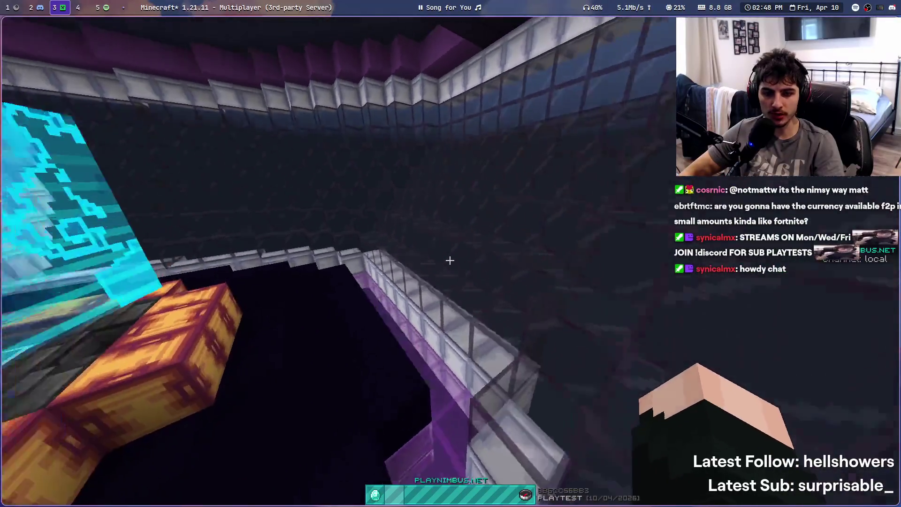
{"action": "key", "text": "w"}
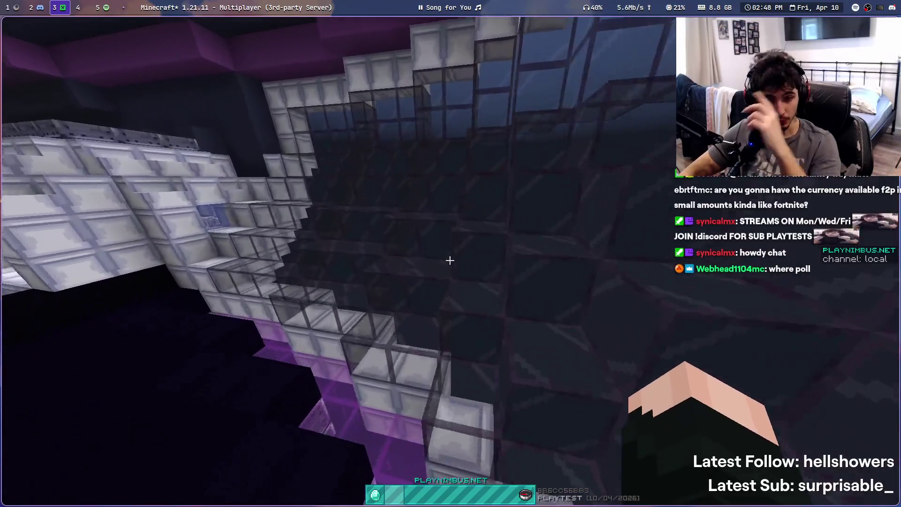
{"action": "key", "text": "w"}
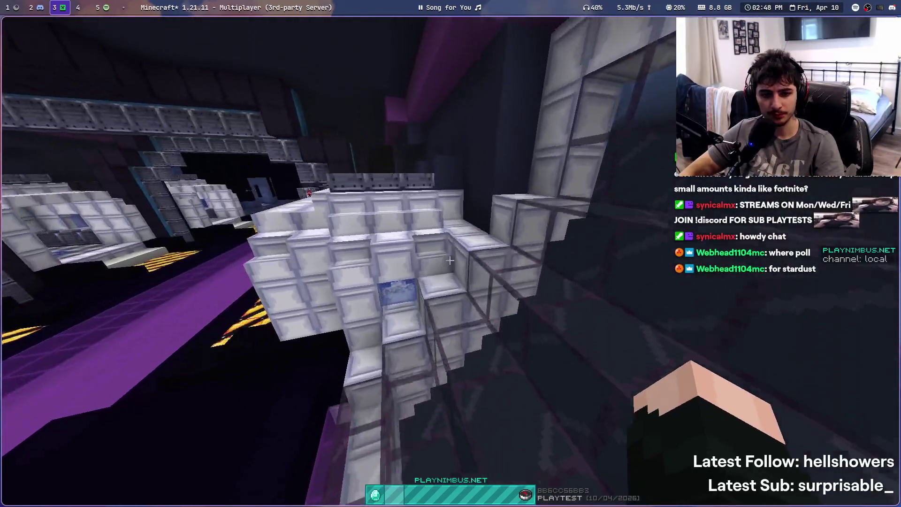
{"action": "key", "text": "w"}
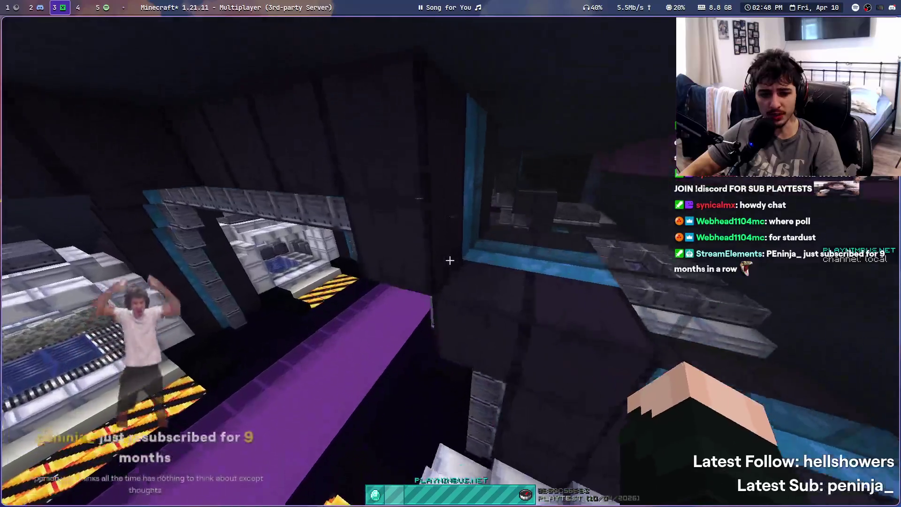
{"action": "key", "text": "w"}
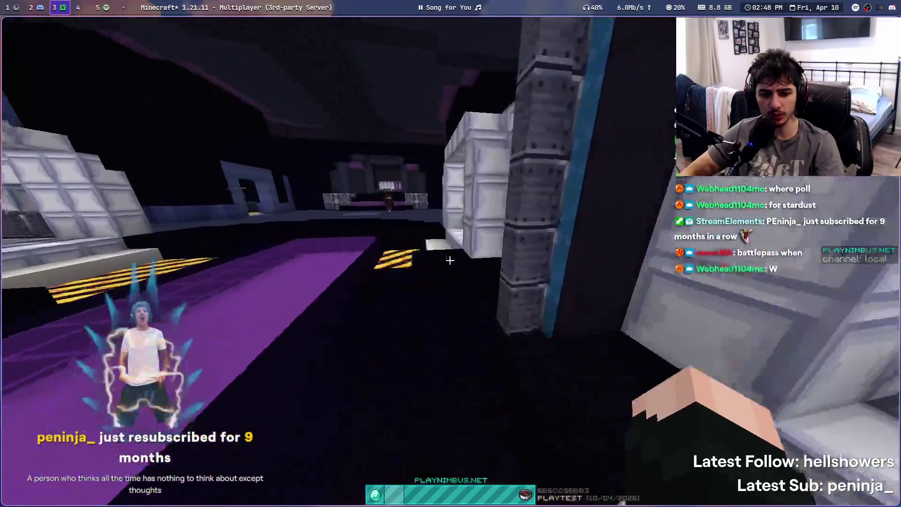
Close the in-game chat, then walk down the corridor past the globe screen and along the purple floor
{"action": "key", "text": "w"}
{"action": "key", "text": "t"}
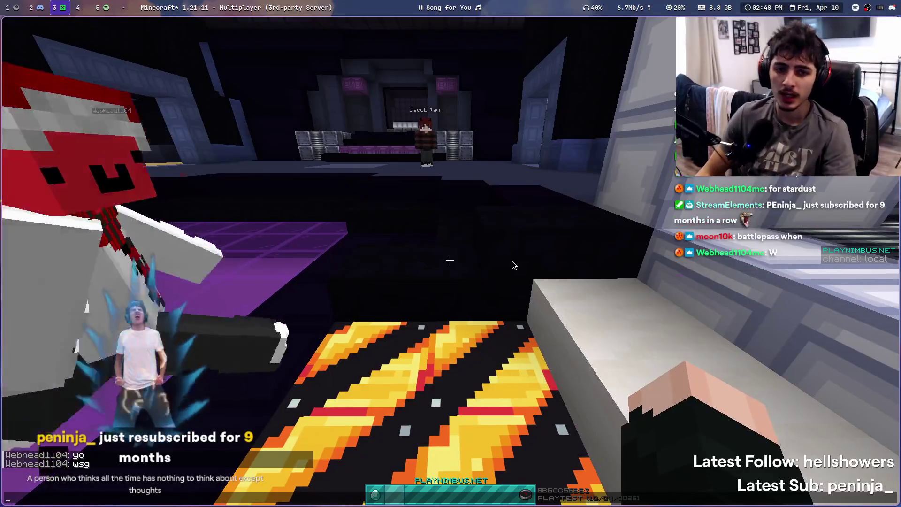
{"action": "key", "text": "Escape"}
{"action": "left_click", "coordinate": [450, 260]}
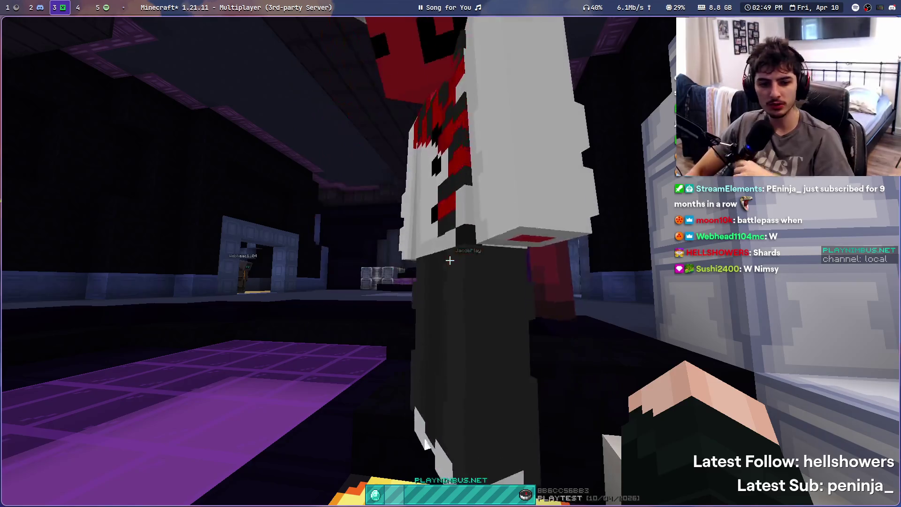
{"action": "key", "text": "w"}
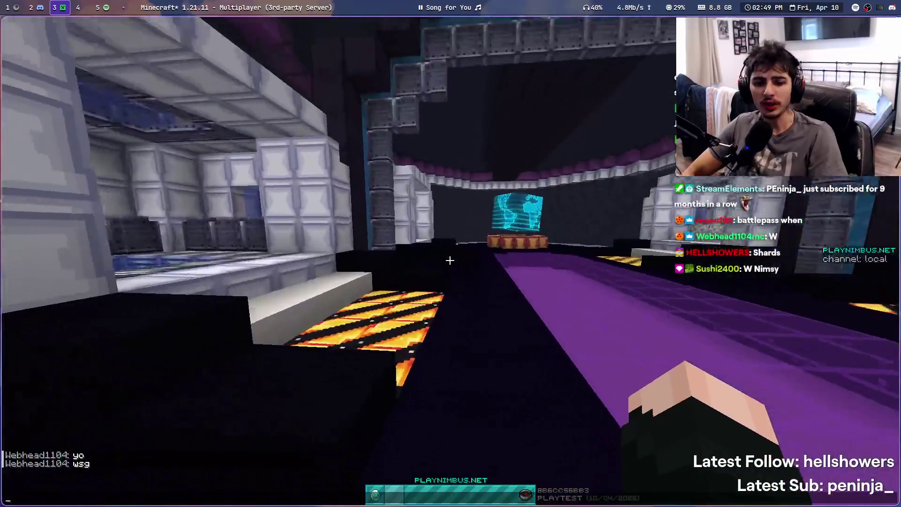
{"action": "key", "text": "w"}
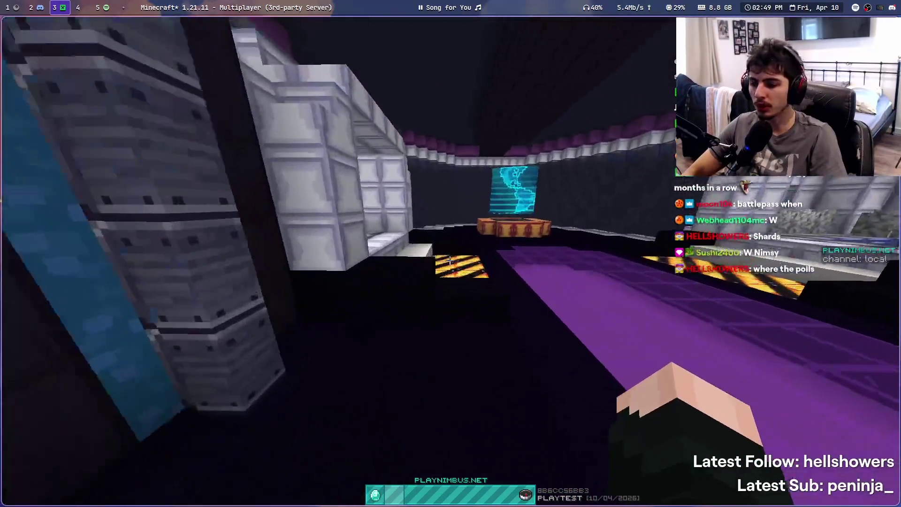
{"action": "key", "text": "w"}
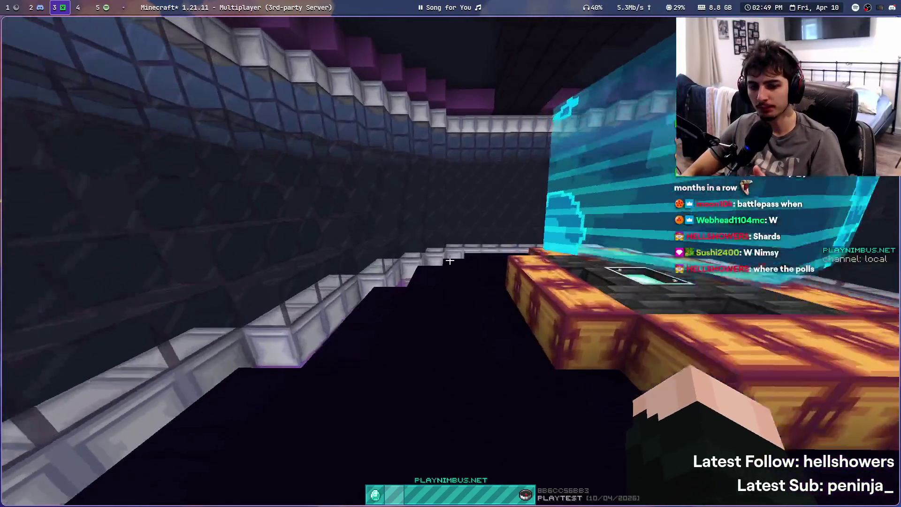
{"action": "key", "text": "w"}
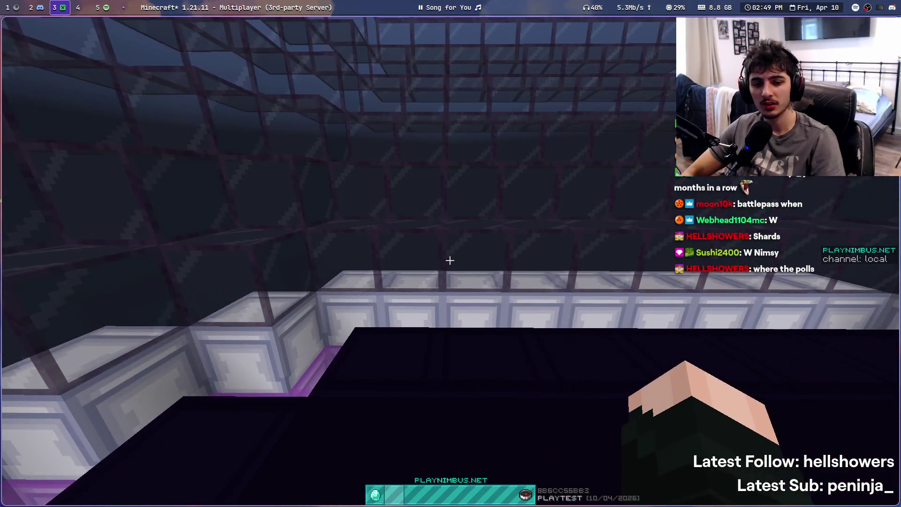
{"action": "key", "text": "w"}
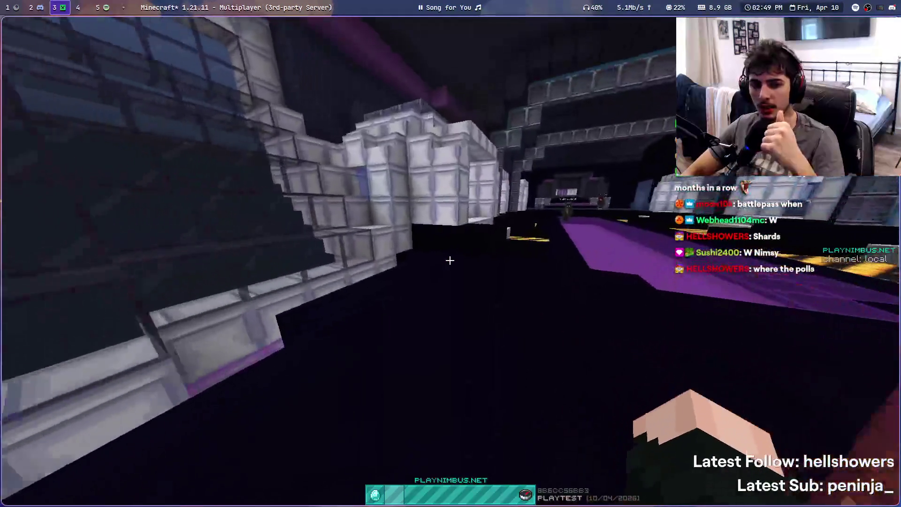
{"action": "key", "text": "w"}
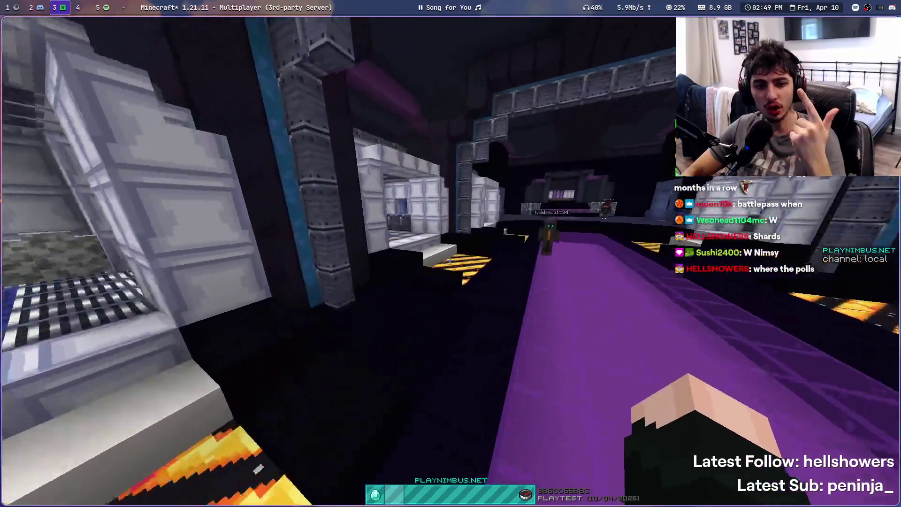
Walk past the other player into the dark stage room and back toward the hologram display
{"action": "key", "text": "w"}
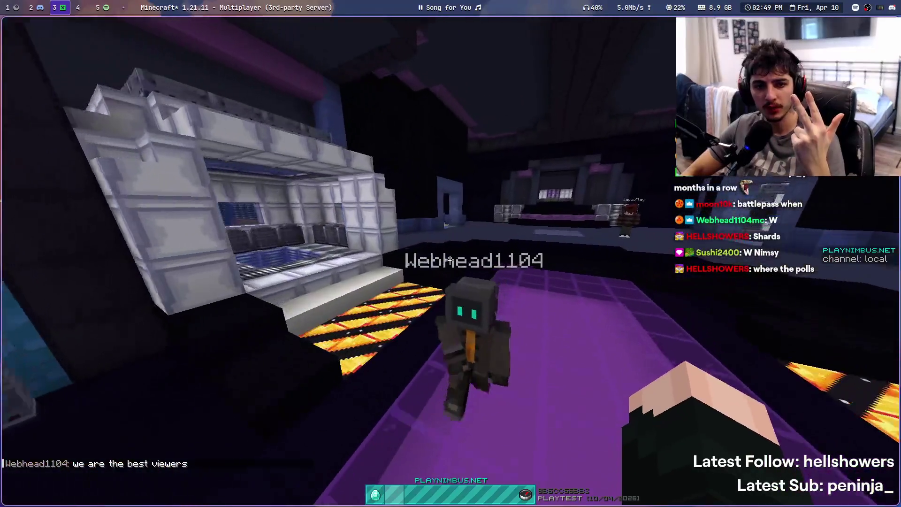
{"action": "key", "text": "w"}
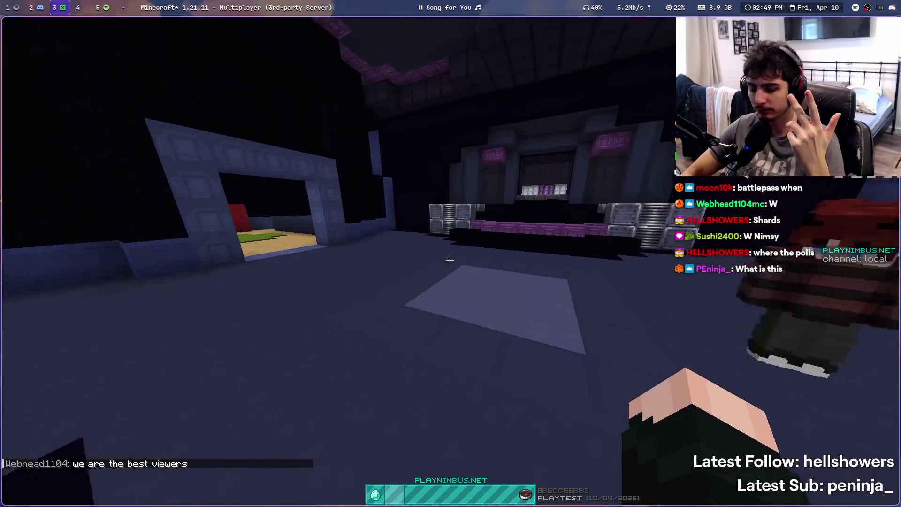
{"action": "key", "text": "w"}
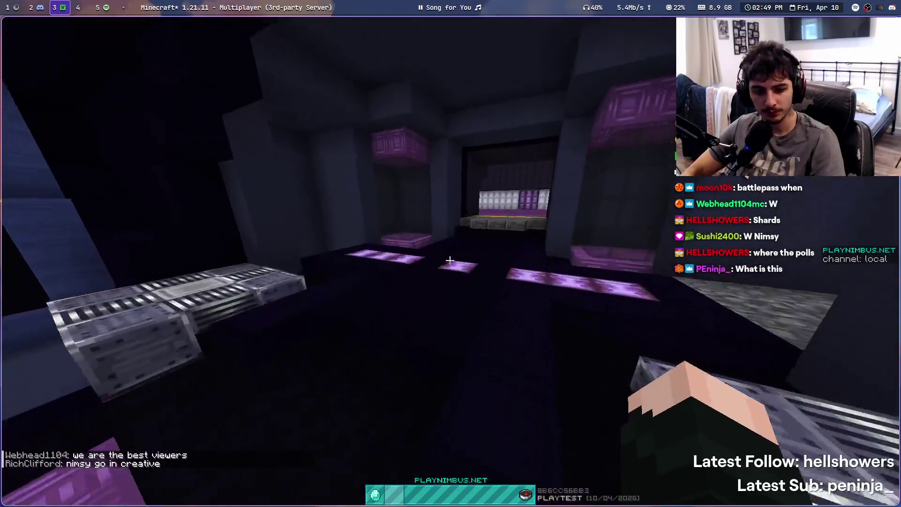
{"action": "key", "text": "w"}
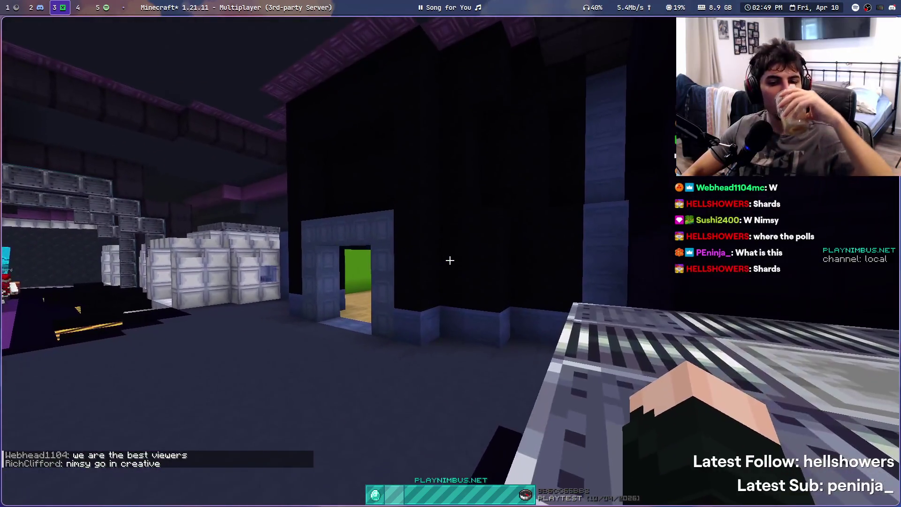
{"action": "key", "text": "w"}
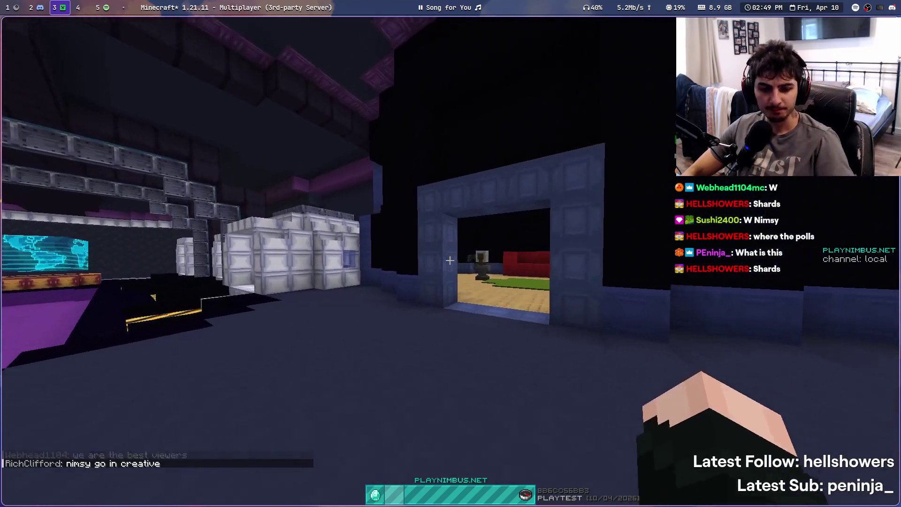
{"action": "key", "text": "w"}
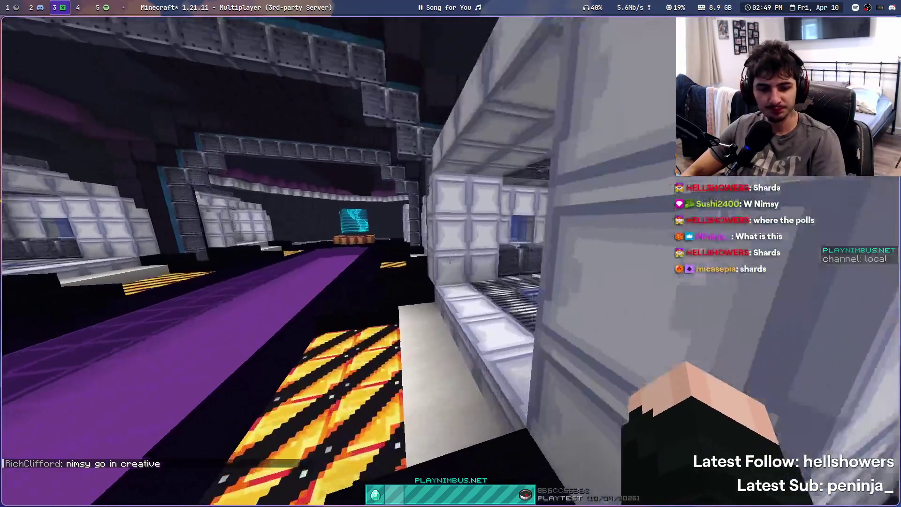
{"action": "key", "text": "w"}
{"action": "key", "text": "w"}
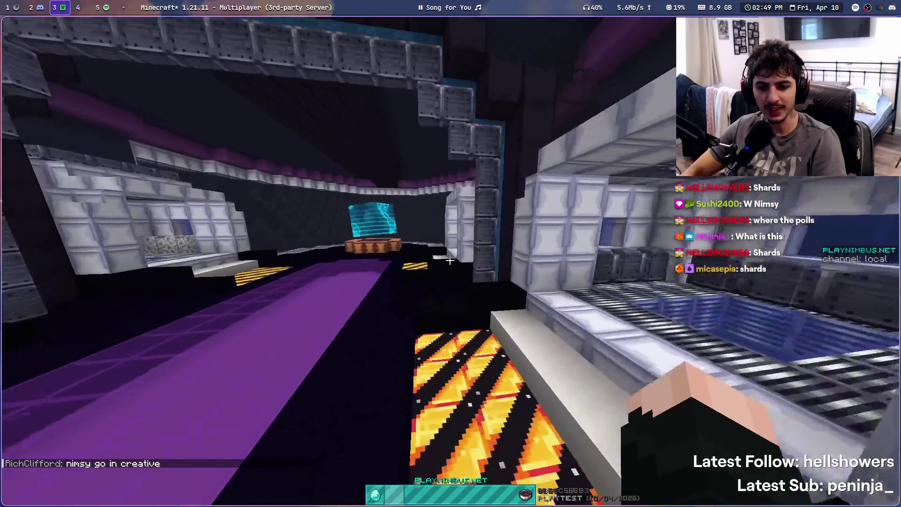
{"action": "key", "text": "w"}
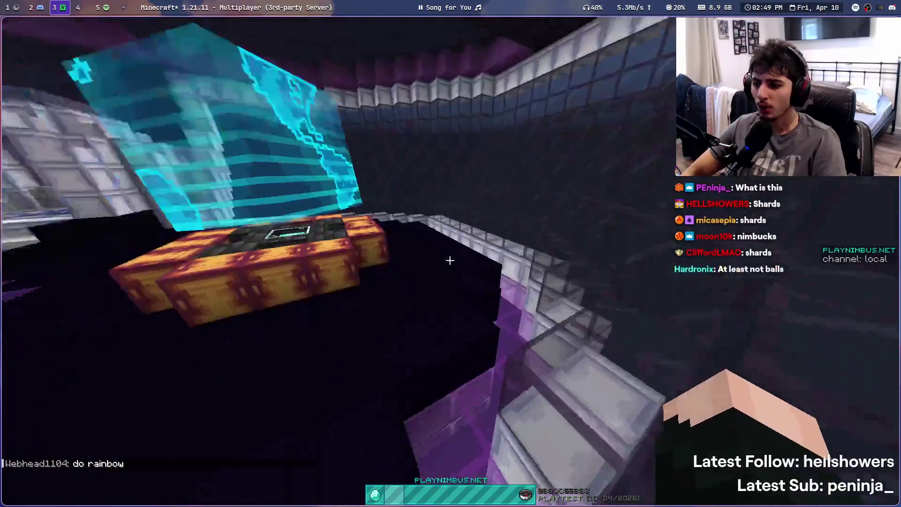
Switch to empty workspace 4 and launch Aseprite via an 'asep' launcher search
{"action": "key", "text": "super+4"}
{"action": "key", "text": "super+d"}
{"action": "type", "text": "asep"}
{"action": "key", "text": "Return"}
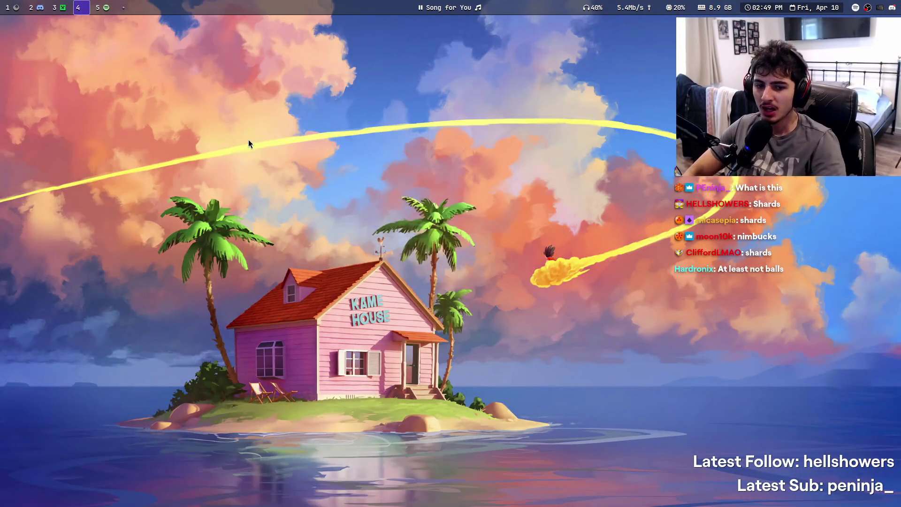
Create a new 528×426 px RGBA sprite with a transparent background via File > New
{"action": "left_click", "coordinate": [19, 24]}
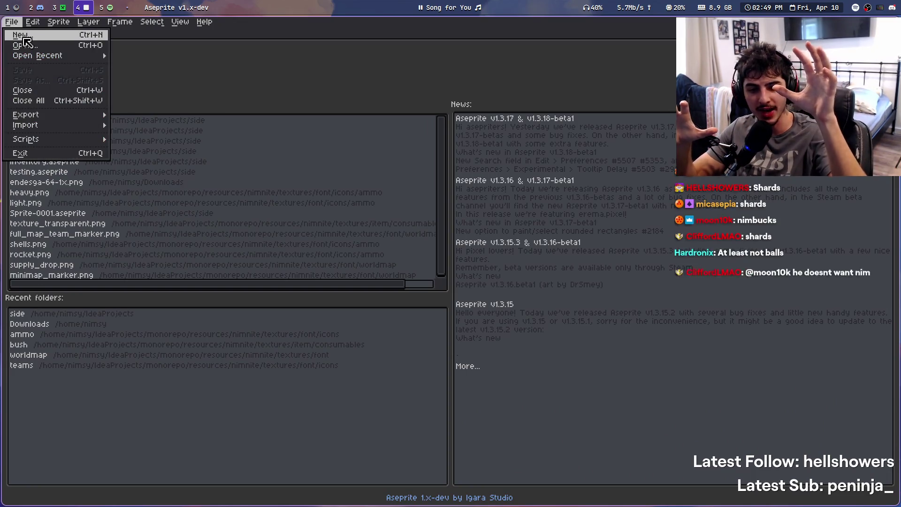
{"action": "mouse_move", "coordinate": [28, 55]}
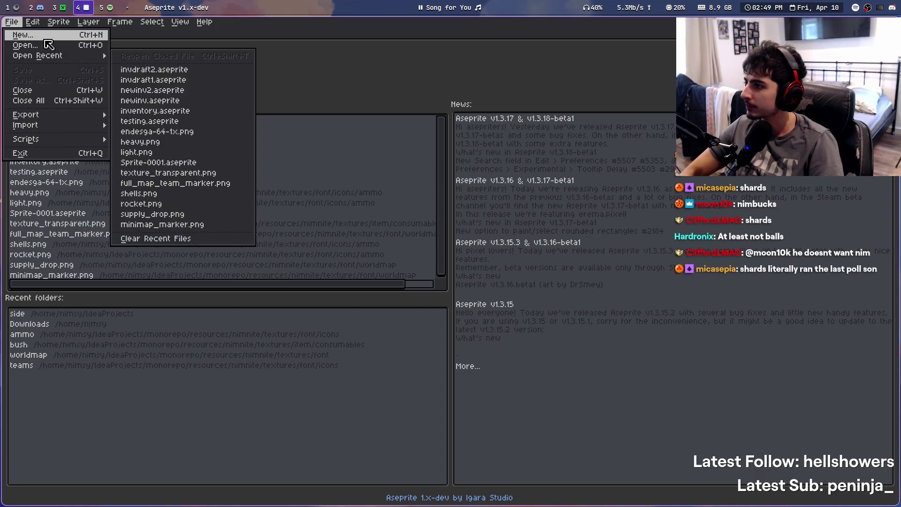
{"action": "left_click", "coordinate": [44, 38]}
{"action": "left_click", "coordinate": [432, 347]}
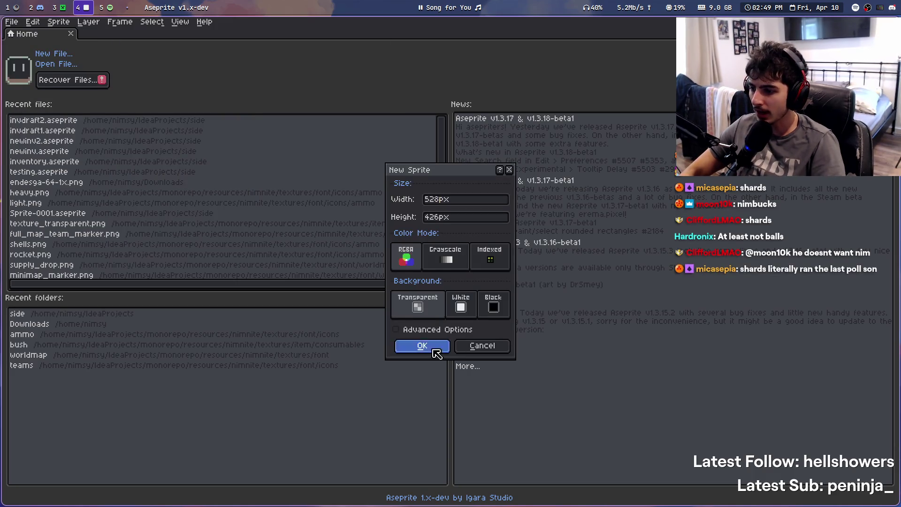
{"action": "scroll", "coordinate": [428, 188], "scroll_direction": "up", "scroll_amount": 4}
{"action": "scroll", "coordinate": [417, 237], "scroll_direction": "down", "scroll_amount": 3}
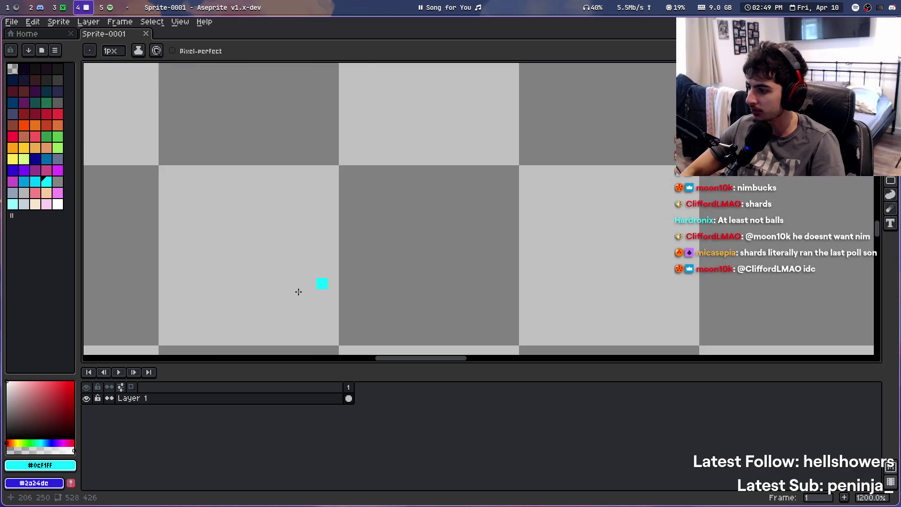
Draw the dark outline of the pillar's top cap, undoing stray strokes
{"action": "left_click", "coordinate": [24, 70]}
{"action": "scroll", "coordinate": [364, 145], "scroll_direction": "up", "scroll_amount": 1}
{"action": "mouse_move", "coordinate": [383, 134]}
{"action": "left_mouse_down"}
{"action": "mouse_move", "coordinate": [382, 164]}
{"action": "mouse_move", "coordinate": [540, 136]}
{"action": "mouse_move", "coordinate": [550, 164]}
{"action": "left_mouse_up"}
{"action": "left_click", "coordinate": [398, 179]}
{"action": "left_click_drag", "start_coordinate": [398, 165], "coordinate": [527, 166]}
{"action": "key", "text": "ctrl+z"}
{"action": "left_click_drag", "start_coordinate": [395, 174], "coordinate": [548, 178]}
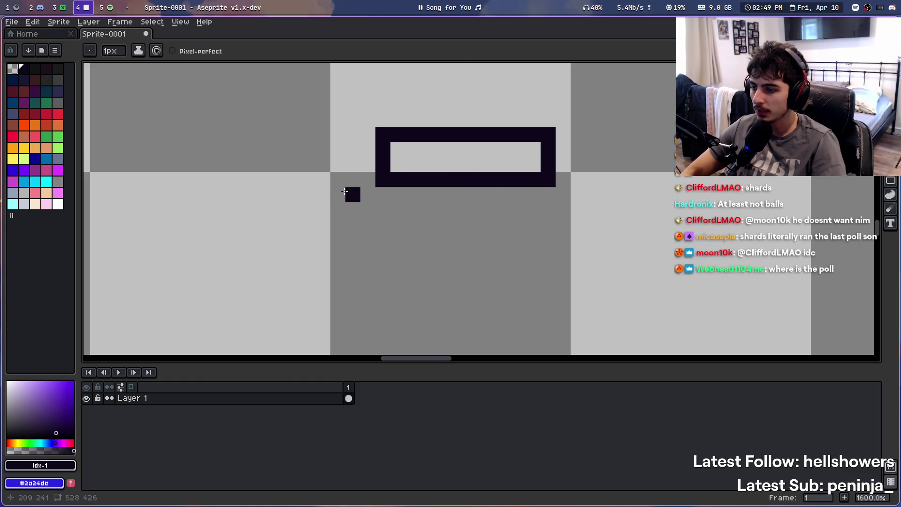
{"action": "scroll", "coordinate": [453, 186], "scroll_direction": "down", "scroll_amount": 2}
{"action": "scroll", "coordinate": [464, 270], "scroll_direction": "up", "scroll_amount": 2}
{"action": "scroll", "coordinate": [448, 244], "scroll_direction": "up", "scroll_amount": 2}
{"action": "scroll", "coordinate": [445, 242], "scroll_direction": "down", "scroll_amount": 3}
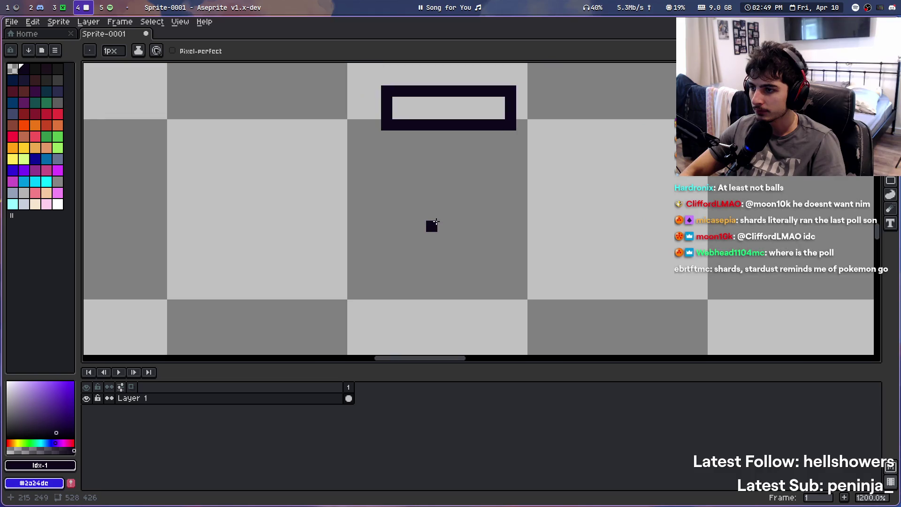
{"action": "key", "text": "ctrl+z"}
Draw the white vertical pillar lines down from the top cap
{"action": "left_click", "coordinate": [59, 205]}
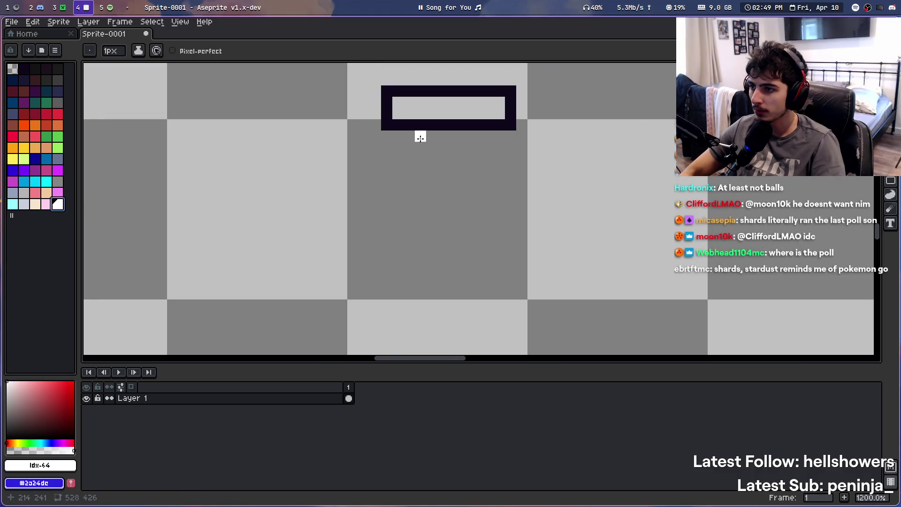
{"action": "left_click_drag", "start_coordinate": [420, 138], "coordinate": [417, 238]}
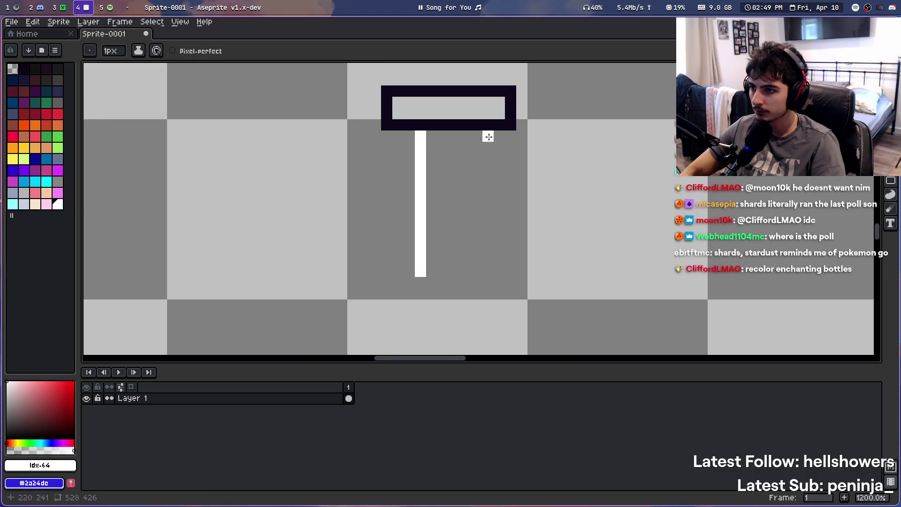
{"action": "key", "text": "ctrl+z"}
{"action": "left_click_drag", "start_coordinate": [409, 136], "coordinate": [409, 276]}
{"action": "mouse_move", "coordinate": [487, 144]}
{"action": "left_mouse_down"}
{"action": "mouse_move", "coordinate": [476, 263]}
{"action": "mouse_move", "coordinate": [489, 275]}
{"action": "mouse_move", "coordinate": [488, 145]}
{"action": "left_mouse_up"}
{"action": "key", "text": "ctrl+z"}
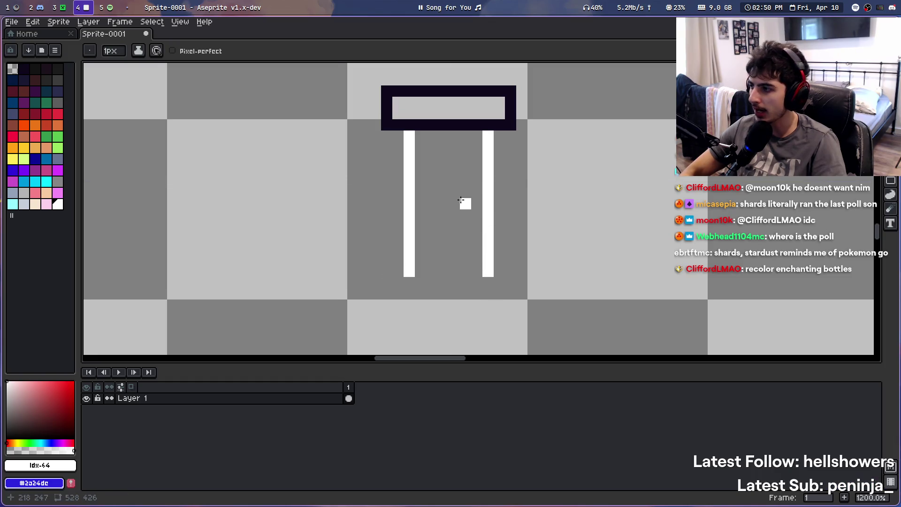
{"action": "scroll", "coordinate": [463, 201], "scroll_direction": "down", "scroll_amount": 3}
Draw the dark outline of the bottom cap
{"action": "left_click", "coordinate": [24, 68]}
{"action": "left_click", "coordinate": [412, 231]}
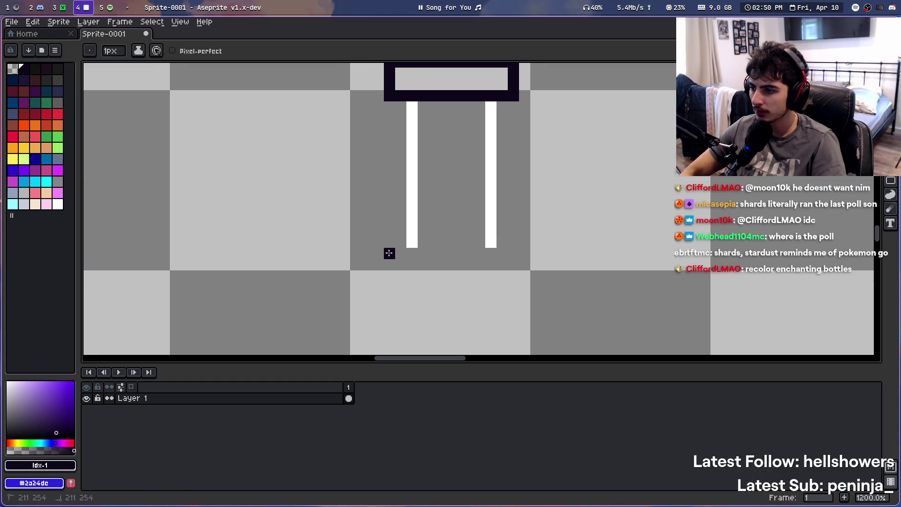
{"action": "left_click_drag", "start_coordinate": [390, 254], "coordinate": [512, 254]}
{"action": "mouse_move", "coordinate": [394, 261]}
{"action": "left_mouse_down"}
{"action": "mouse_move", "coordinate": [434, 284]}
{"action": "mouse_move", "coordinate": [518, 283]}
{"action": "mouse_move", "coordinate": [526, 263]}
{"action": "left_mouse_up"}
{"action": "key", "text": "ctrl+z"}
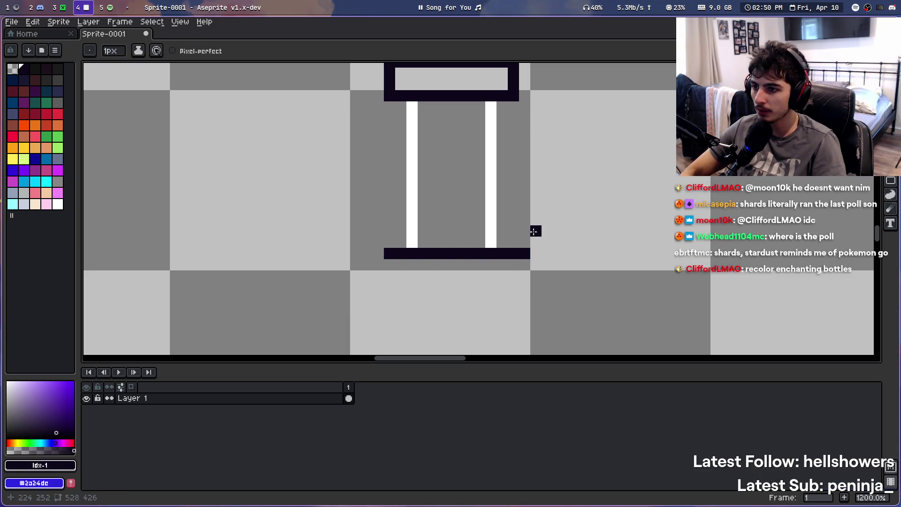
{"action": "mouse_move", "coordinate": [516, 258]}
{"action": "left_mouse_down"}
{"action": "mouse_move", "coordinate": [515, 280]}
{"action": "mouse_move", "coordinate": [396, 286]}
{"action": "left_mouse_up"}
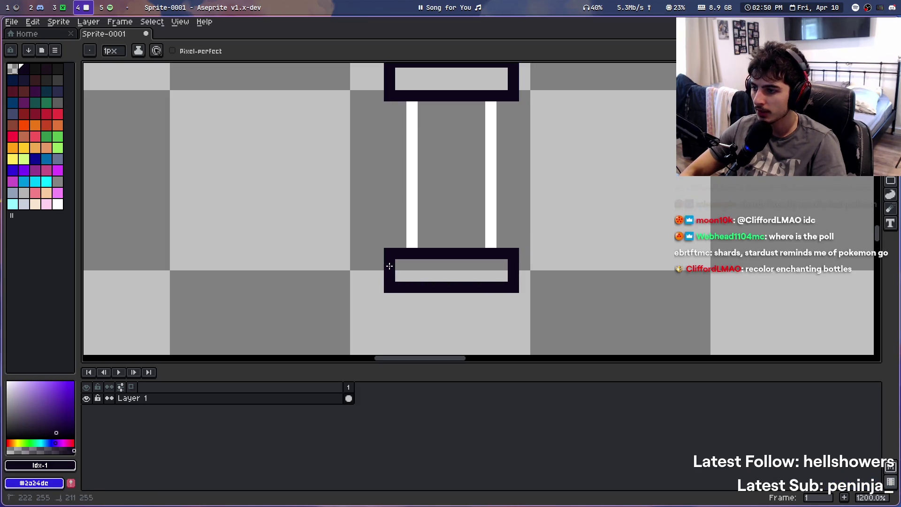
Fill the top cap's interior with white
{"action": "scroll", "coordinate": [210, 177], "scroll_direction": "up", "scroll_amount": 2}
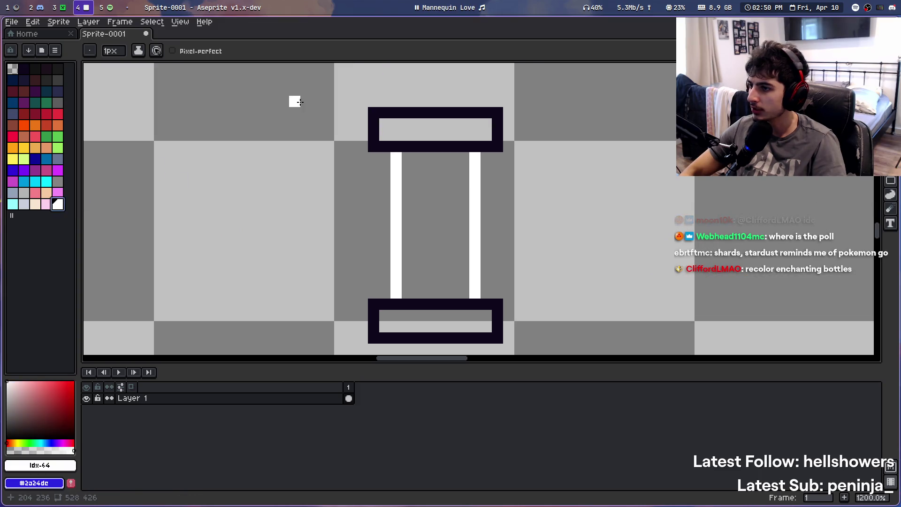
{"action": "left_click", "coordinate": [386, 125]}
{"action": "mouse_move", "coordinate": [386, 125]}
{"action": "left_mouse_down"}
{"action": "mouse_move", "coordinate": [489, 133]}
{"action": "mouse_move", "coordinate": [381, 136]}
{"action": "left_mouse_up"}
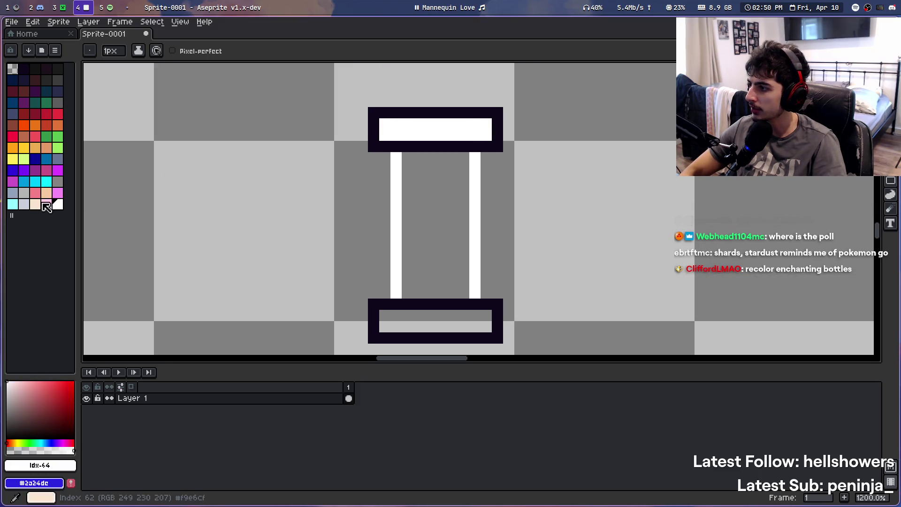
Try grey shading on the top cap's right end, then undo it
{"action": "left_click", "coordinate": [58, 182]}
{"action": "left_click", "coordinate": [431, 132]}
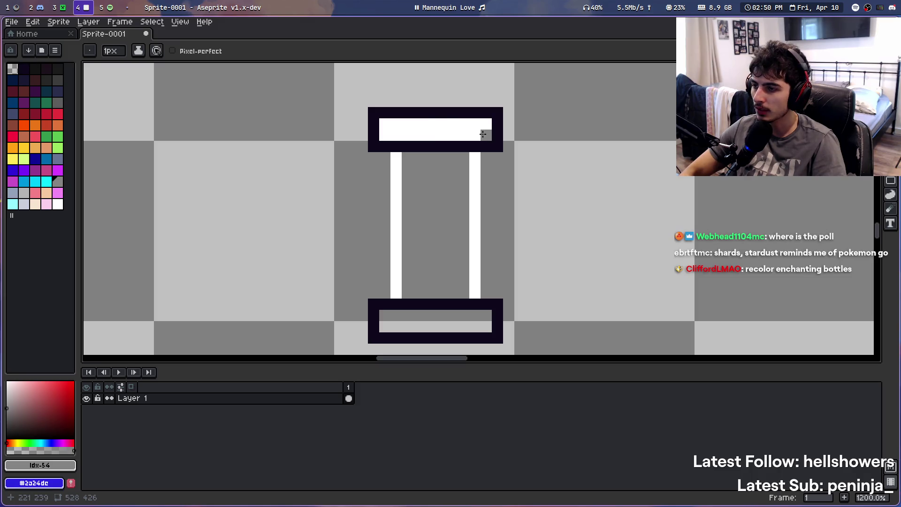
{"action": "left_click_drag", "start_coordinate": [486, 124], "coordinate": [474, 136]}
{"action": "key", "text": "ctrl+z"}
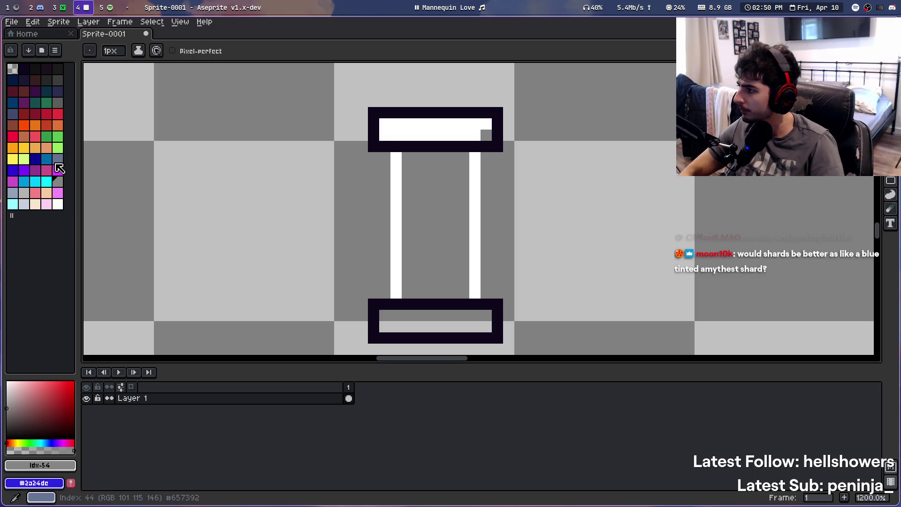
Load the Endesga64 palette by searching 'ende' in the preset palettes
{"action": "left_click", "coordinate": [41, 51]}
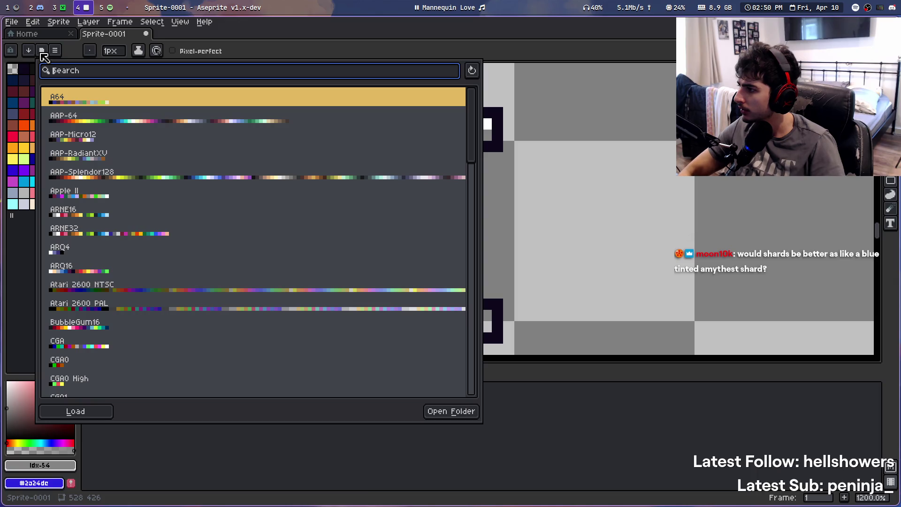
{"action": "key", "text": "Down"}
{"action": "left_click", "coordinate": [71, 73]}
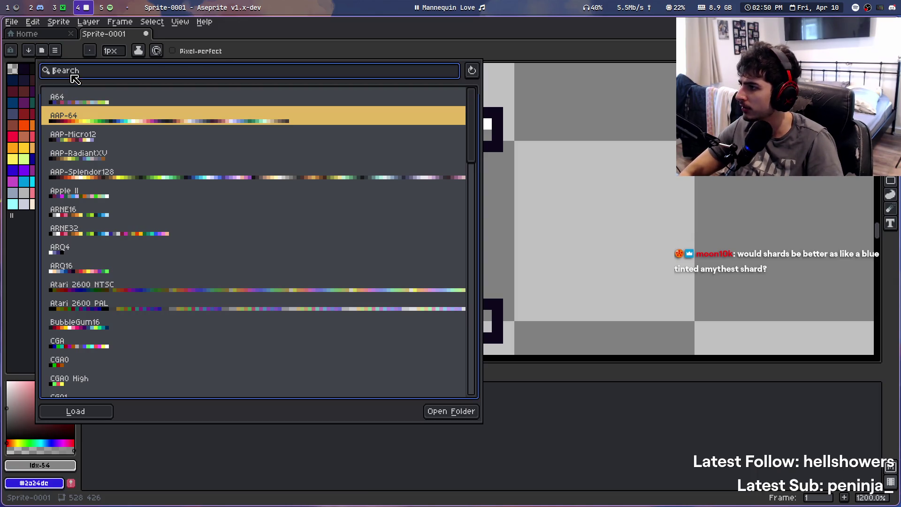
{"action": "type", "text": "ende"}
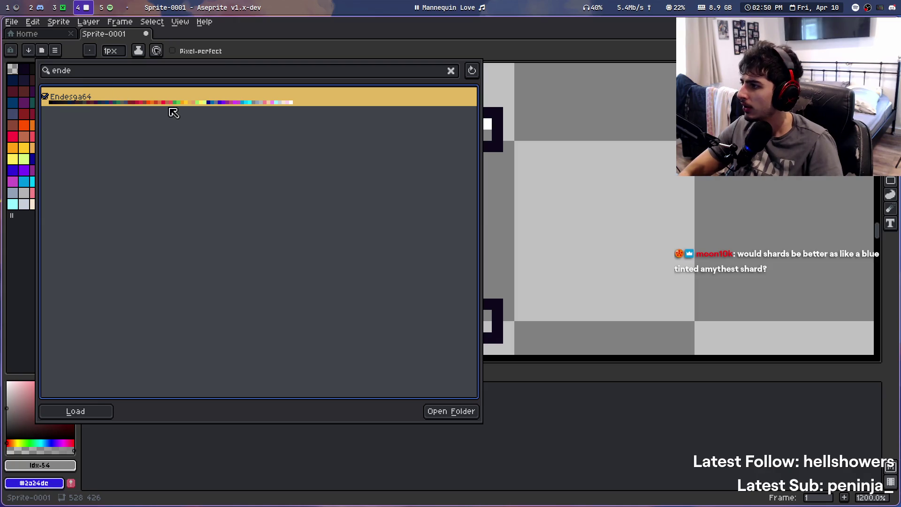
{"action": "left_click", "coordinate": [169, 102]}
Undo the last top-cap stroke, shade the bottom cap's right end grey and its left part white
{"action": "key", "text": "ctrl+z"}
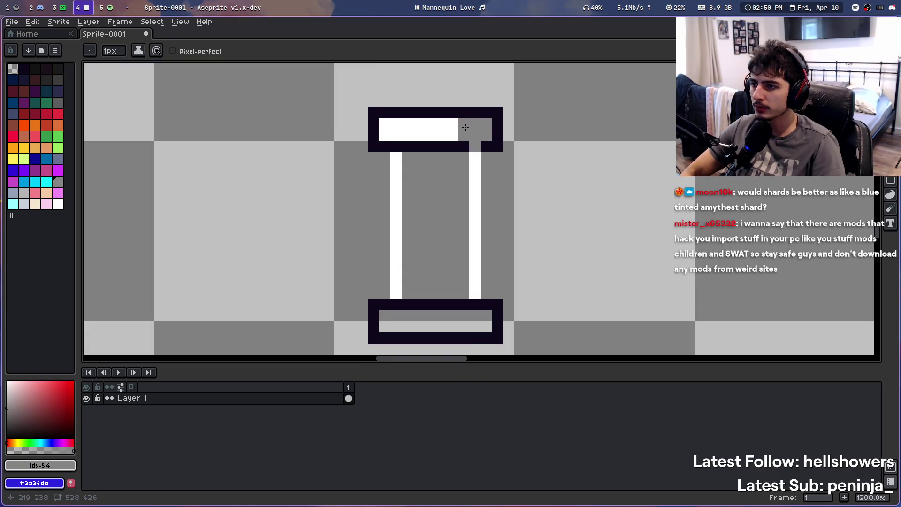
{"action": "left_click_drag", "start_coordinate": [471, 326], "coordinate": [481, 318]}
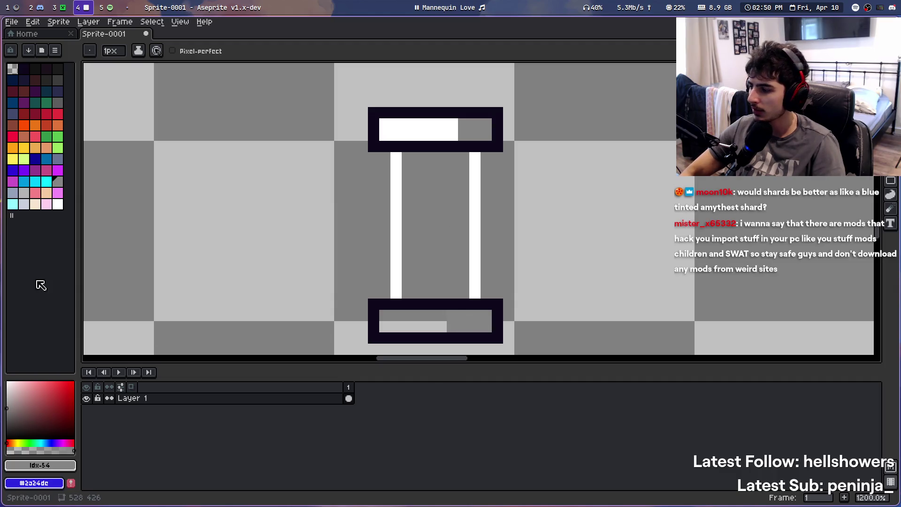
{"action": "left_click", "coordinate": [57, 204]}
{"action": "left_click", "coordinate": [453, 328]}
{"action": "mouse_move", "coordinate": [454, 328]}
{"action": "left_mouse_down"}
{"action": "mouse_move", "coordinate": [404, 316]}
{"action": "mouse_move", "coordinate": [434, 327]}
{"action": "left_mouse_up"}
{"action": "key", "text": "g"}
{"action": "left_click_drag", "start_coordinate": [496, 263], "coordinate": [494, 228]}
{"action": "scroll", "coordinate": [494, 227], "scroll_direction": "down", "scroll_amount": 4}
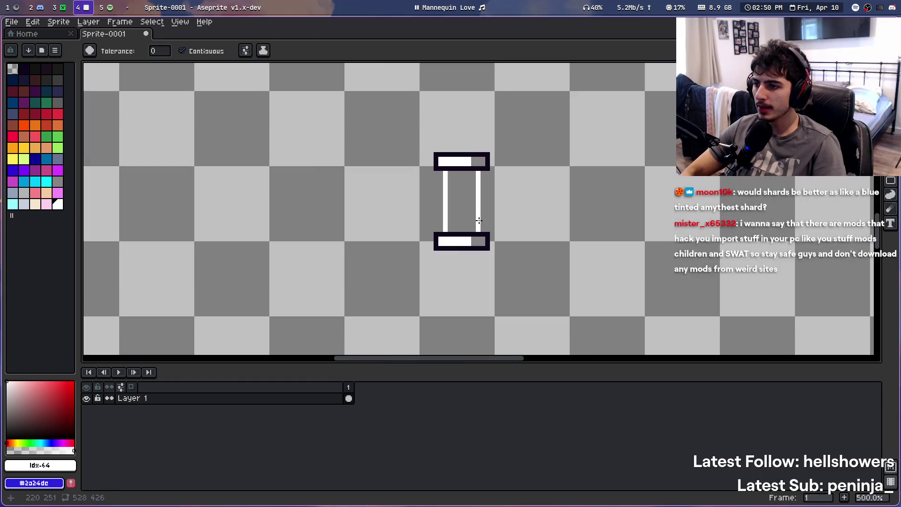
{"action": "scroll", "coordinate": [351, 197], "scroll_direction": "up", "scroll_amount": 5}
Draw a light green stripe down the pillar's middle and widen it
{"action": "left_click", "coordinate": [24, 69]}
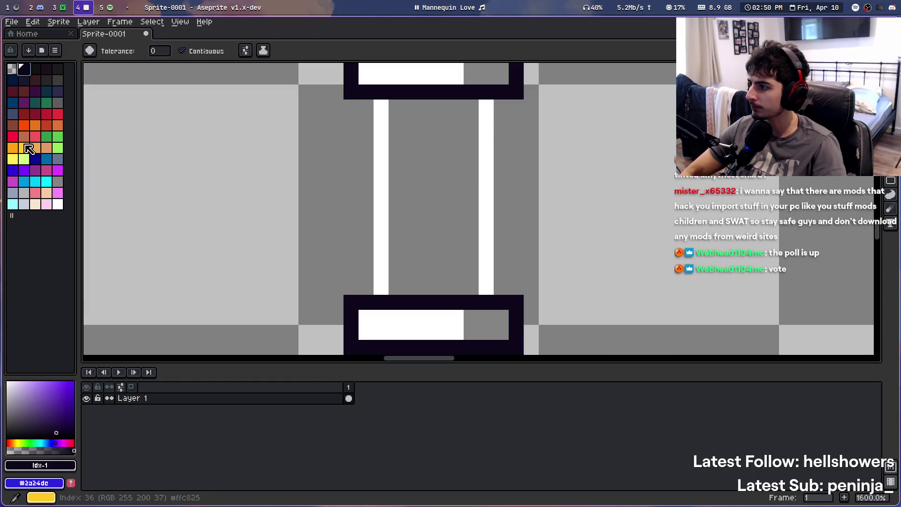
{"action": "left_click", "coordinate": [58, 148]}
{"action": "left_click", "coordinate": [432, 114]}
{"action": "key", "text": "b"}
{"action": "key", "text": "ctrl+z"}
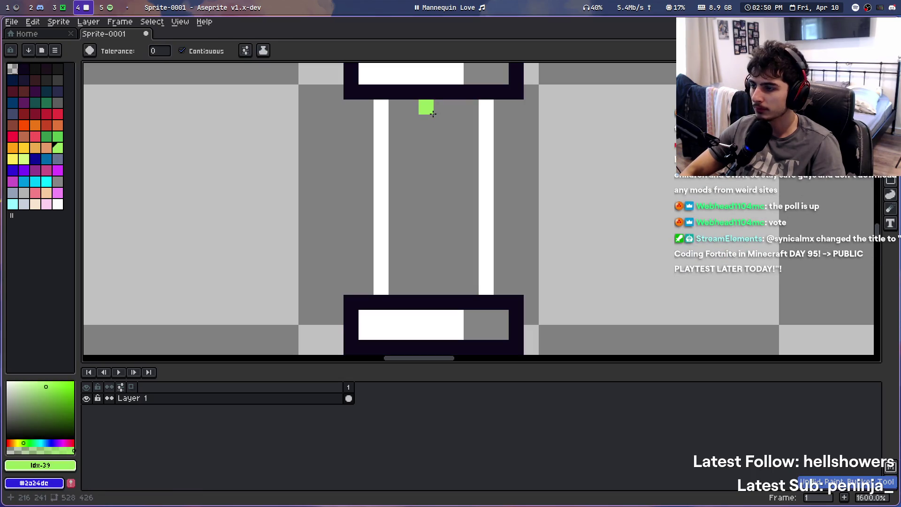
{"action": "mouse_move", "coordinate": [426, 107]}
{"action": "left_mouse_down"}
{"action": "mouse_move", "coordinate": [426, 272]}
{"action": "mouse_move", "coordinate": [449, 215]}
{"action": "mouse_move", "coordinate": [444, 111]}
{"action": "mouse_move", "coordinate": [457, 267]}
{"action": "left_mouse_up"}
{"action": "left_click", "coordinate": [441, 204]}
Repaint the green notch in the bottom outline with the dark outline colour
{"action": "left_click", "coordinate": [46, 136]}
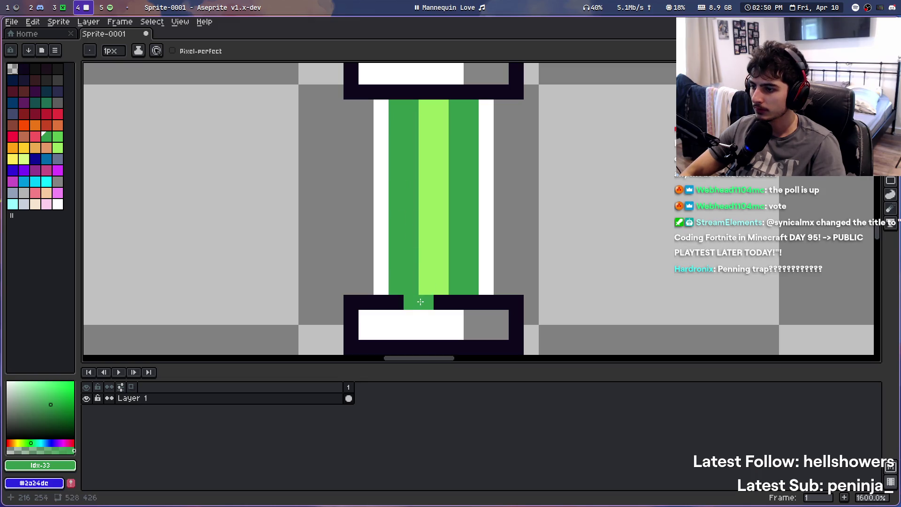
{"action": "left_click", "coordinate": [439, 302], "text": "alt"}
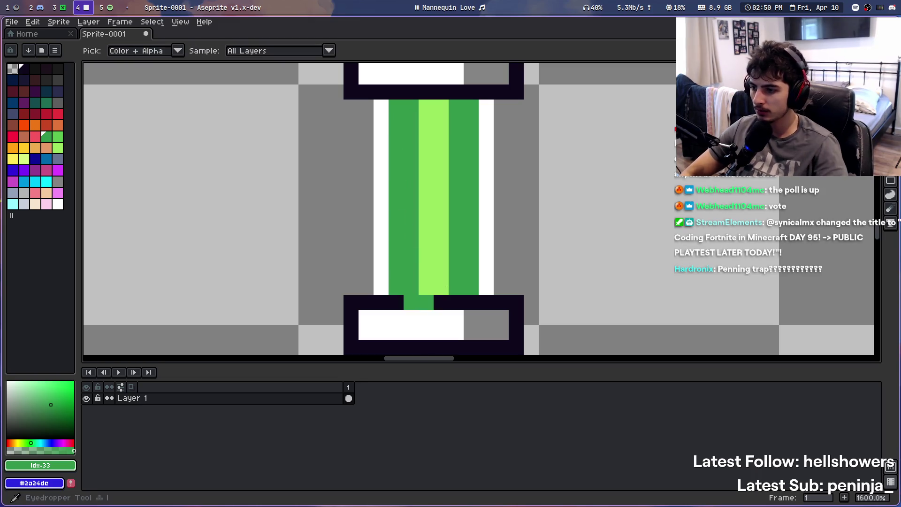
{"action": "left_click_drag", "start_coordinate": [427, 303], "coordinate": [404, 296]}
{"action": "scroll", "coordinate": [405, 296], "scroll_direction": "down", "scroll_amount": 5}
{"action": "scroll", "coordinate": [418, 288], "scroll_direction": "up", "scroll_amount": 4}
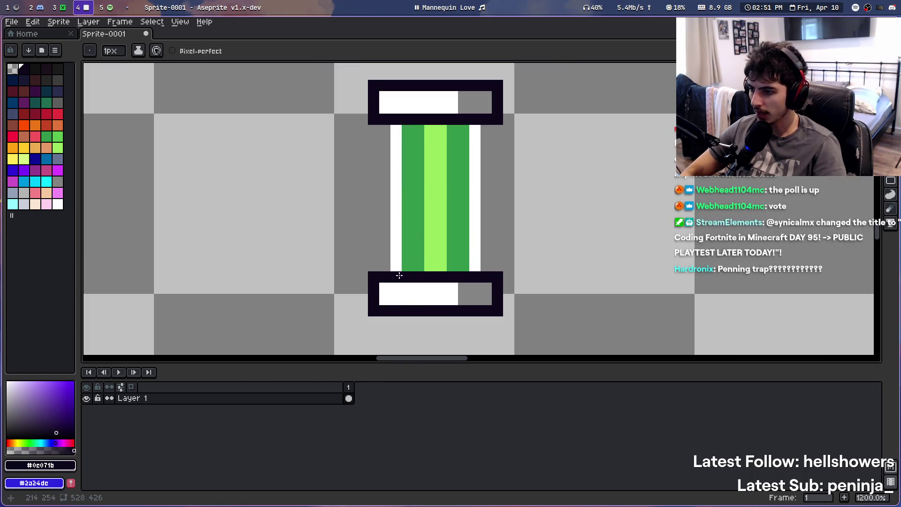
Paint the bottom and top caps' white highlight bars over in two grey shades
{"action": "left_click", "coordinate": [57, 182]}
{"action": "left_click", "coordinate": [449, 296]}
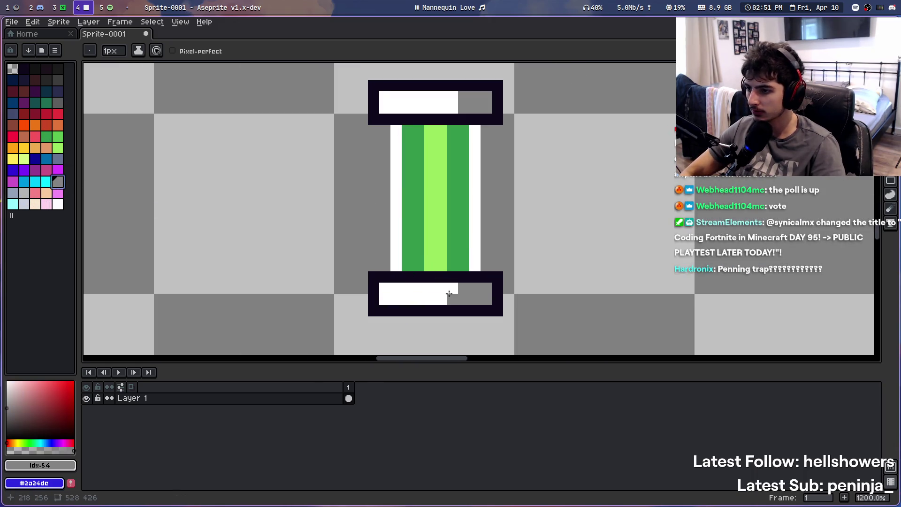
{"action": "left_click", "coordinate": [24, 193]}
{"action": "left_click", "coordinate": [461, 309]}
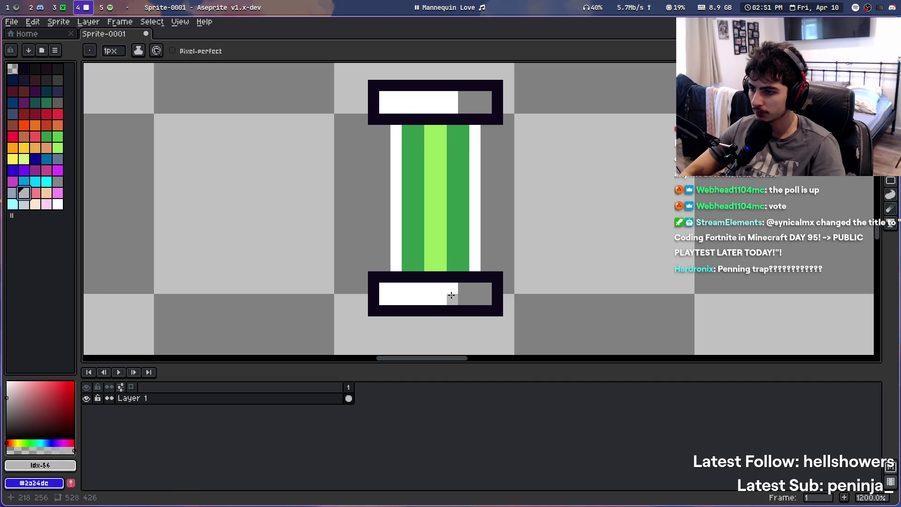
{"action": "left_click_drag", "start_coordinate": [451, 294], "coordinate": [443, 301]}
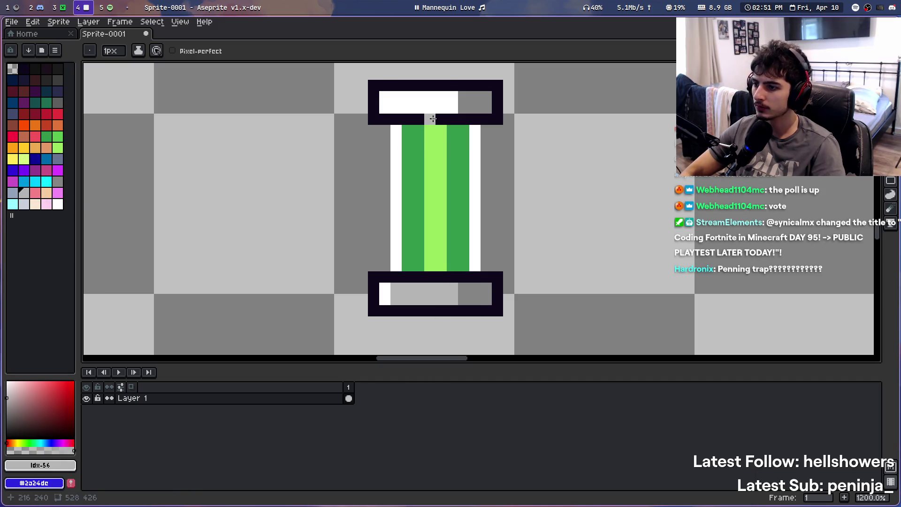
{"action": "mouse_move", "coordinate": [447, 117]}
{"action": "left_mouse_down"}
{"action": "mouse_move", "coordinate": [393, 105]}
{"action": "mouse_move", "coordinate": [451, 94]}
{"action": "left_mouse_up"}
{"action": "scroll", "coordinate": [456, 97], "scroll_direction": "down", "scroll_amount": 5}
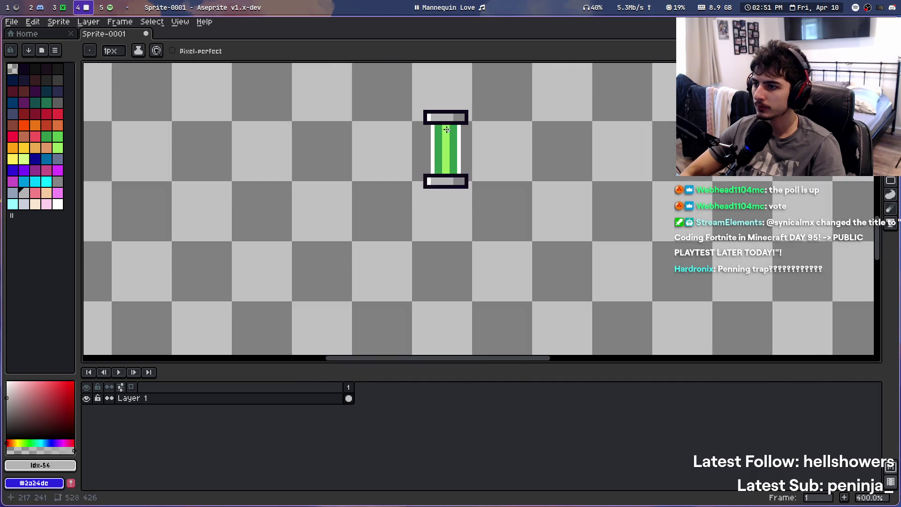
{"action": "scroll", "coordinate": [456, 97], "scroll_direction": "up", "scroll_amount": 2}
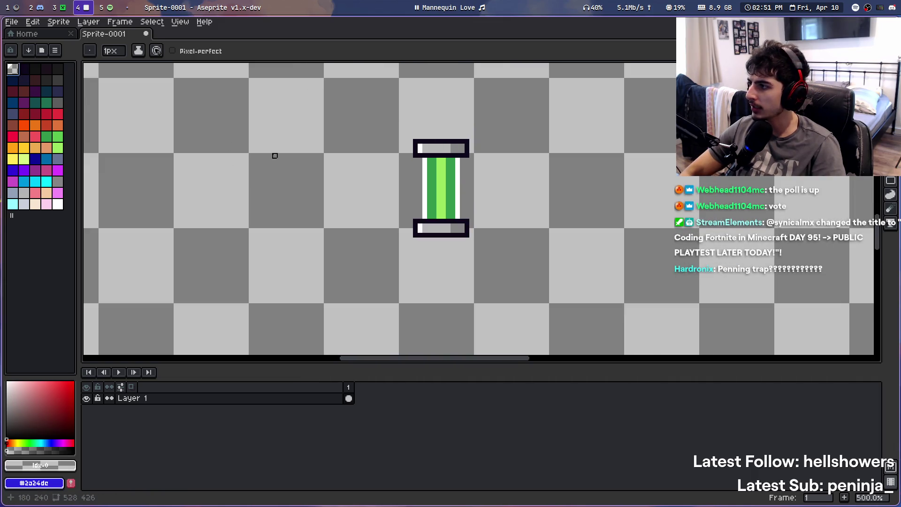
{"action": "left_click", "coordinate": [22, 68]}
Turn the pillar's left and right white stripes into the dark outline colour
{"action": "scroll", "coordinate": [414, 199], "scroll_direction": "up", "scroll_amount": 1}
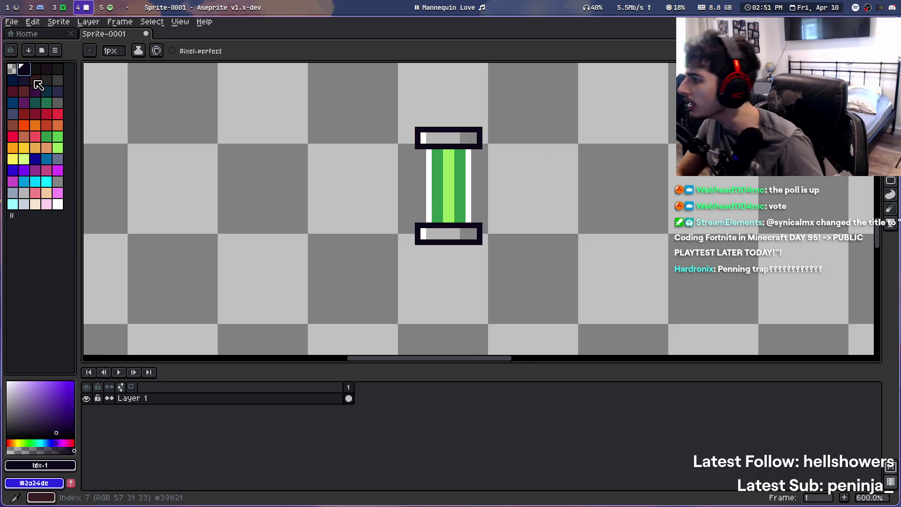
{"action": "left_click_drag", "start_coordinate": [429, 150], "coordinate": [429, 221]}
{"action": "key", "text": "g"}
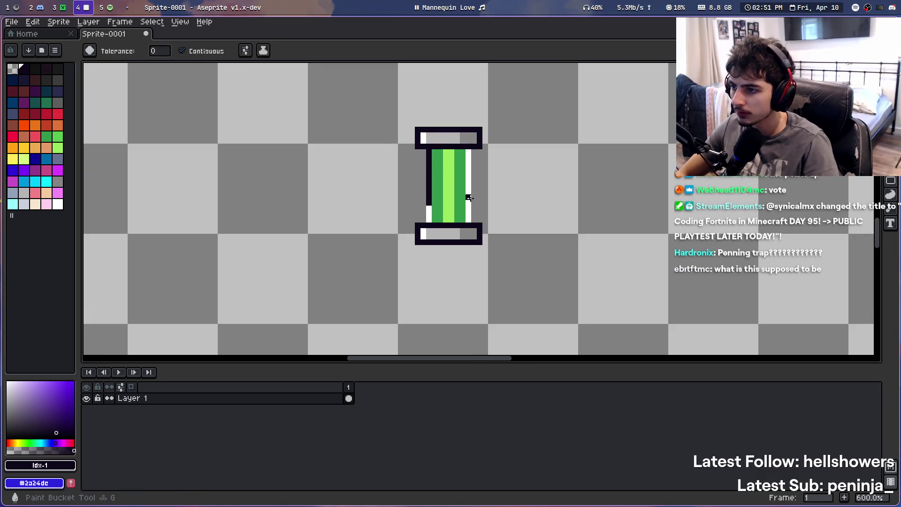
{"action": "left_click", "coordinate": [468, 187]}
{"action": "scroll", "coordinate": [488, 179], "scroll_direction": "down", "scroll_amount": 3}
{"action": "scroll", "coordinate": [489, 164], "scroll_direction": "up", "scroll_amount": 4}
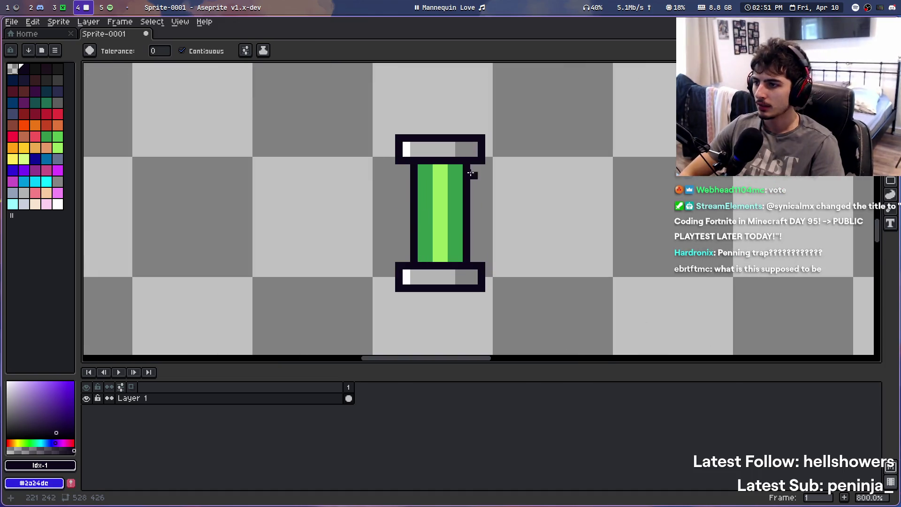
Try a white highlight across the top cap, then undo it
{"action": "left_click", "coordinate": [58, 204]}
{"action": "key", "text": "b"}
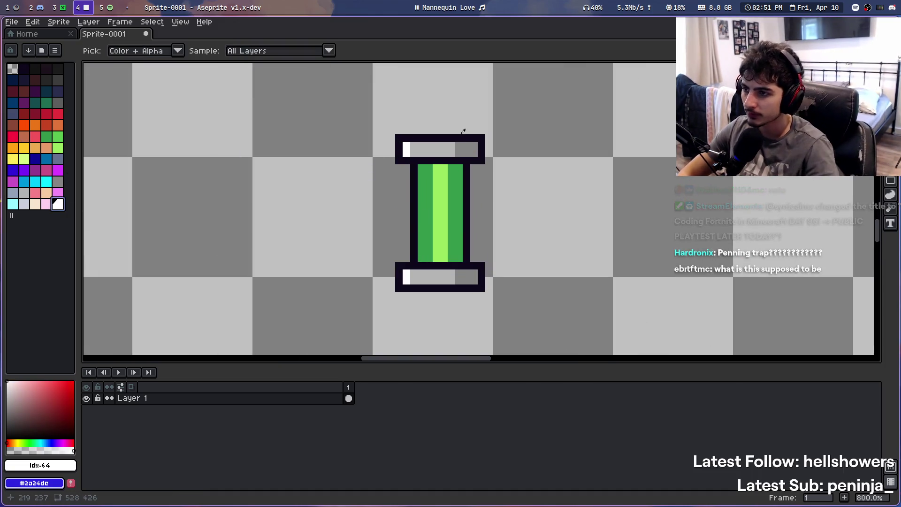
{"action": "mouse_move", "coordinate": [414, 149]}
{"action": "left_mouse_down"}
{"action": "mouse_move", "coordinate": [442, 150]}
{"action": "mouse_move", "coordinate": [412, 146]}
{"action": "mouse_move", "coordinate": [428, 151]}
{"action": "left_mouse_up"}
{"action": "key", "text": "ctrl+z"}
{"action": "key", "text": "ctrl+z"}
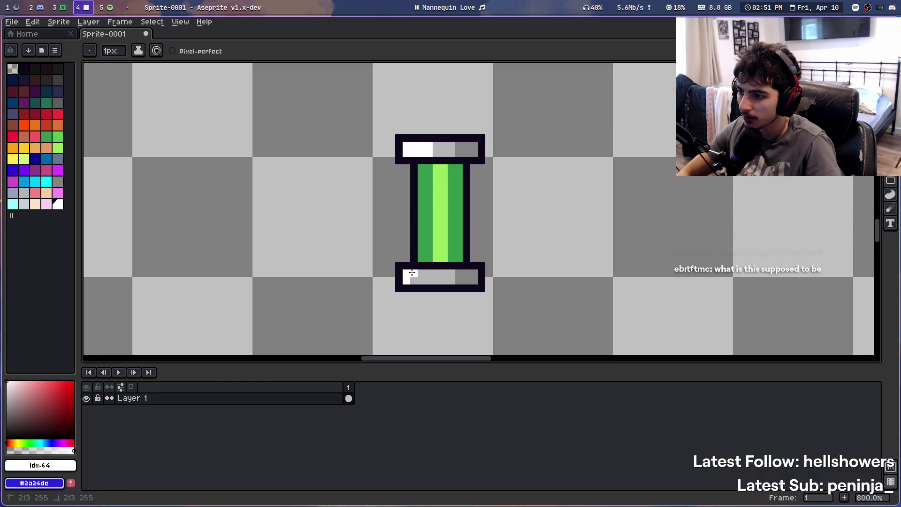
{"action": "scroll", "coordinate": [498, 120], "scroll_direction": "down", "scroll_amount": 2}
{"action": "scroll", "coordinate": [489, 105], "scroll_direction": "down", "scroll_amount": 4}
{"action": "scroll", "coordinate": [485, 119], "scroll_direction": "up", "scroll_amount": 5}
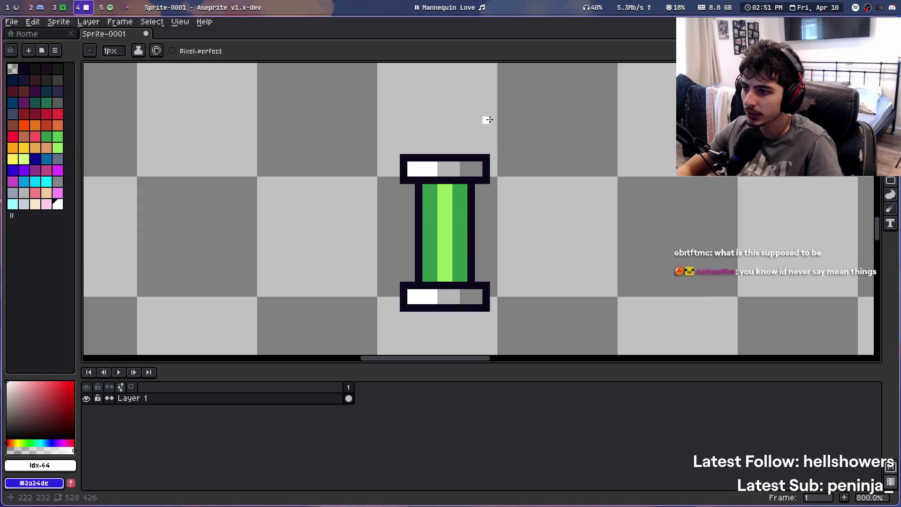
{"action": "scroll", "coordinate": [503, 161], "scroll_direction": "down", "scroll_amount": 4}
{"action": "scroll", "coordinate": [503, 161], "scroll_direction": "down", "scroll_amount": 2}
{"action": "scroll", "coordinate": [469, 171], "scroll_direction": "up", "scroll_amount": 6}
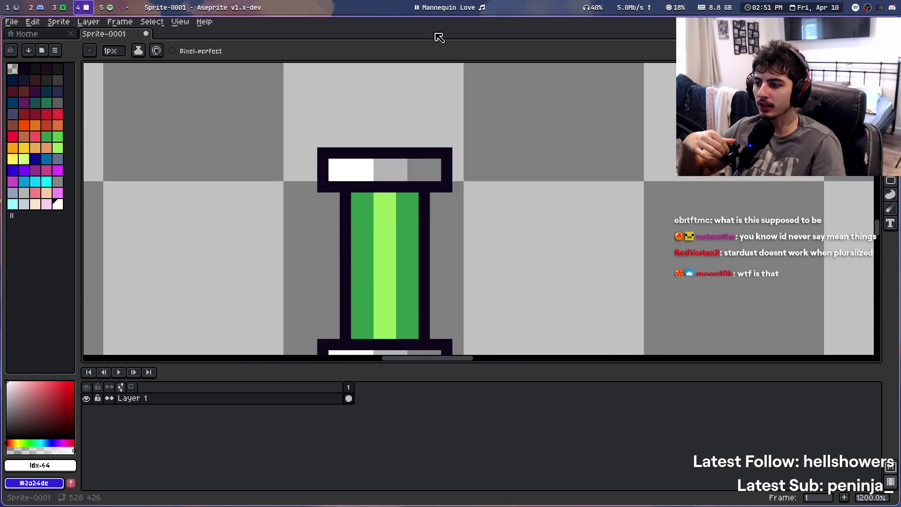
{"action": "scroll", "coordinate": [489, 202], "scroll_direction": "down", "scroll_amount": 1}
{"action": "scroll", "coordinate": [484, 188], "scroll_direction": "up", "scroll_amount": 1}
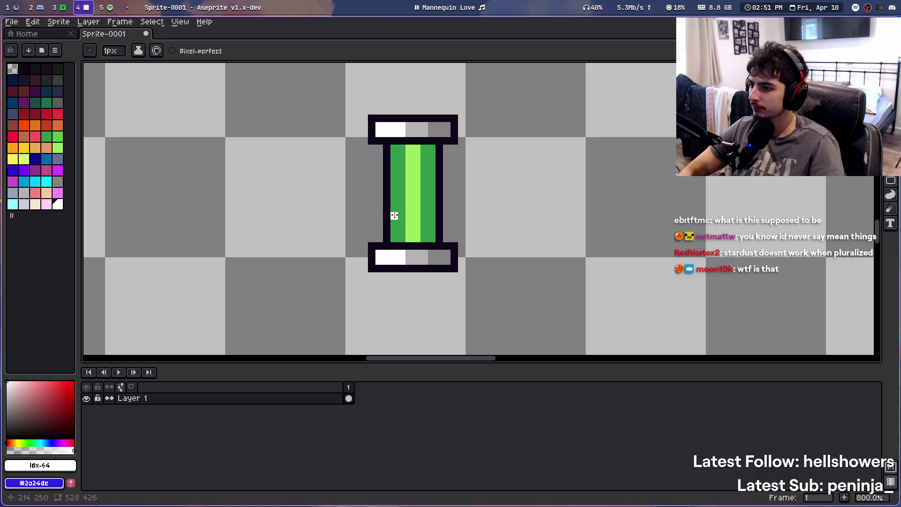
Bucket-fill the pillar's centre stripe with yellow
{"action": "key", "text": "i"}
{"action": "left_click", "coordinate": [46, 136]}
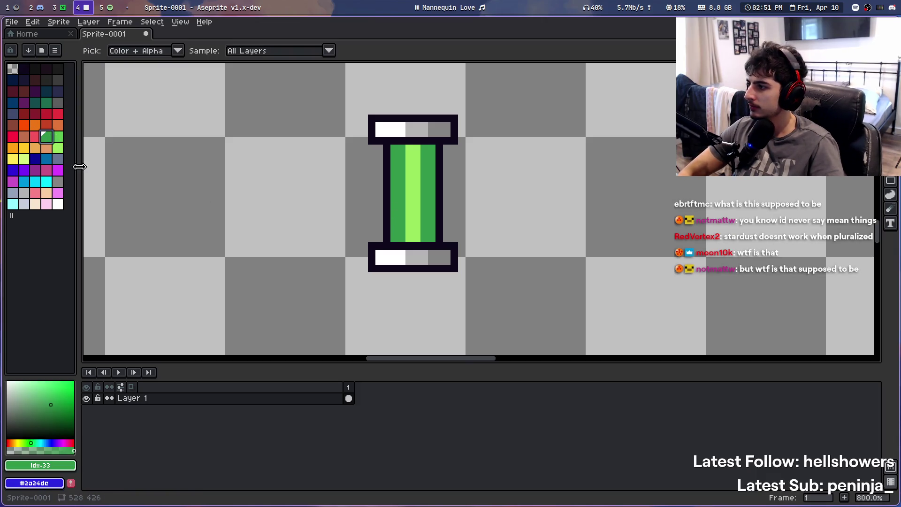
{"action": "left_click", "coordinate": [13, 159]}
{"action": "key", "text": "g"}
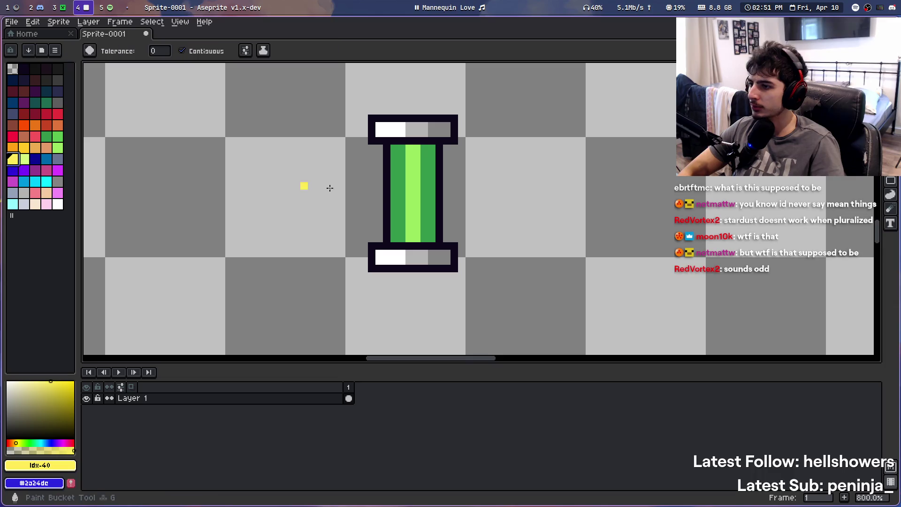
{"action": "left_click", "coordinate": [417, 200]}
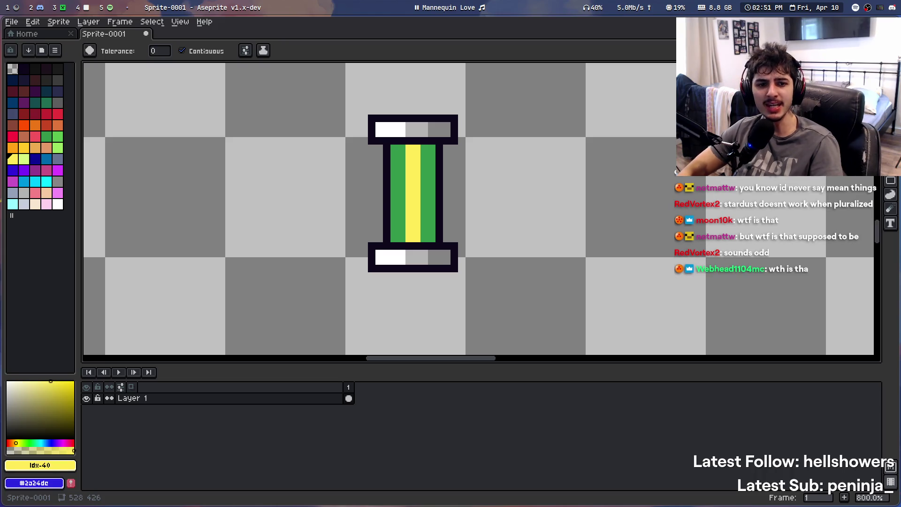
Pause the background music and resume it a few seconds later
{"action": "left_click", "coordinate": [478, 2]}
{"action": "mouse_move", "coordinate": [478, 2]}
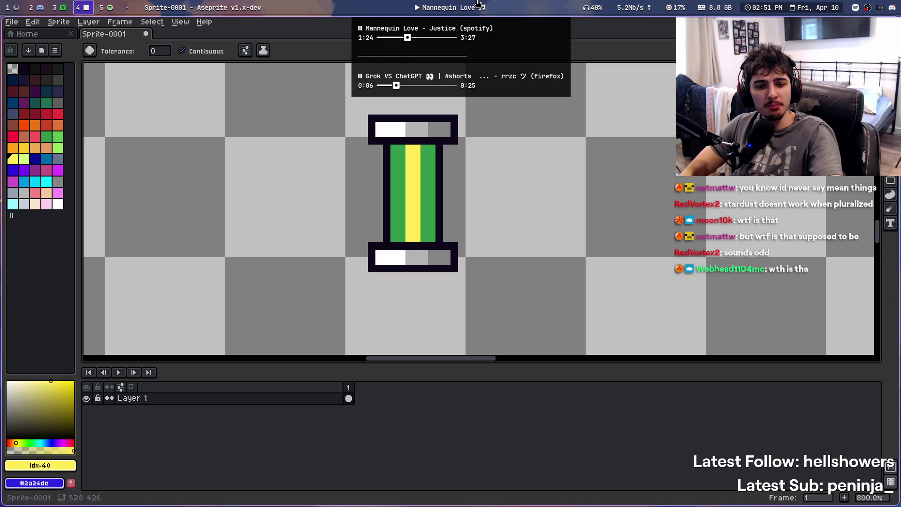
{"action": "left_click", "coordinate": [478, 2]}
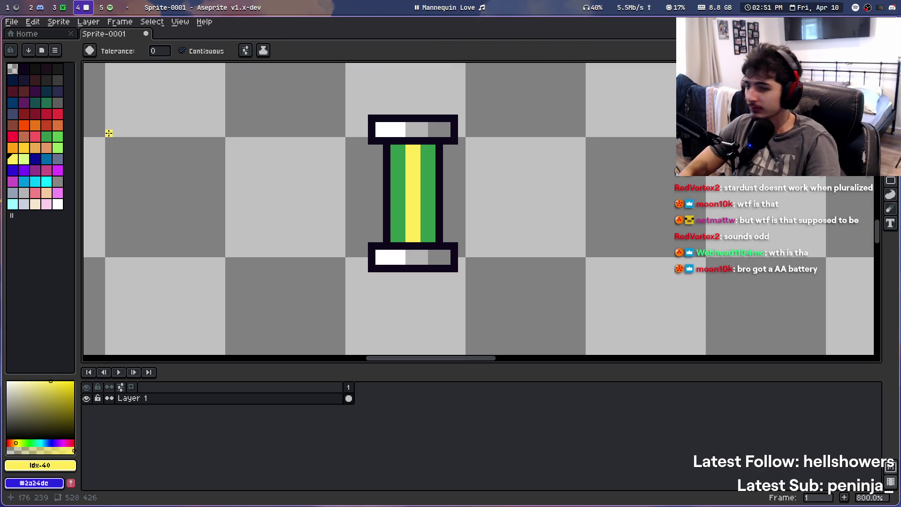
{"action": "left_click", "coordinate": [46, 136]}
{"action": "scroll", "coordinate": [430, 165], "scroll_direction": "up", "scroll_amount": 2}
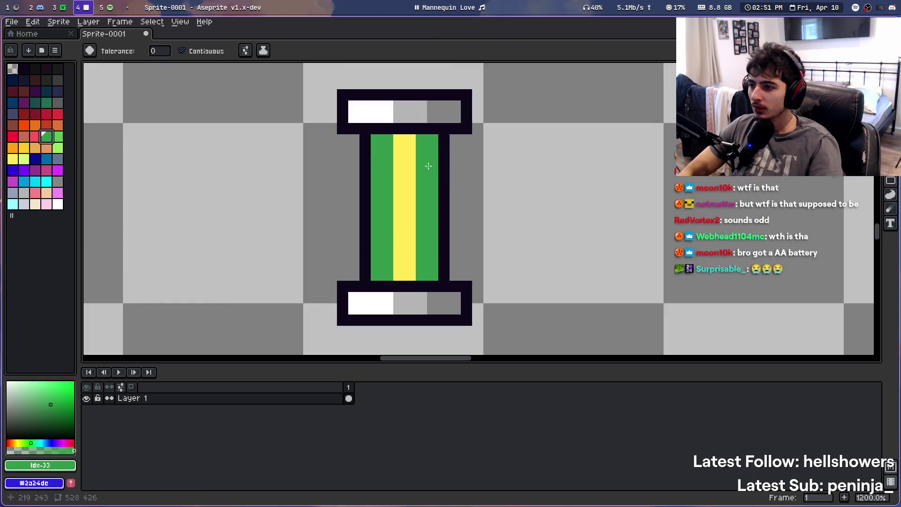
{"action": "mouse_move", "coordinate": [473, 4]}
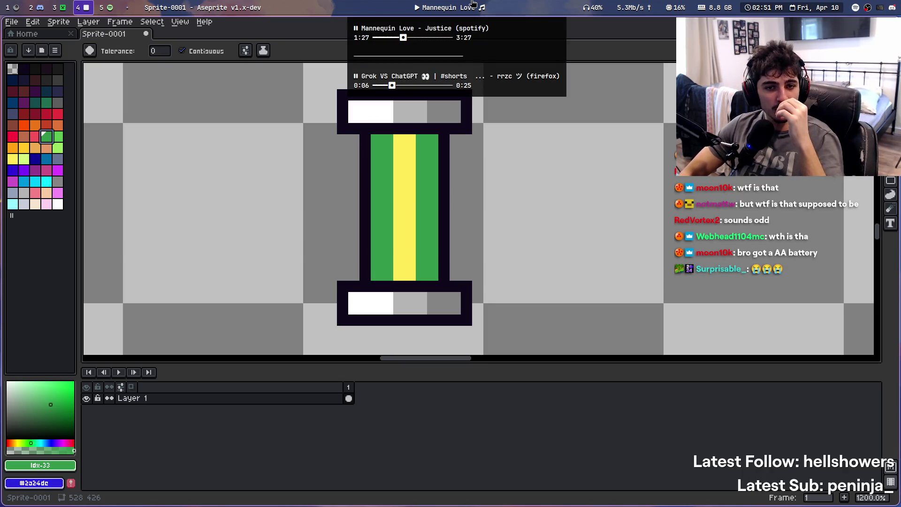
{"action": "left_click", "coordinate": [456, 2]}
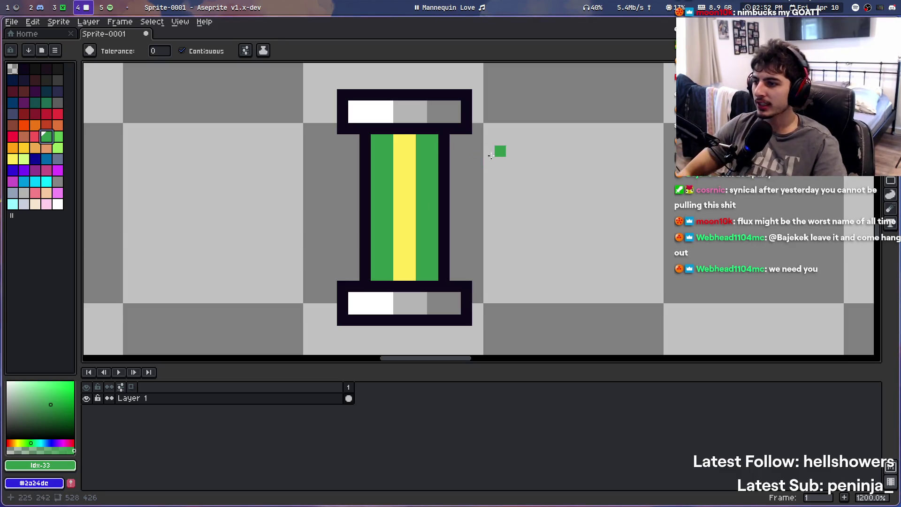
Fill the left green column orange and the right one yellow-orange, then deepen the left
{"action": "scroll", "coordinate": [491, 156], "scroll_direction": "down", "scroll_amount": 5}
{"action": "scroll", "coordinate": [439, 164], "scroll_direction": "up", "scroll_amount": 5}
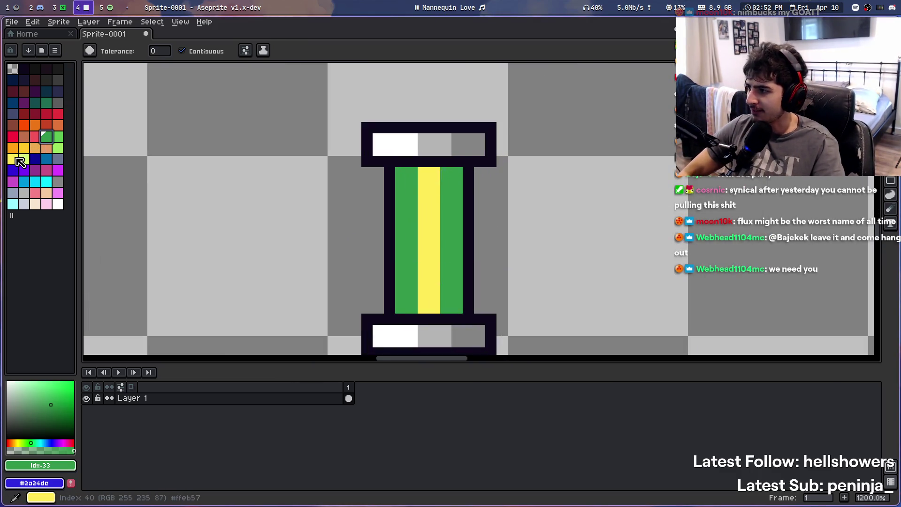
{"action": "left_click", "coordinate": [16, 159]}
{"action": "left_click", "coordinate": [23, 147]}
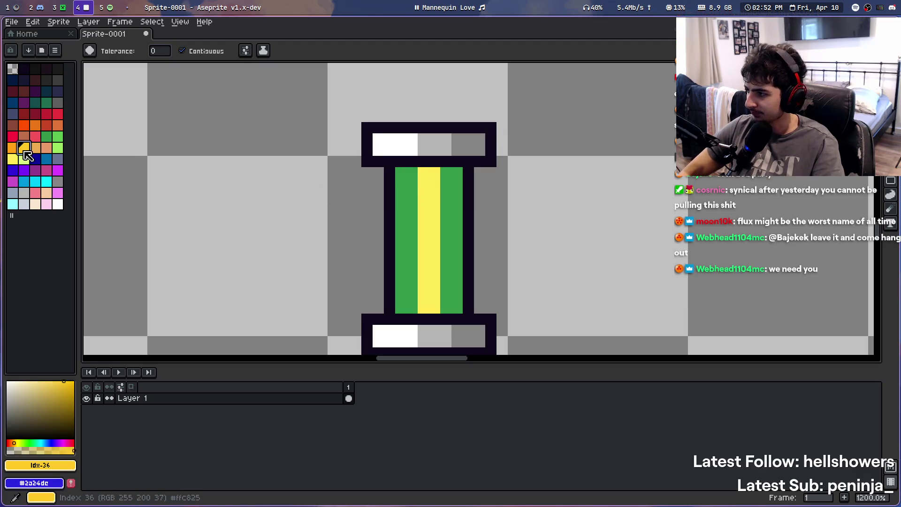
{"action": "left_click", "coordinate": [398, 258]}
{"action": "left_click", "coordinate": [455, 173]}
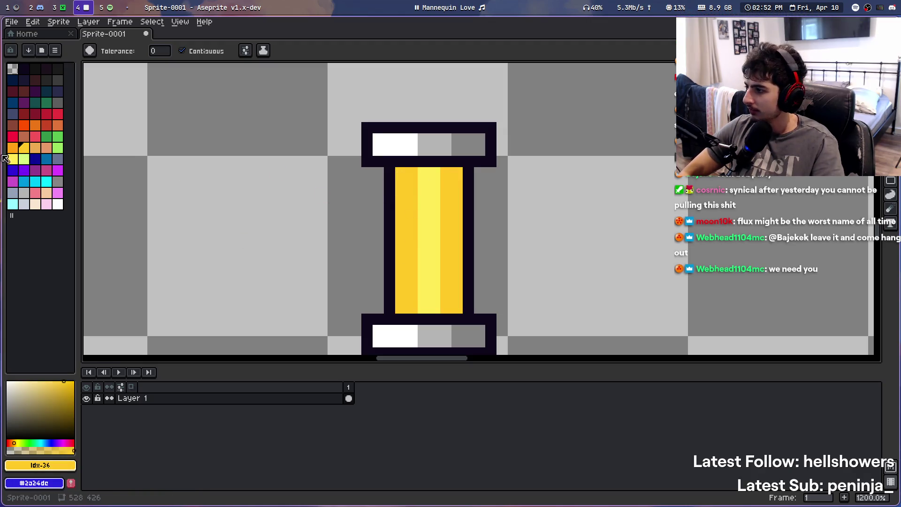
{"action": "left_click", "coordinate": [13, 148]}
{"action": "left_click", "coordinate": [400, 197]}
Shade the left column with a darker orange using the pencil
{"action": "key", "text": "ctrl+z"}
{"action": "key", "text": "b"}
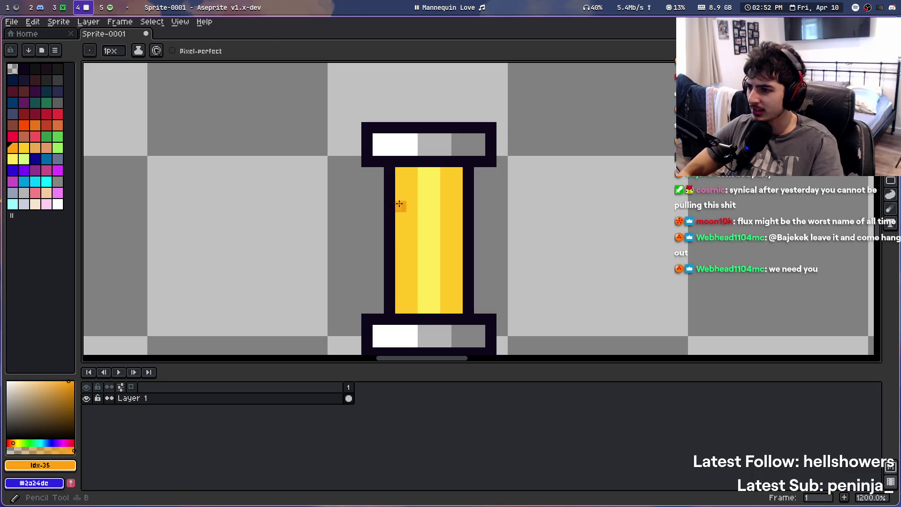
{"action": "mouse_move", "coordinate": [400, 172]}
{"action": "left_mouse_down"}
{"action": "mouse_move", "coordinate": [403, 307]}
{"action": "mouse_move", "coordinate": [455, 291]}
{"action": "mouse_move", "coordinate": [455, 168]}
{"action": "left_mouse_up"}
{"action": "scroll", "coordinate": [455, 169], "scroll_direction": "down", "scroll_amount": 8}
{"action": "scroll", "coordinate": [410, 237], "scroll_direction": "up", "scroll_amount": 2}
{"action": "scroll", "coordinate": [410, 237], "scroll_direction": "up", "scroll_amount": 3}
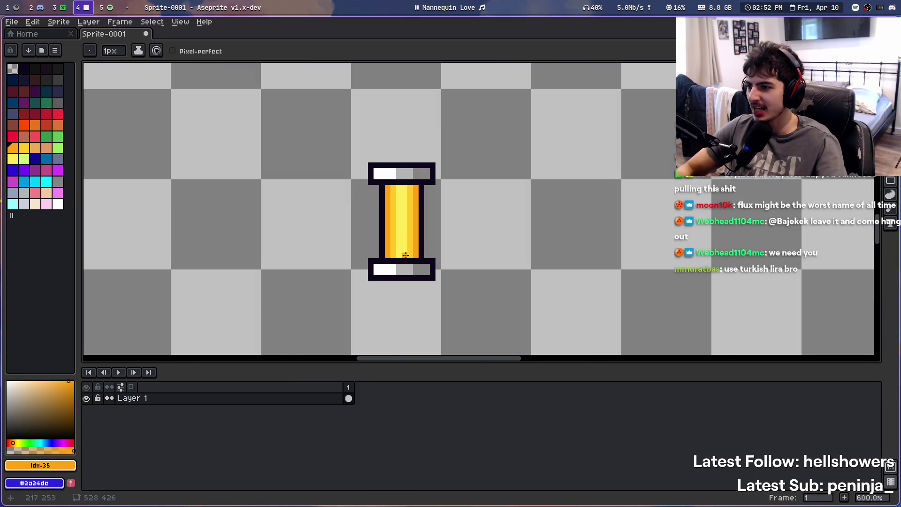
{"action": "scroll", "coordinate": [405, 255], "scroll_direction": "up", "scroll_amount": 3}
{"action": "scroll", "coordinate": [398, 183], "scroll_direction": "down", "scroll_amount": 6}
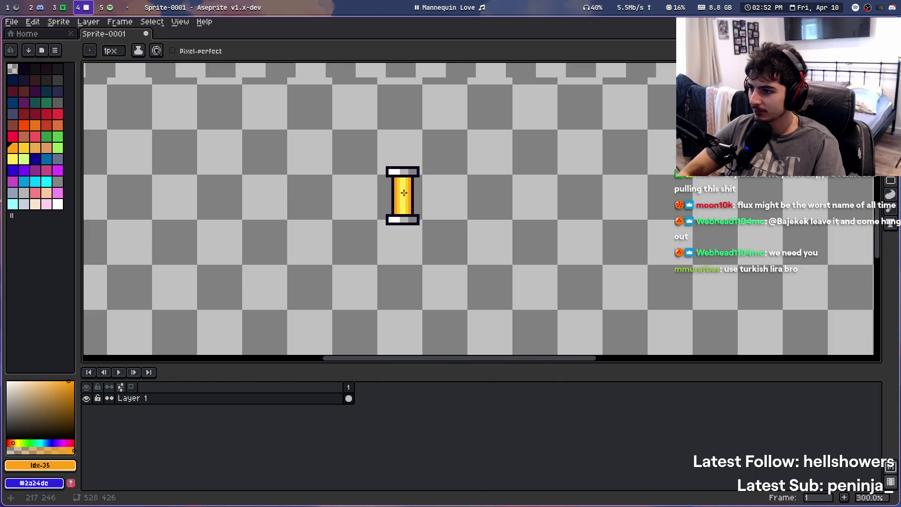
{"action": "scroll", "coordinate": [398, 175], "scroll_direction": "up", "scroll_amount": 4}
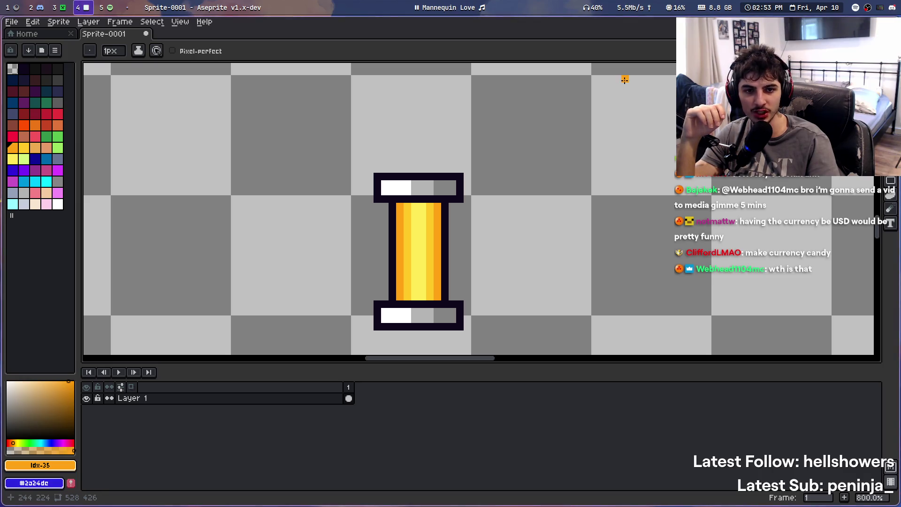
Pause the music, zoom in and out over the gold pillar, then switch to Minecraft
{"action": "mouse_move", "coordinate": [463, 3]}
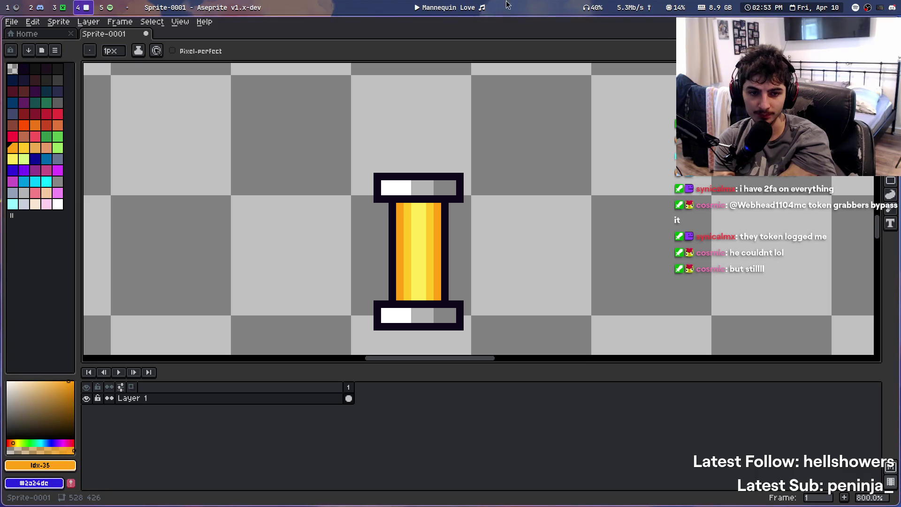
{"action": "key", "text": "XF86AudioPlay"}
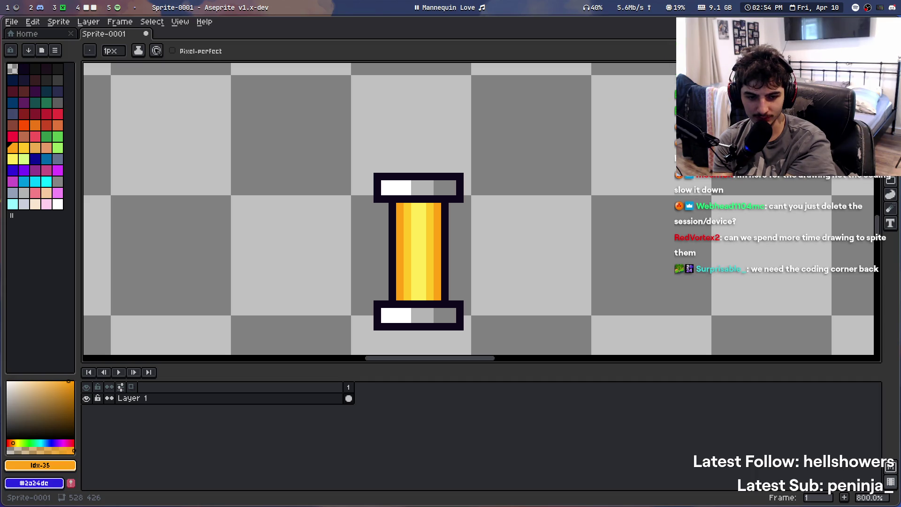
{"action": "scroll", "coordinate": [371, 254], "scroll_direction": "down", "scroll_amount": 4}
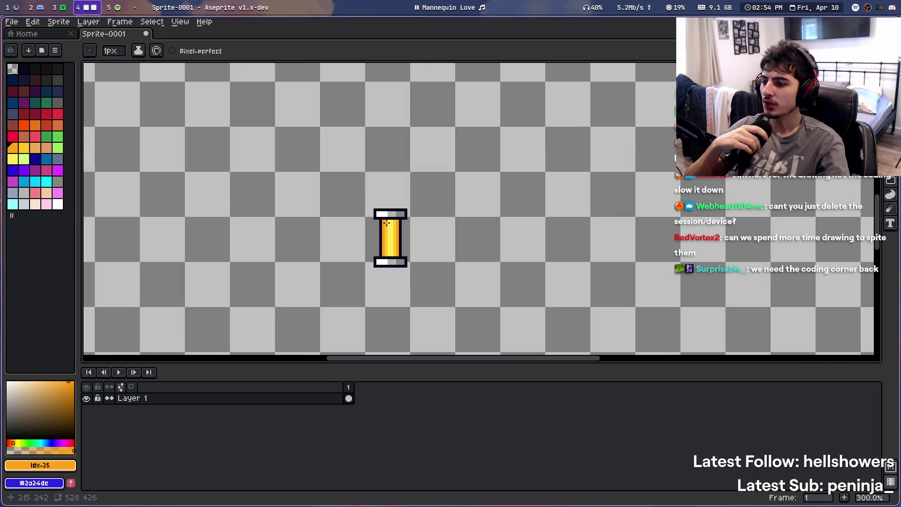
{"action": "scroll", "coordinate": [368, 254], "scroll_direction": "up", "scroll_amount": 3}
{"action": "scroll", "coordinate": [368, 254], "scroll_direction": "up", "scroll_amount": 4}
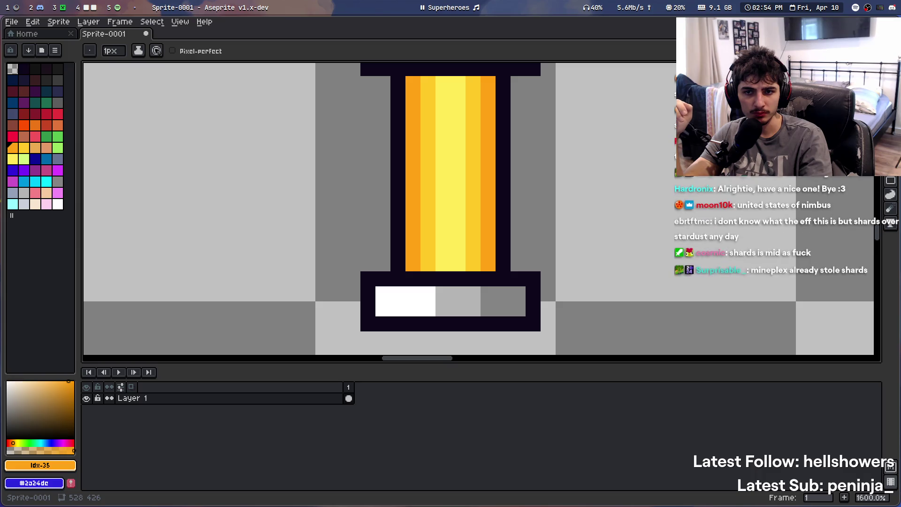
{"action": "scroll", "coordinate": [523, 211], "scroll_direction": "down", "scroll_amount": 1}
{"action": "scroll", "coordinate": [527, 205], "scroll_direction": "up", "scroll_amount": 1}
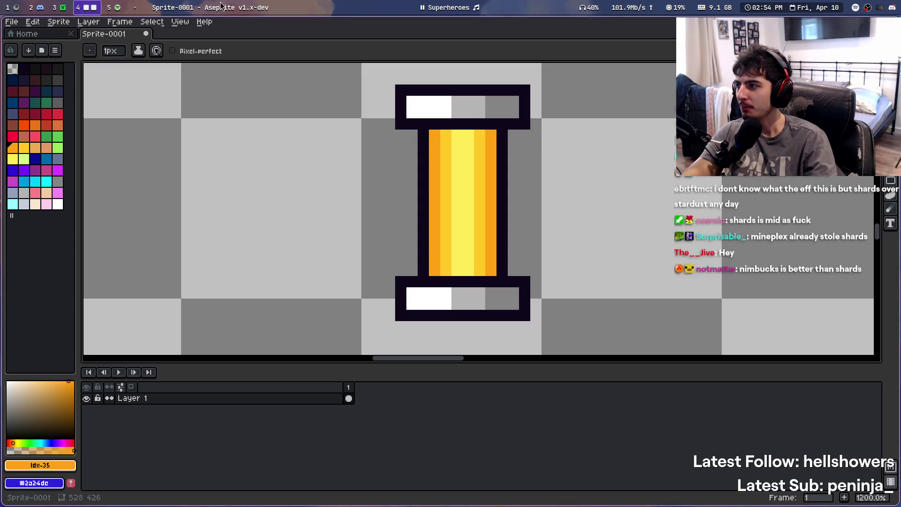
{"action": "key", "text": "super+3"}
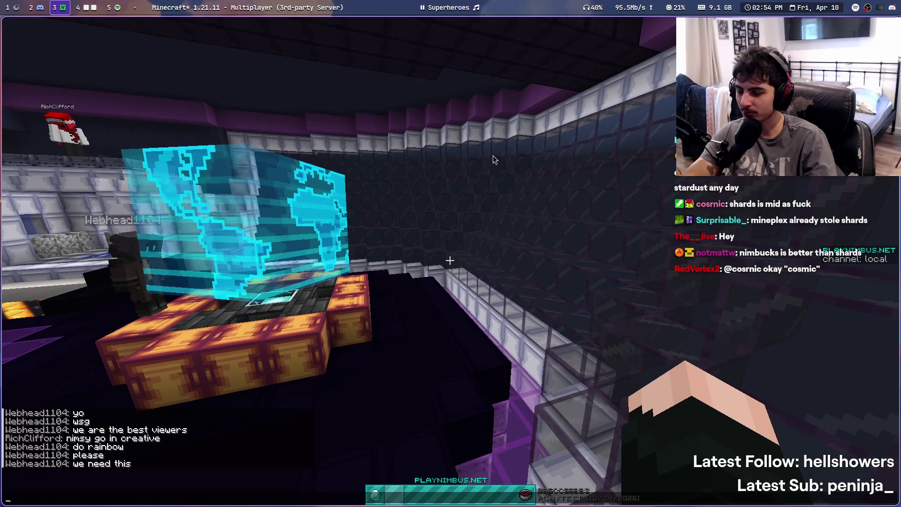
Close the Minecraft chat to get back to looking around the hub
{"action": "key", "text": "Escape"}
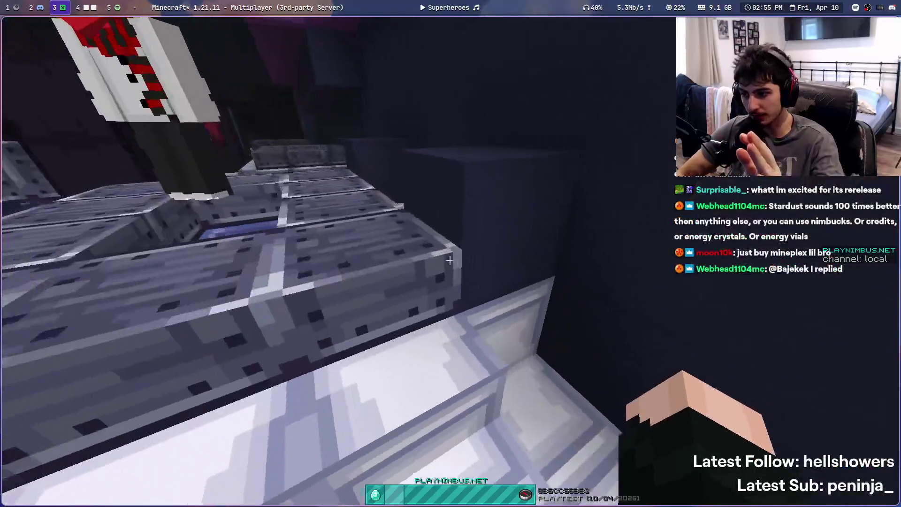
Walk across the hub along the walkway past the glass-and-purple structure
{"action": "key", "text": "t"}
{"action": "key", "text": "Escape"}
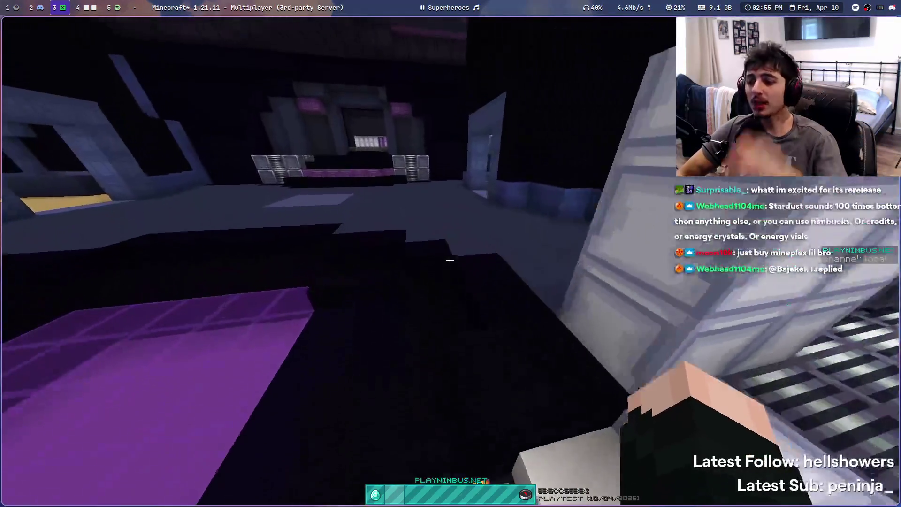
{"action": "key", "text": "w"}
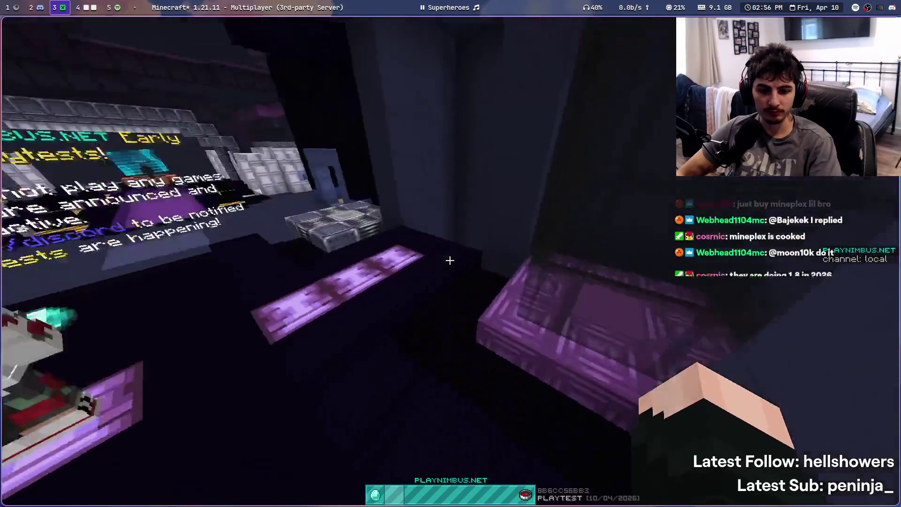
{"action": "key", "text": "w"}
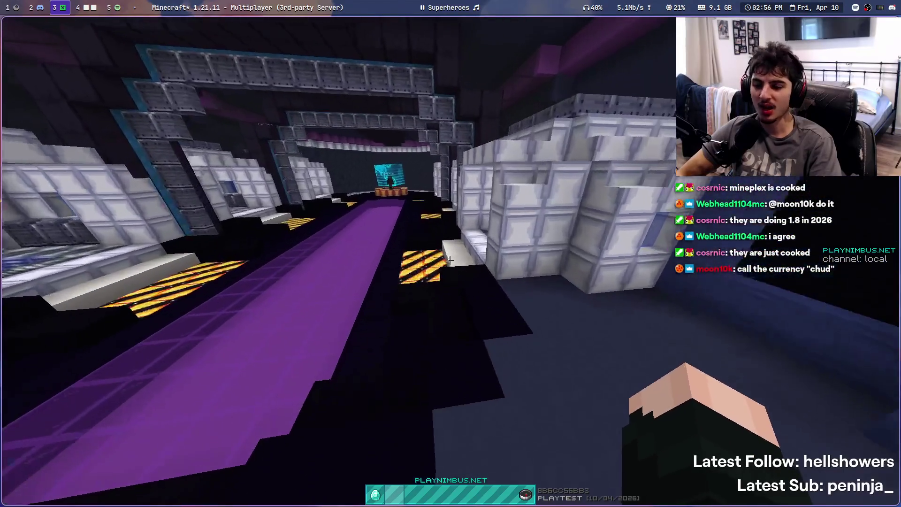
{"action": "key", "text": "t"}
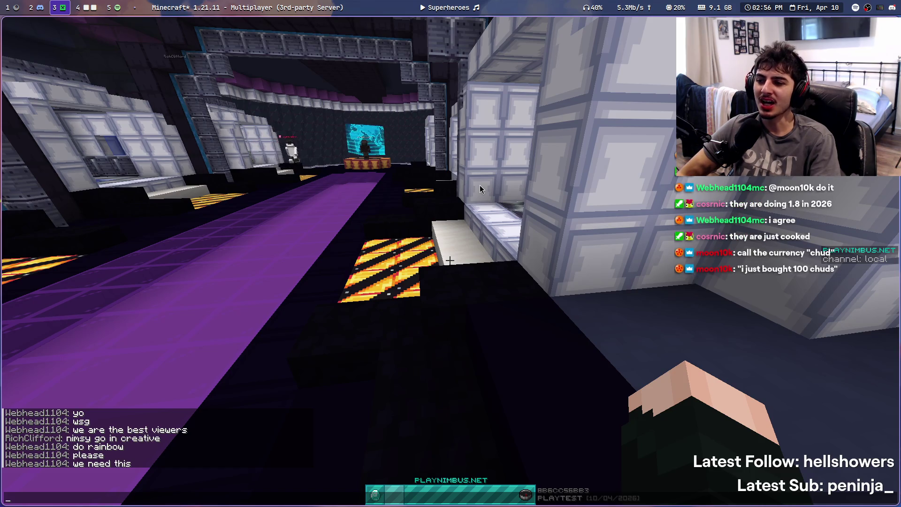
{"action": "key", "text": "Escape"}
{"action": "key", "text": "w"}
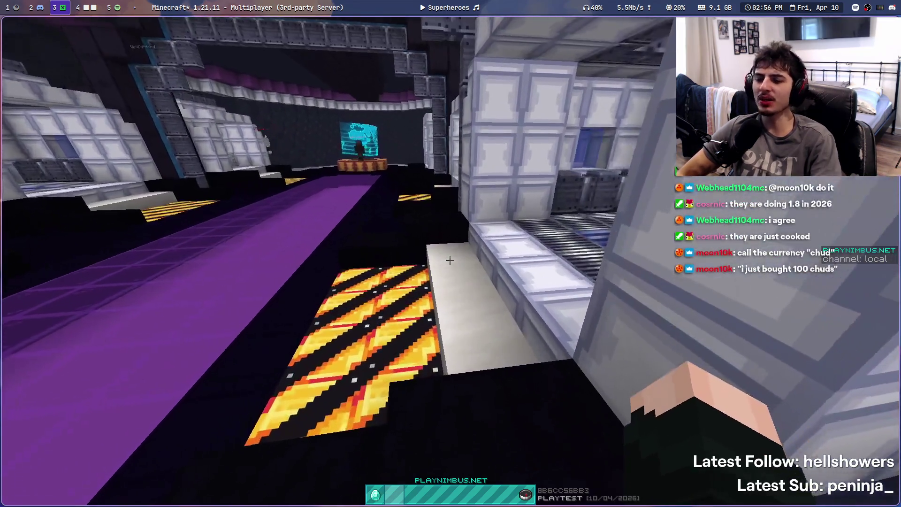
{"action": "key", "text": "w"}
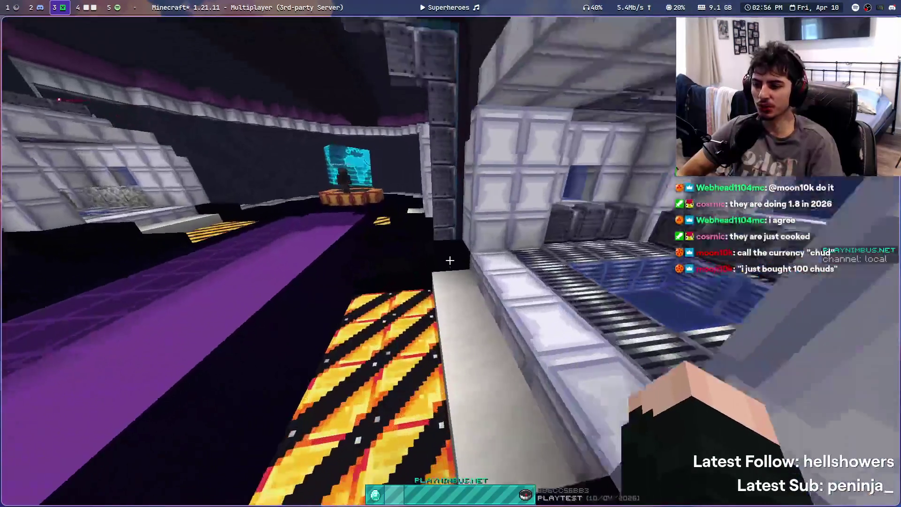
{"action": "key", "text": "w"}
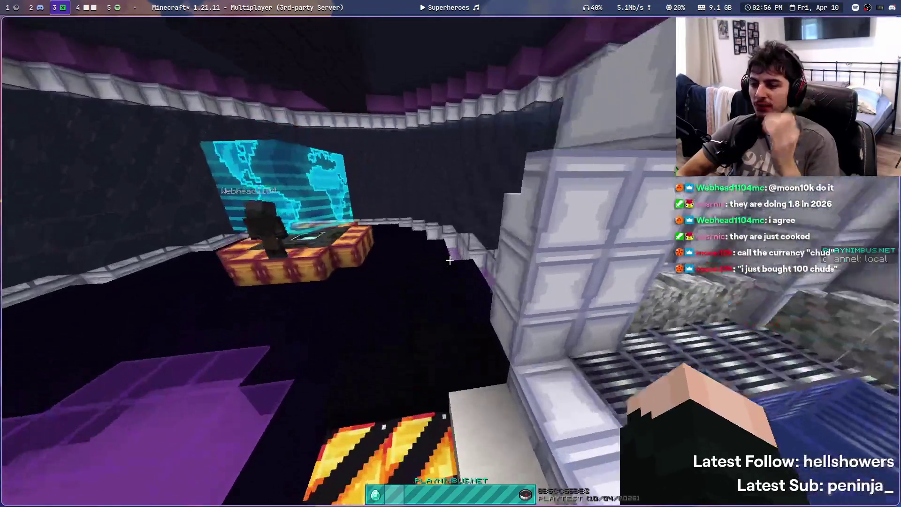
{"action": "key", "text": "w"}
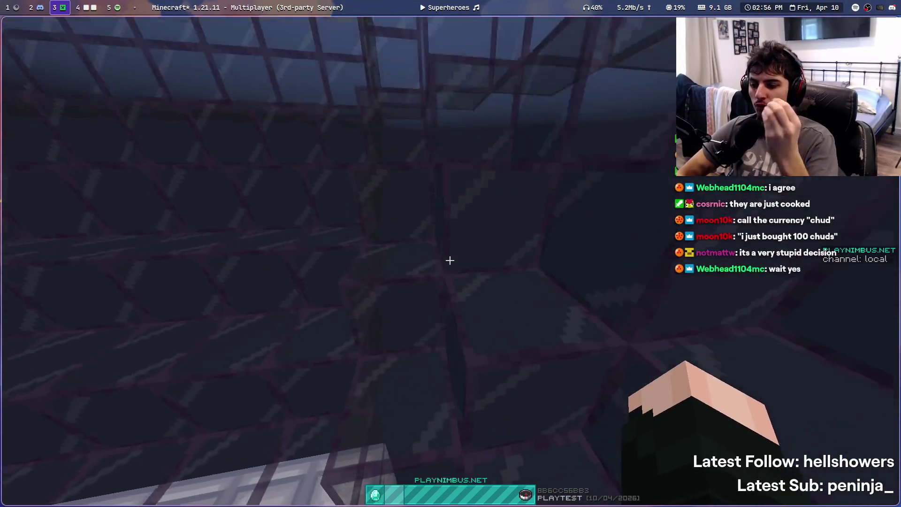
{"action": "key", "text": "w"}
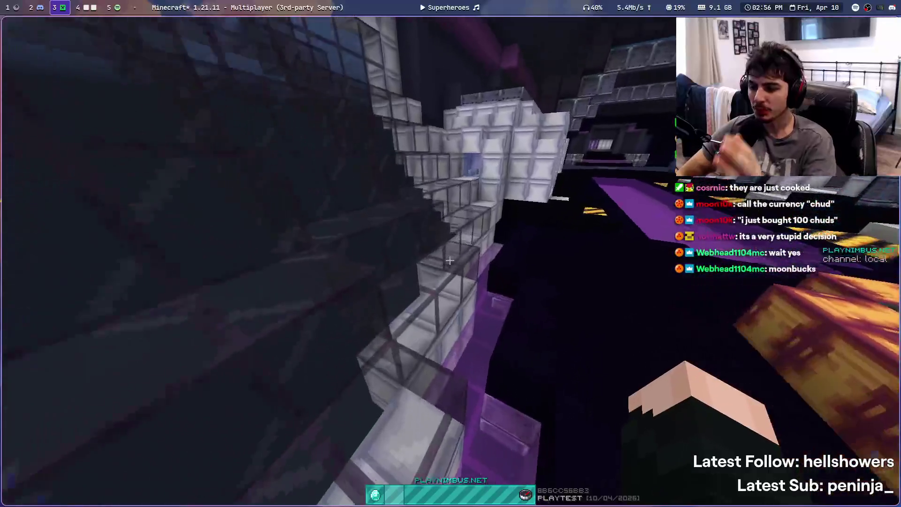
{"action": "key", "text": "w"}
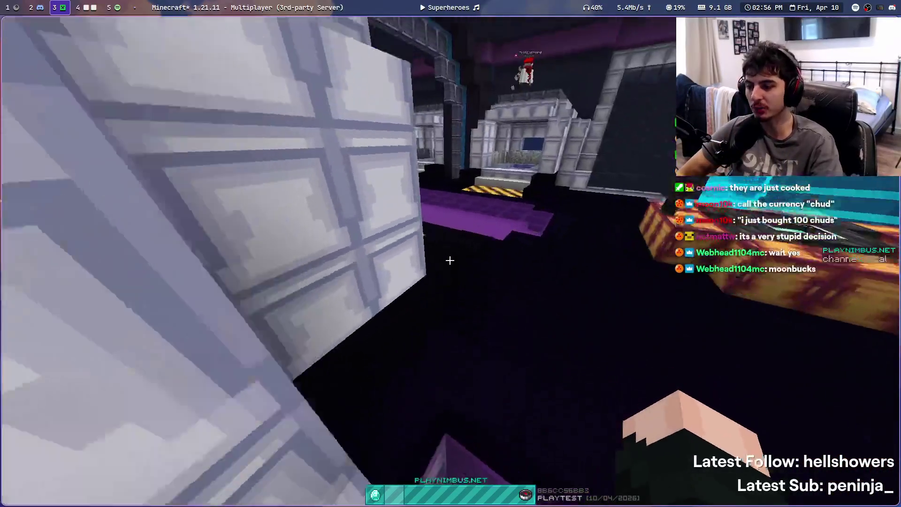
Walk into the dark room by the stage, onto it, and back down toward the hazard pad
{"action": "key", "text": "t"}
{"action": "key", "text": "Escape"}
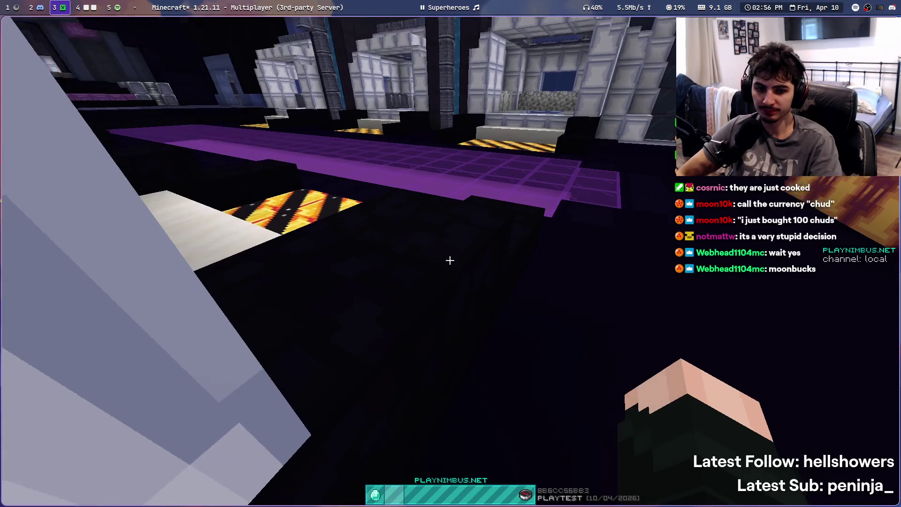
{"action": "key", "text": "w"}
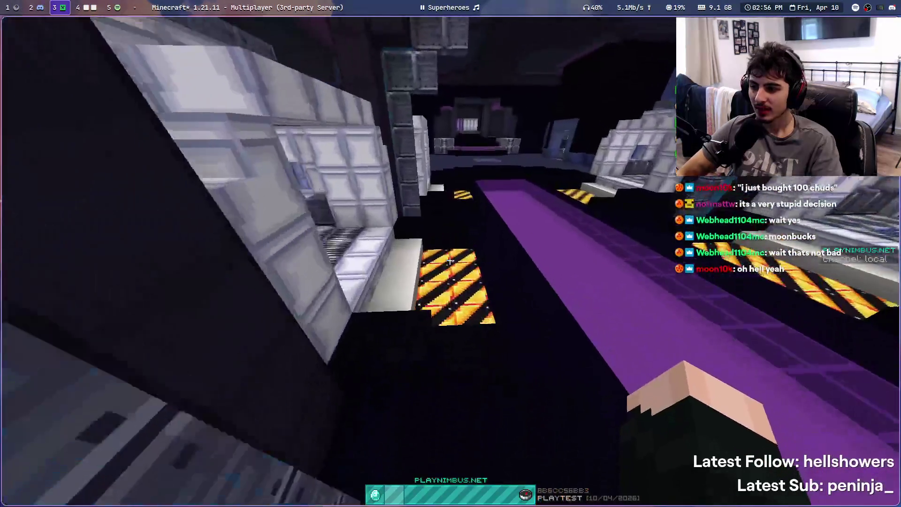
{"action": "key", "text": "t"}
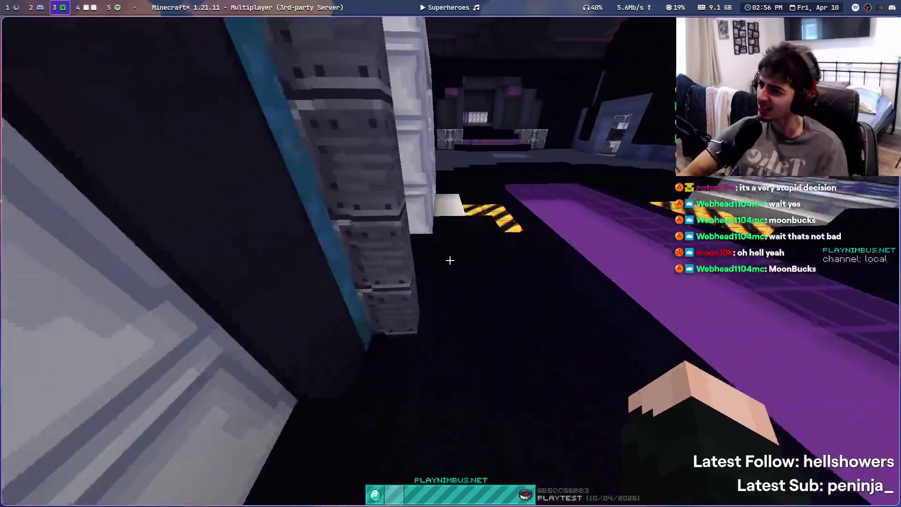
{"action": "key", "text": "w"}
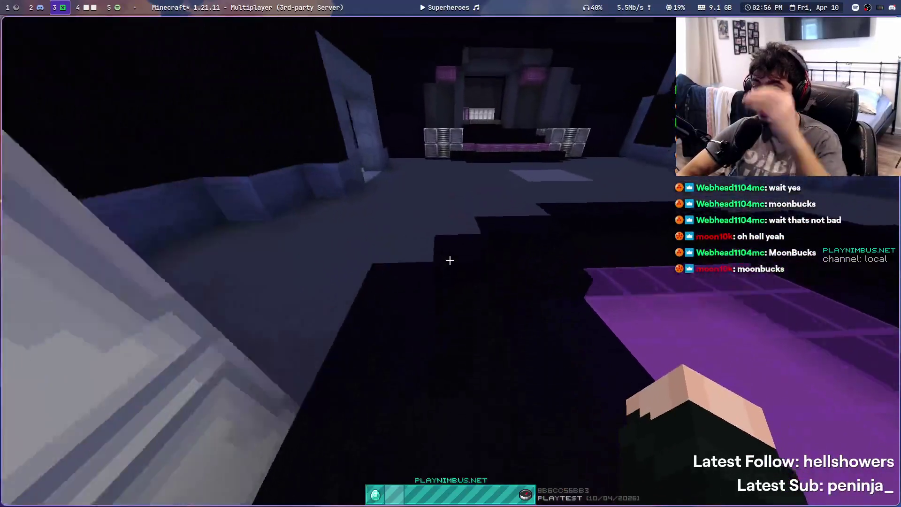
{"action": "key", "text": "w"}
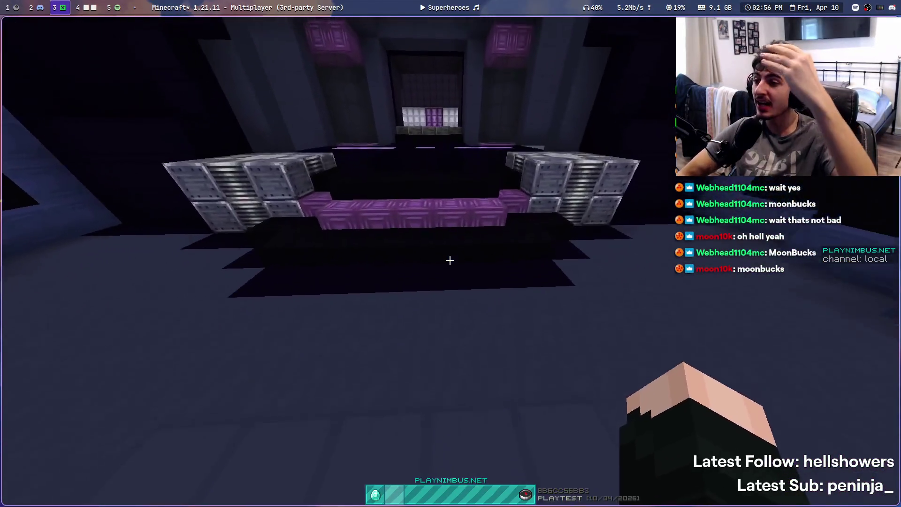
{"action": "key", "text": "w"}
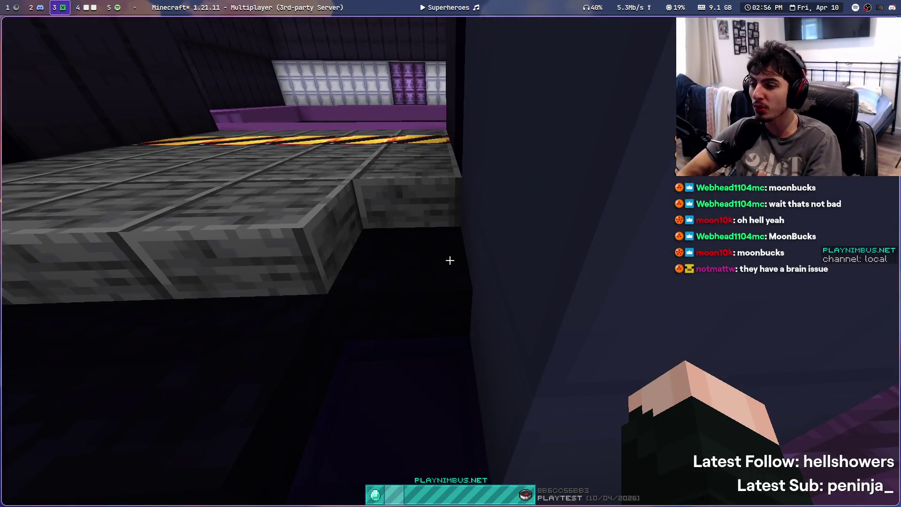
{"action": "key", "text": "w"}
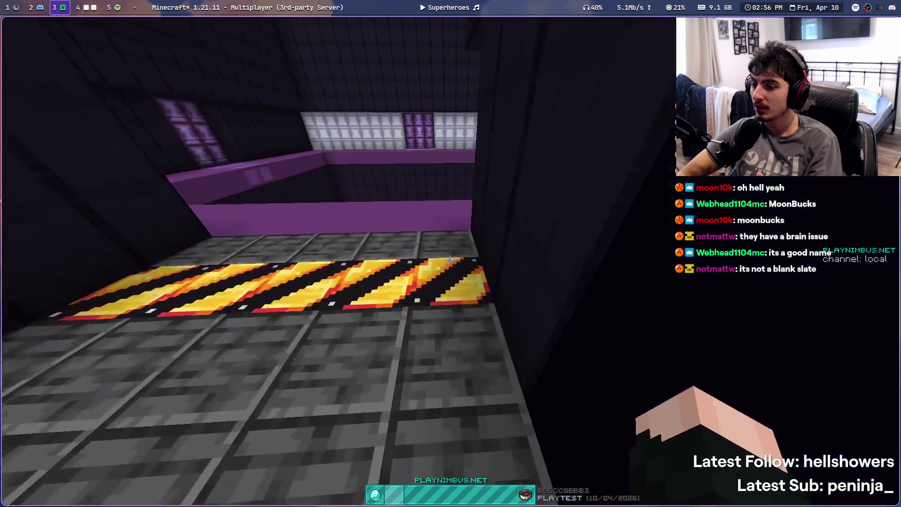
{"action": "key", "text": "w"}
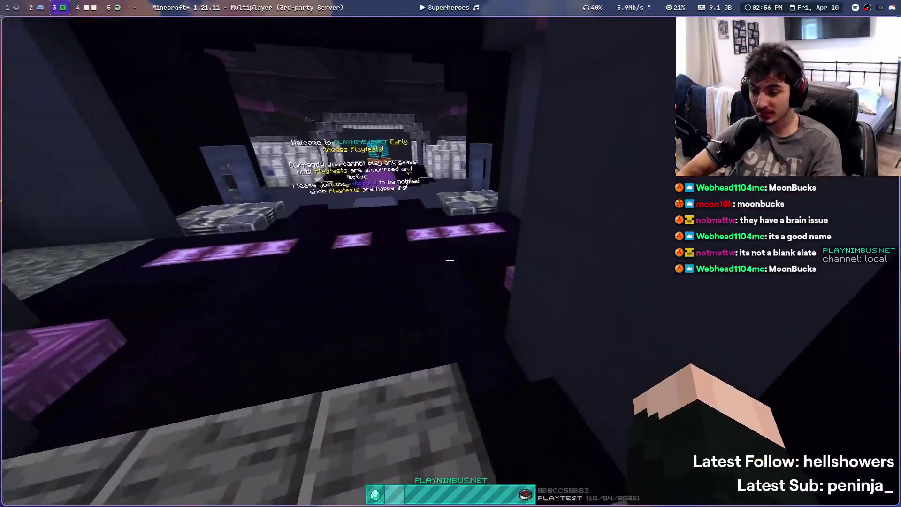
{"action": "key", "text": "w"}
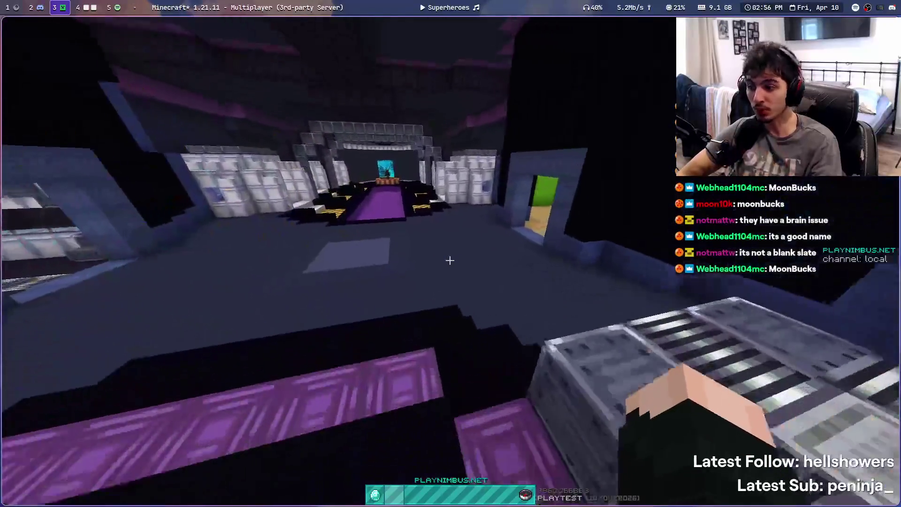
{"action": "key", "text": "w"}
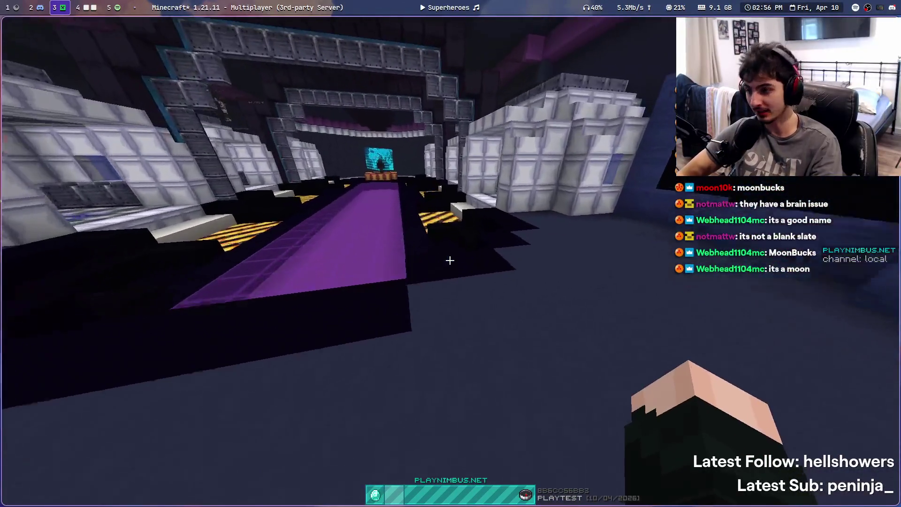
{"action": "key", "text": "w"}
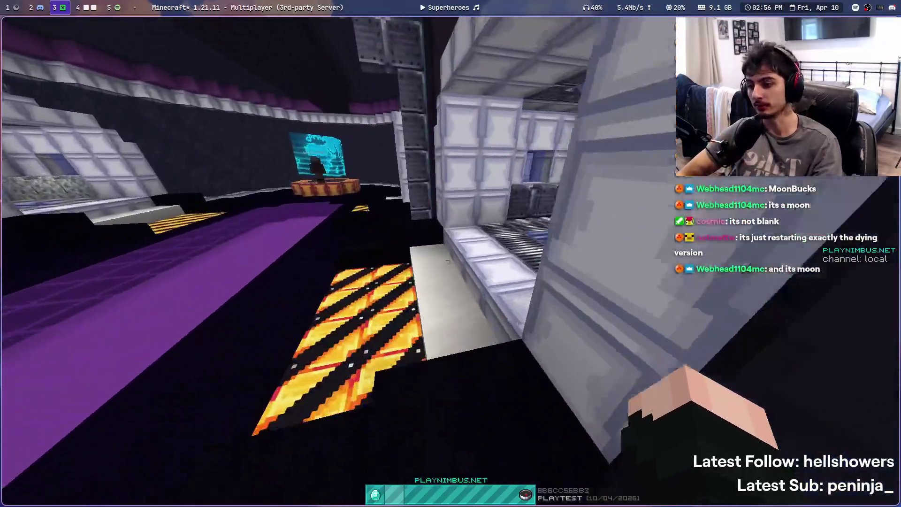
Walk past the hazard-striped pad toward the pit's glass rim
{"action": "key", "text": "t"}
{"action": "left_click", "coordinate": [477, 9]}
{"action": "key", "text": "Escape"}
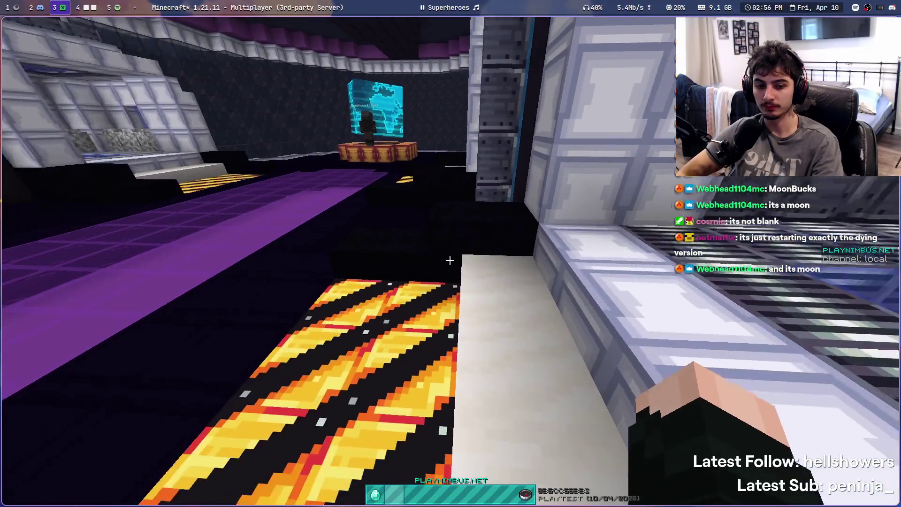
{"action": "key", "text": "w"}
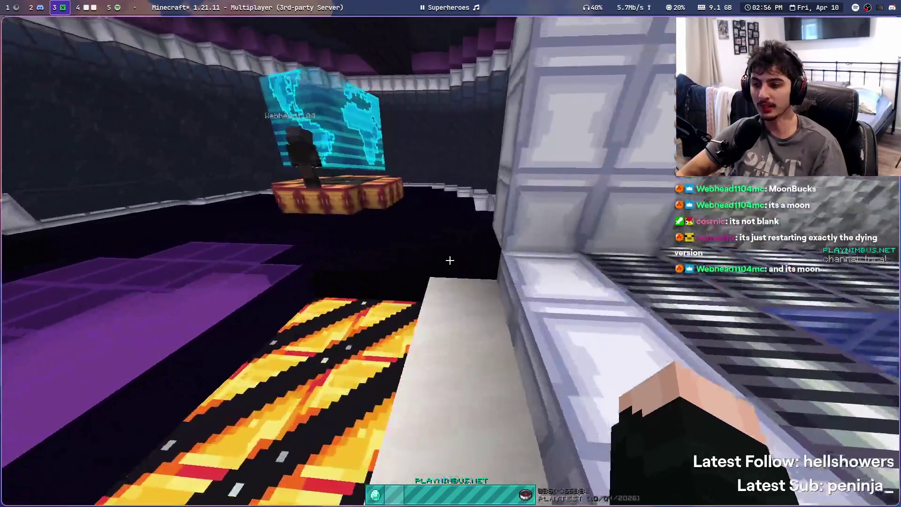
{"action": "key", "text": "t"}
{"action": "key", "text": "Escape"}
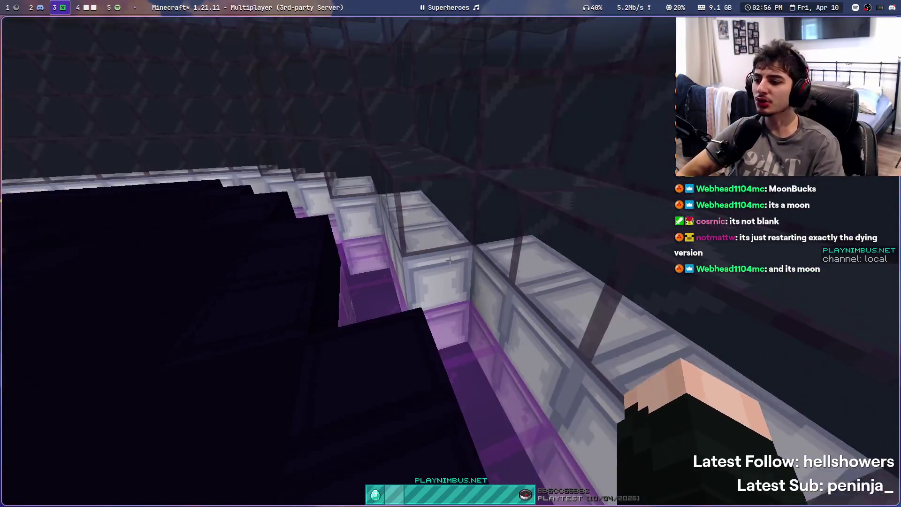
{"action": "key", "text": "w"}
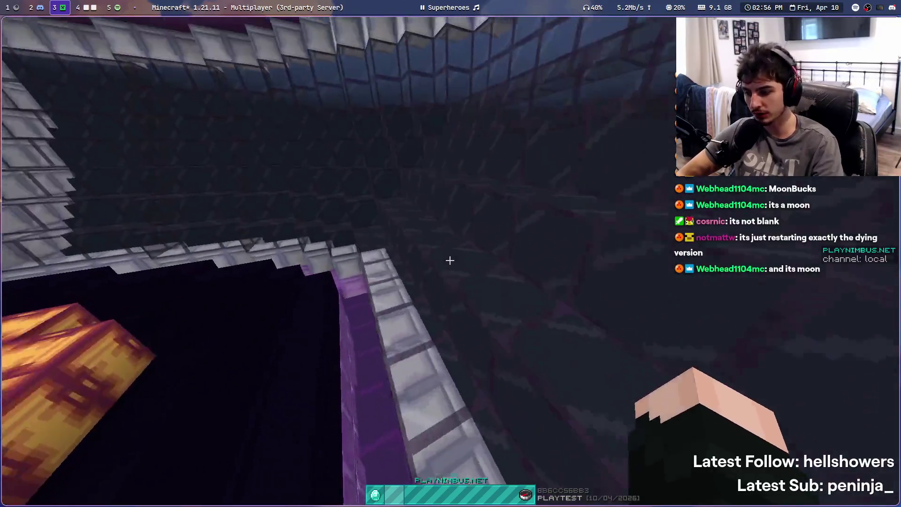
{"action": "key", "text": "t"}
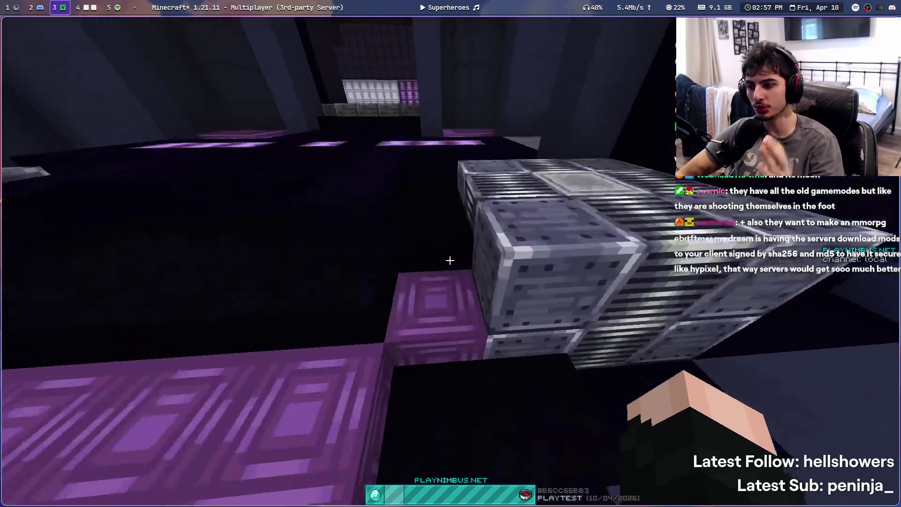
Read the server chat, check the online player list, then switch to Aseprite on workspace 4
{"action": "key", "text": "t"}
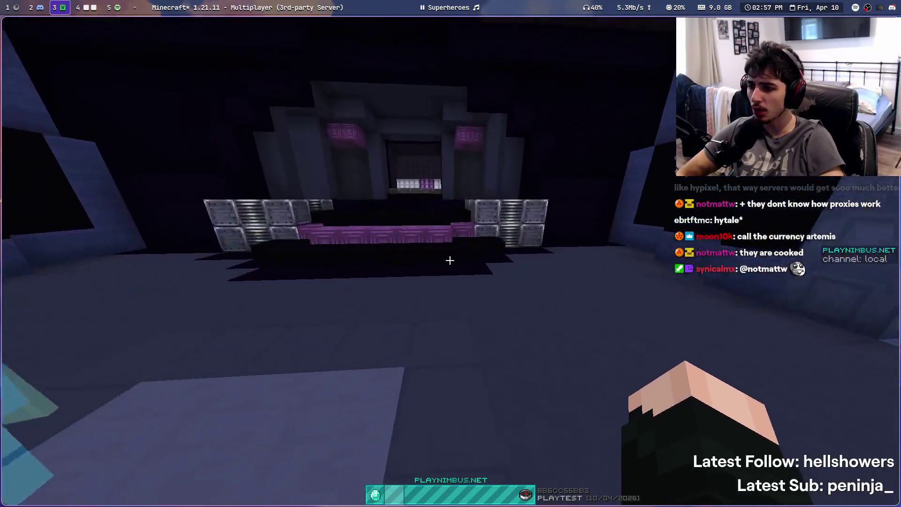
{"action": "key", "text": "Tab"}
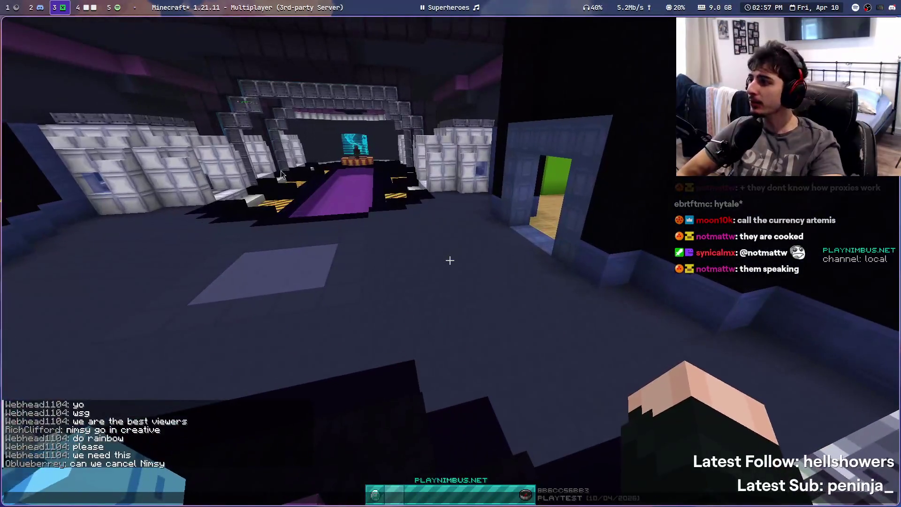
{"action": "left_click", "coordinate": [91, 13]}
Start saving the pillar sprite with Ctrl+S, cancel it, and return to Minecraft
{"action": "scroll", "coordinate": [486, 166], "scroll_direction": "down", "scroll_amount": 5}
{"action": "scroll", "coordinate": [496, 185], "scroll_direction": "up", "scroll_amount": 4}
{"action": "key", "text": "ctrl+s"}
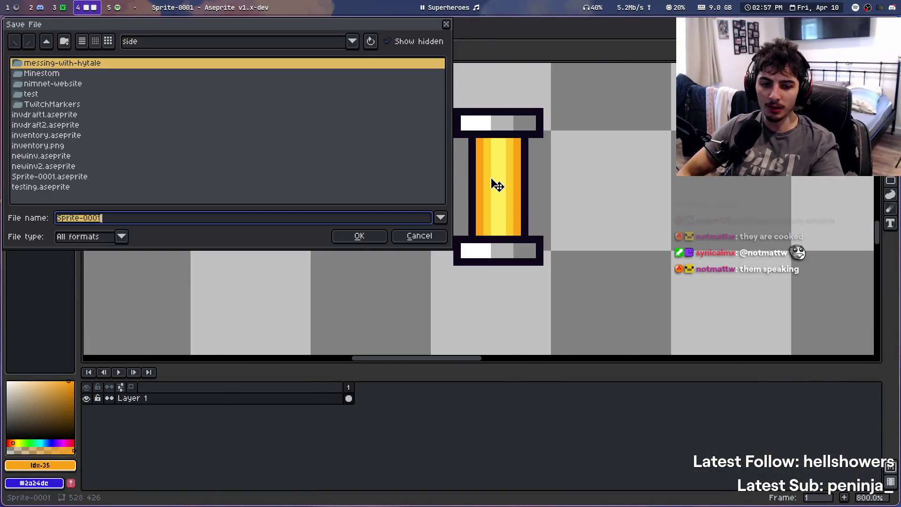
{"action": "key", "text": "Escape"}
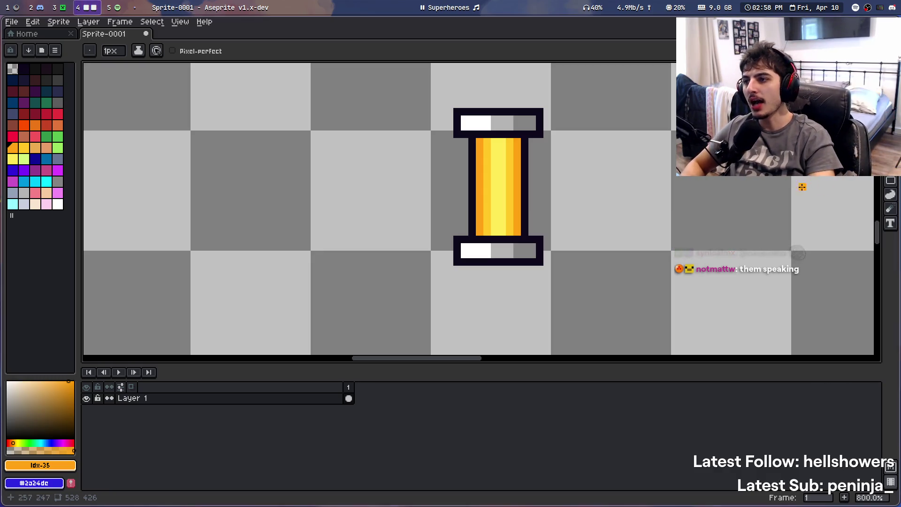
{"action": "key", "text": "super+3"}
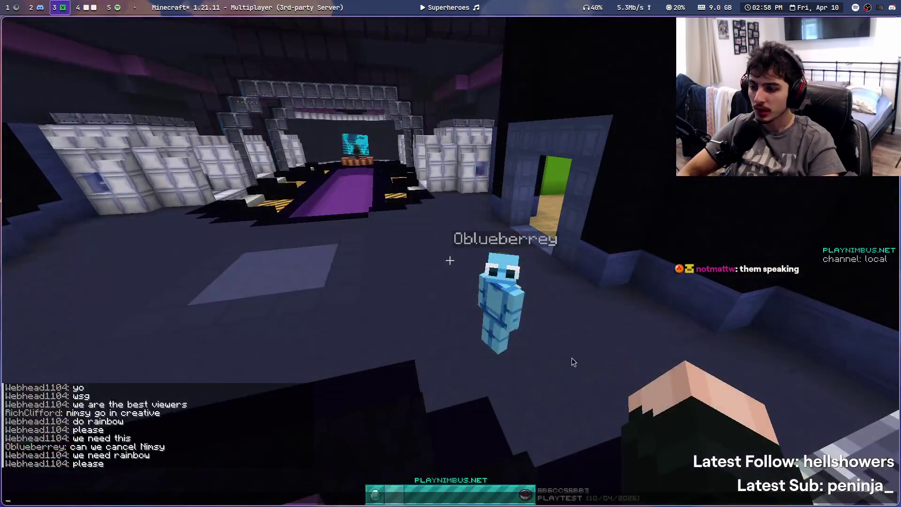
Walk along the purple runway past the lava block, over the glass platform, and drop onto the purple floor
{"action": "key", "text": "w"}
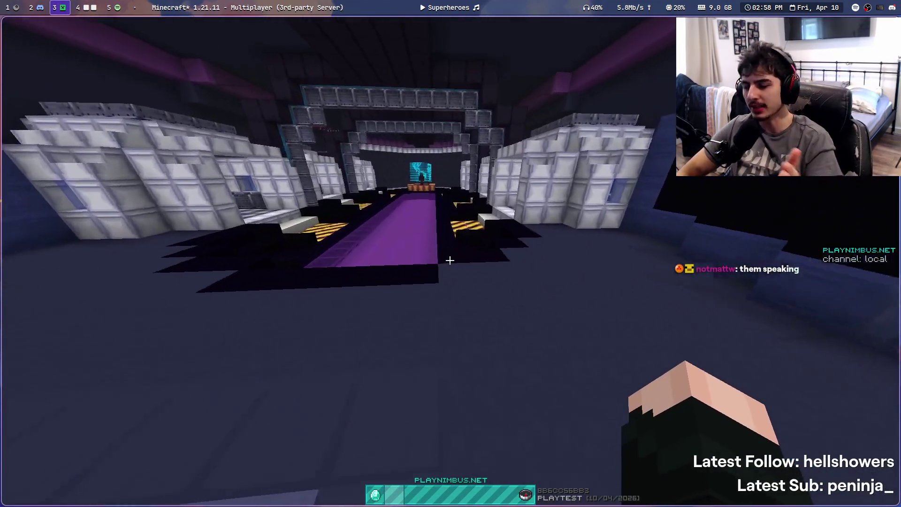
{"action": "key", "text": "w"}
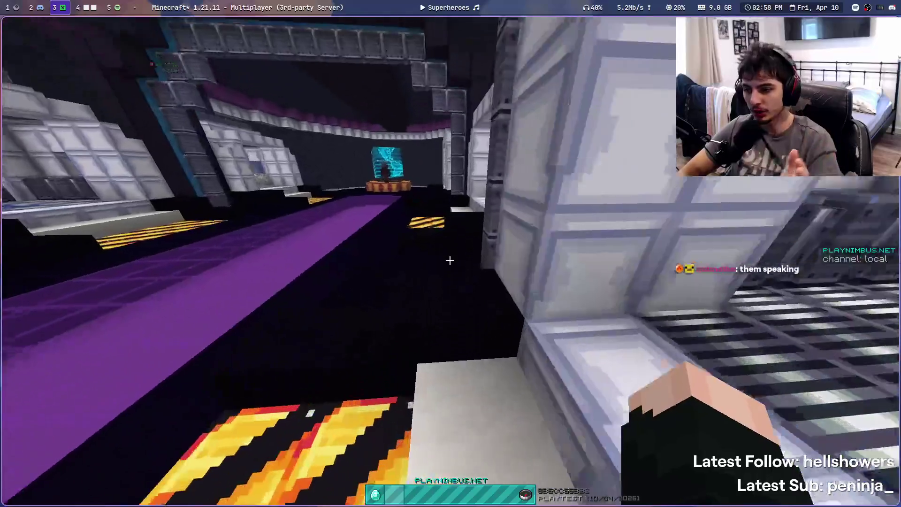
{"action": "key", "text": "w"}
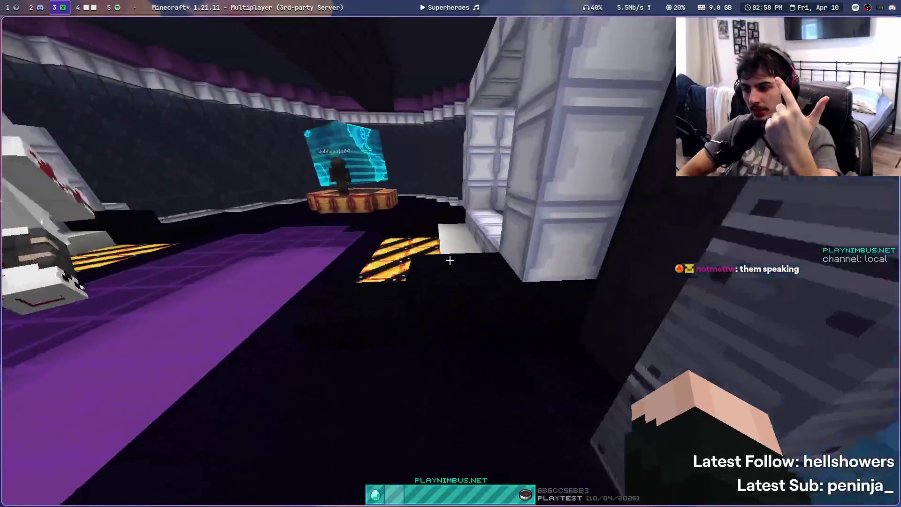
{"action": "key", "text": "w"}
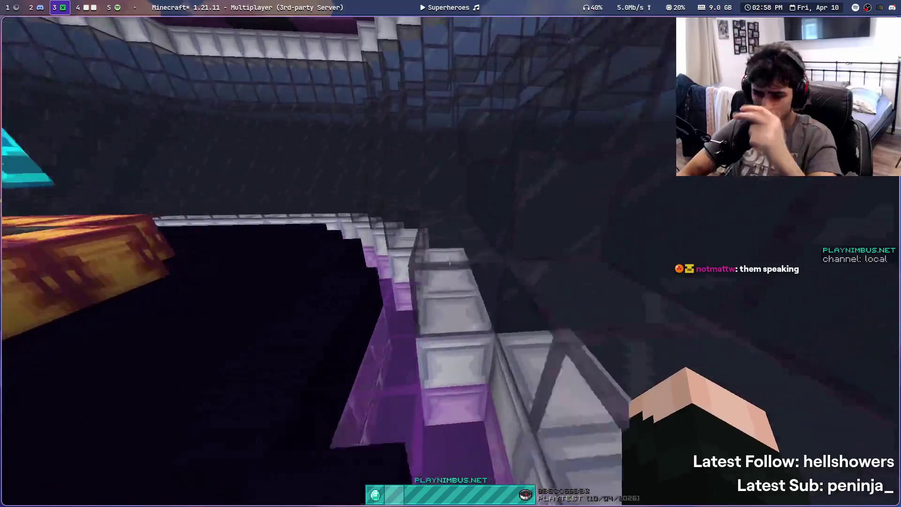
{"action": "key", "text": "w"}
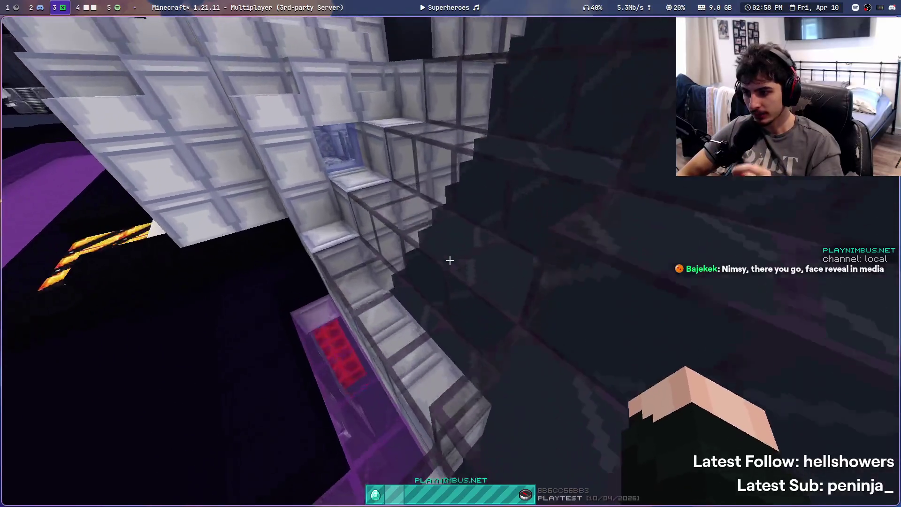
{"action": "key", "text": "w"}
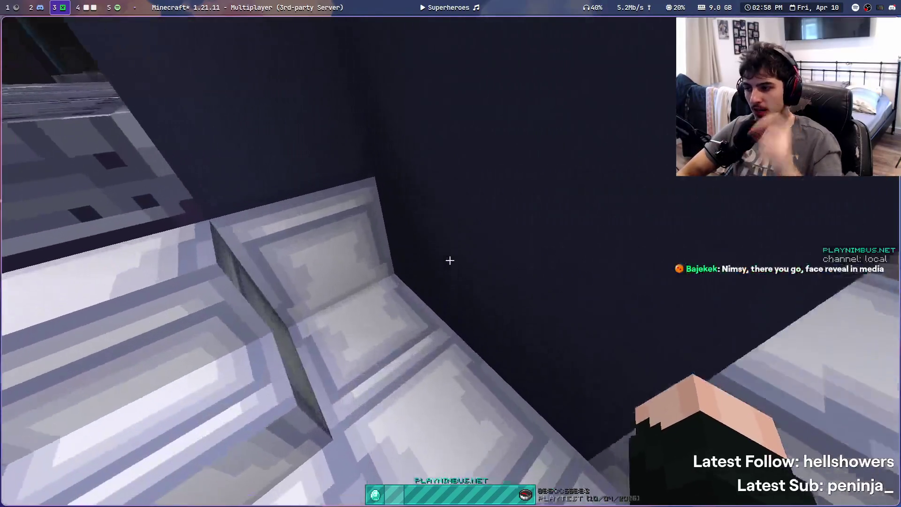
{"action": "key", "text": "w"}
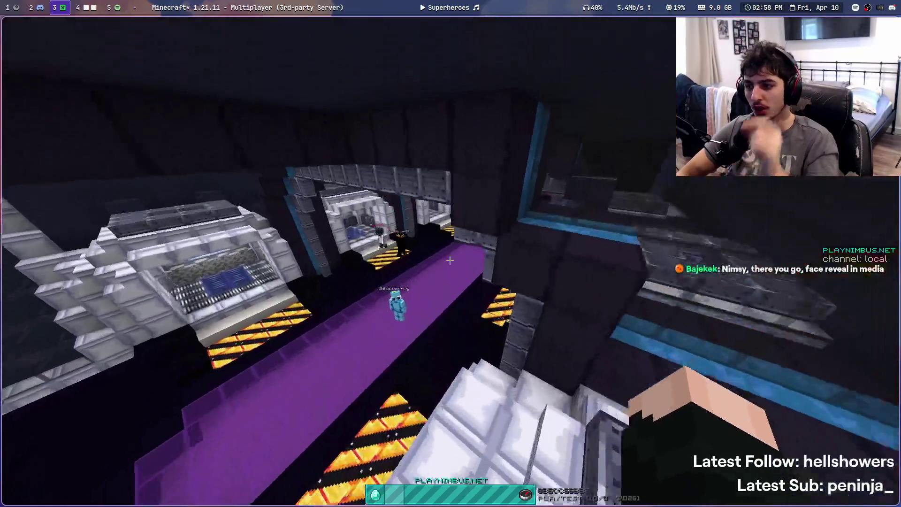
{"action": "key", "text": "w"}
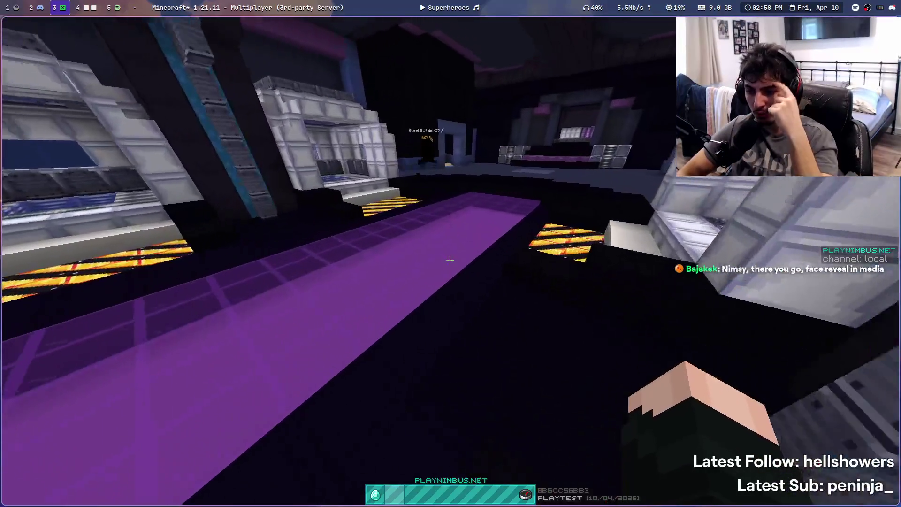
{"action": "key", "text": "w"}
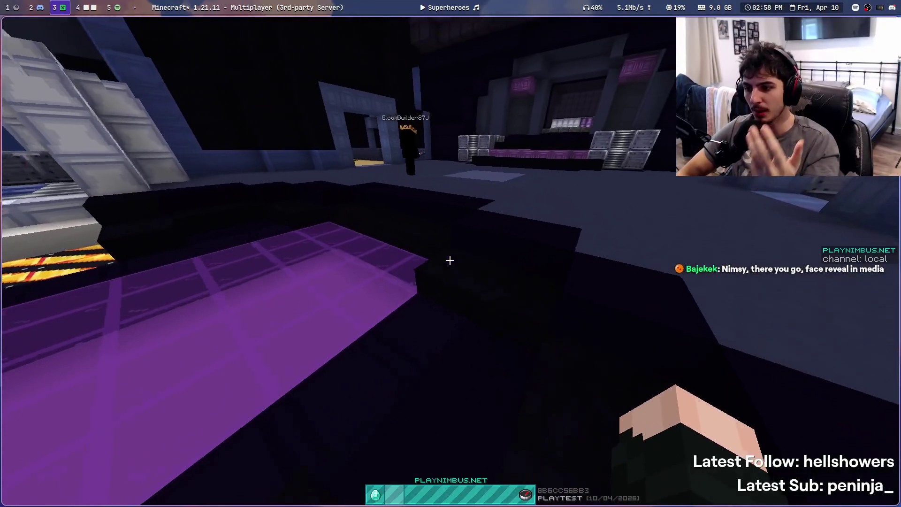
{"action": "key", "text": "w"}
{"action": "key", "text": "w"}
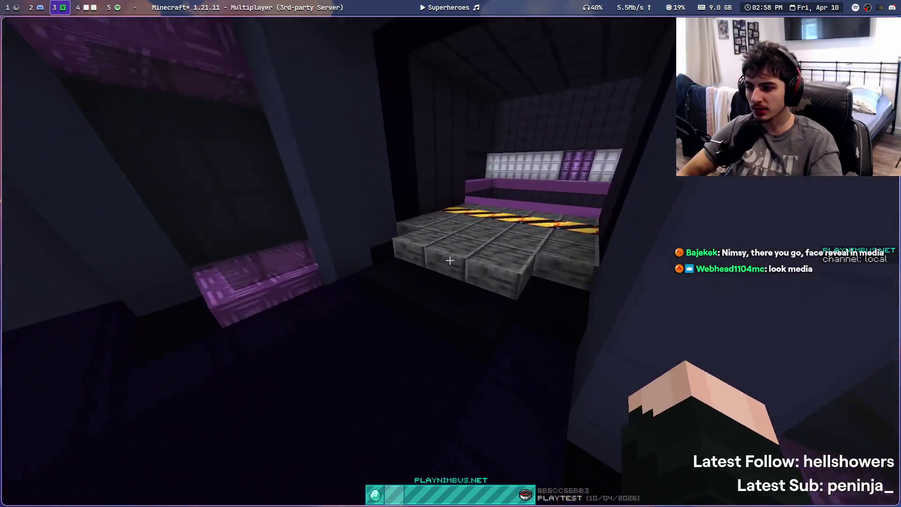
Walk along the purple walkway toward the stage and the other player
{"action": "key", "text": "w"}
{"action": "key", "text": "w"}
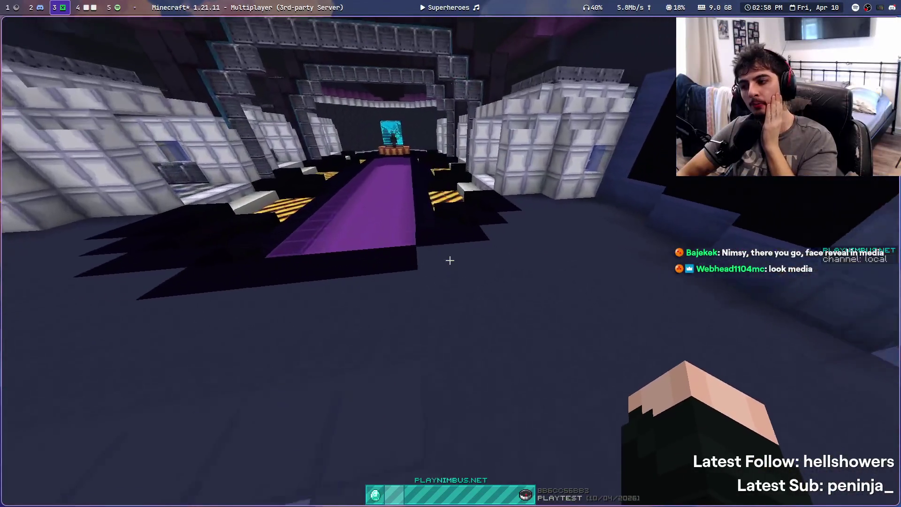
{"action": "key", "text": "w"}
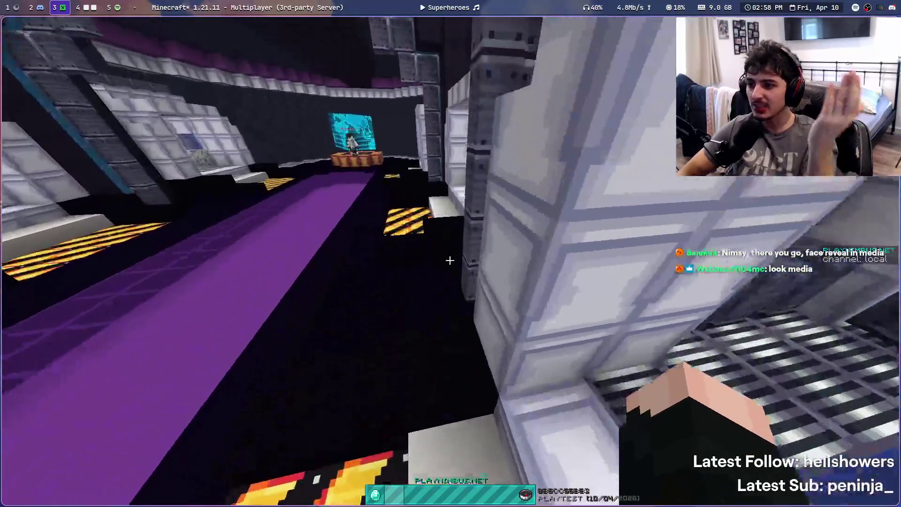
{"action": "key", "text": "w"}
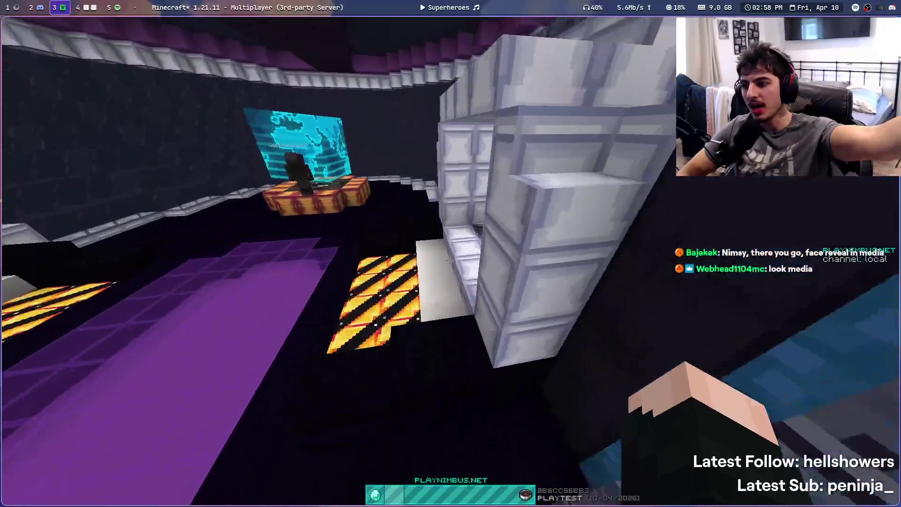
{"action": "key", "text": "w"}
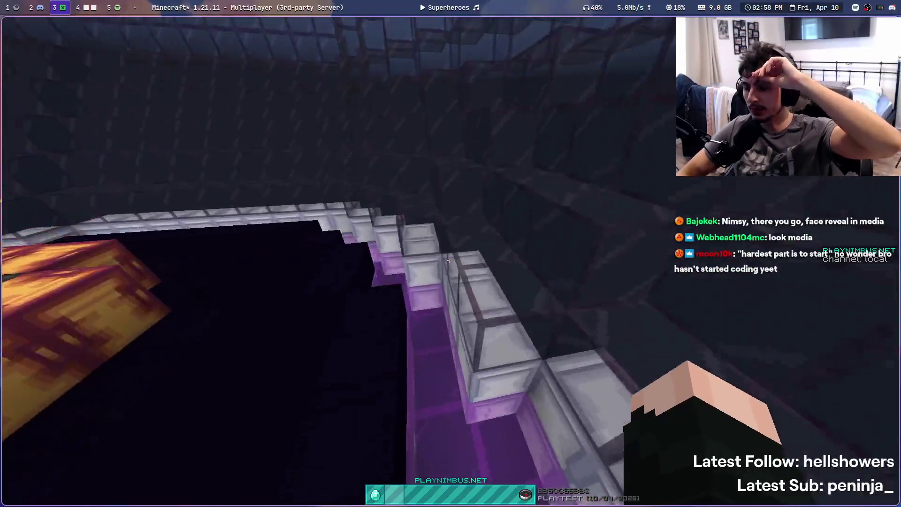
{"action": "key", "text": "w"}
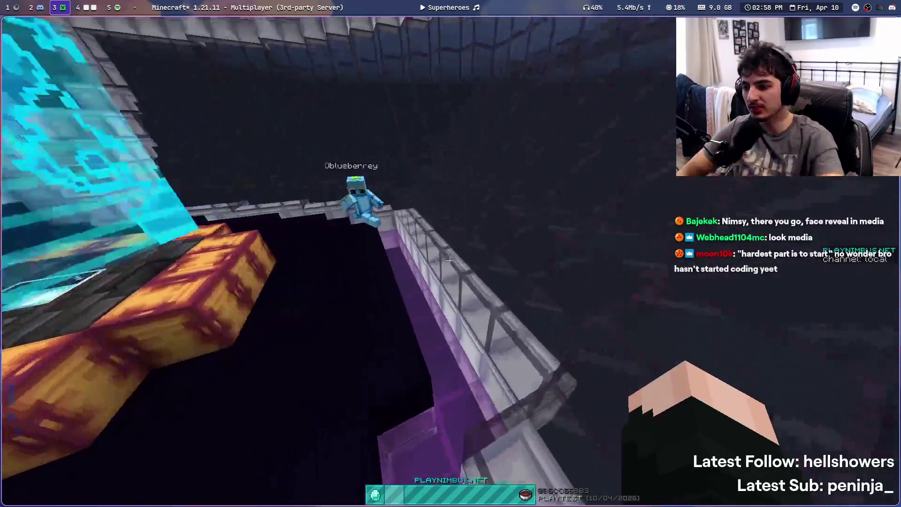
{"action": "key", "text": "w"}
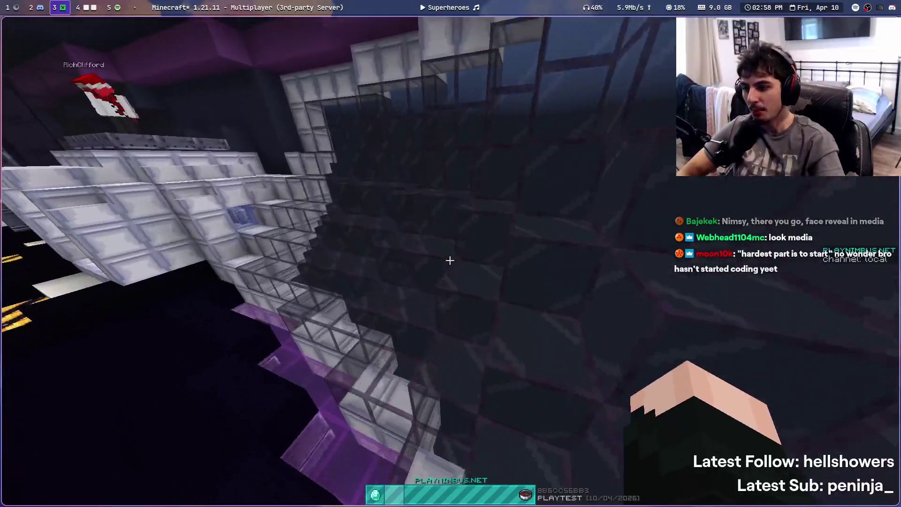
{"action": "key", "text": "w"}
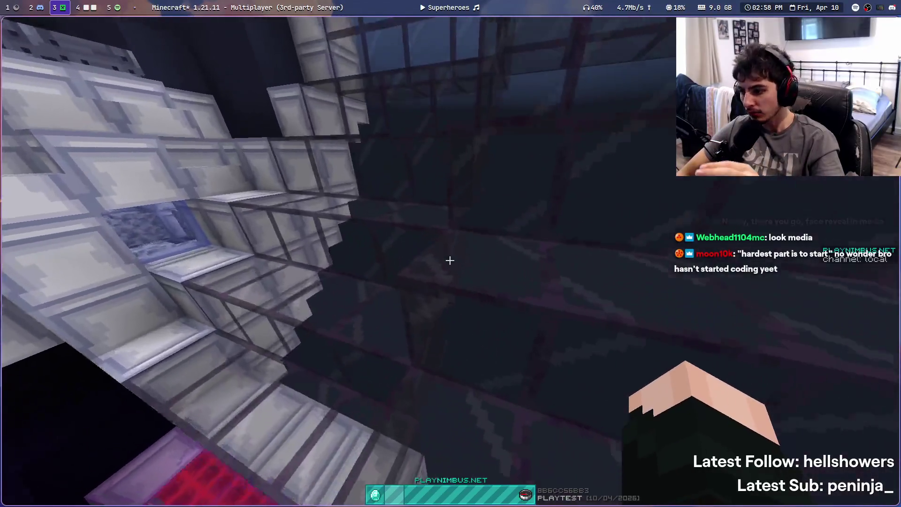
{"action": "key", "text": "w"}
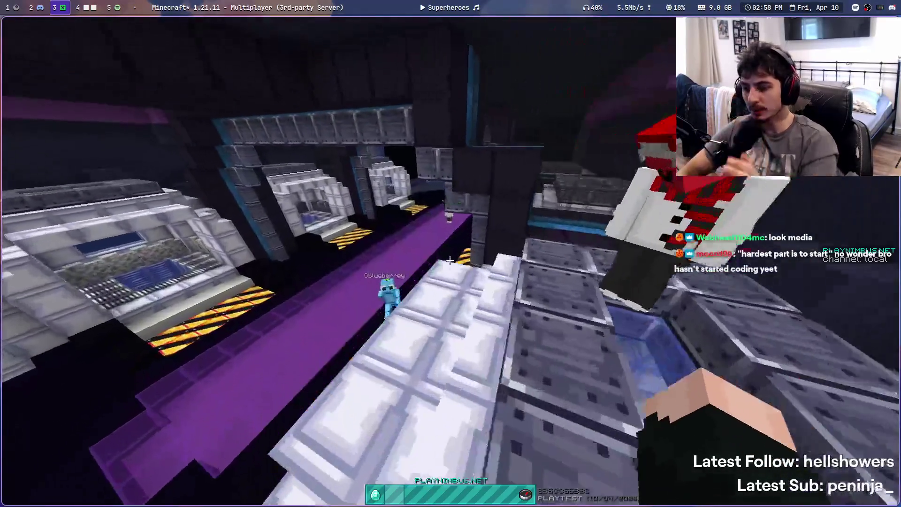
{"action": "key", "text": "w"}
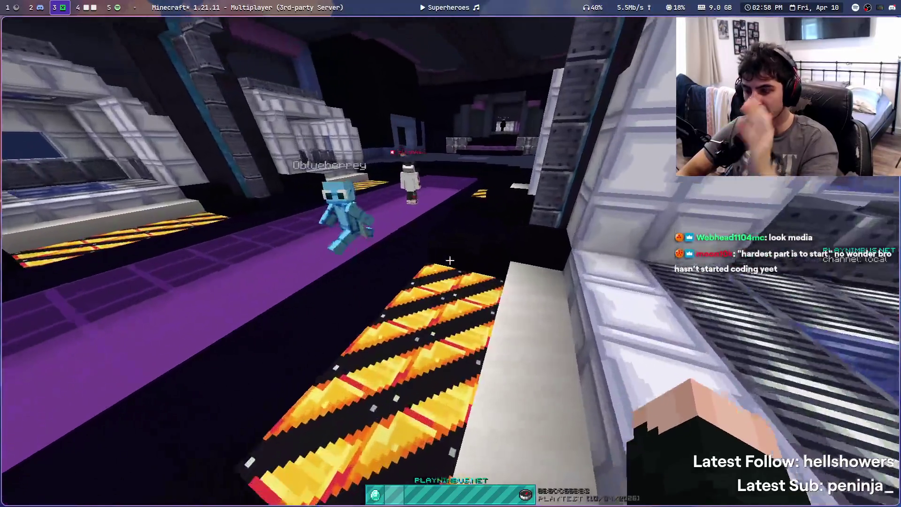
{"action": "key", "text": "w"}
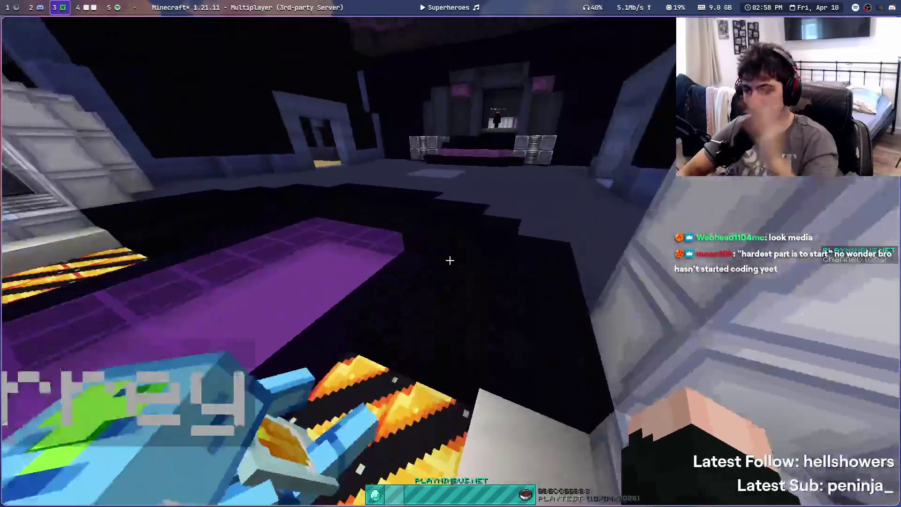
{"action": "key", "text": "w"}
Check the in-game chat near the stage, then leave Minecraft for the Aseprite workspace 4
{"action": "key", "text": "t"}
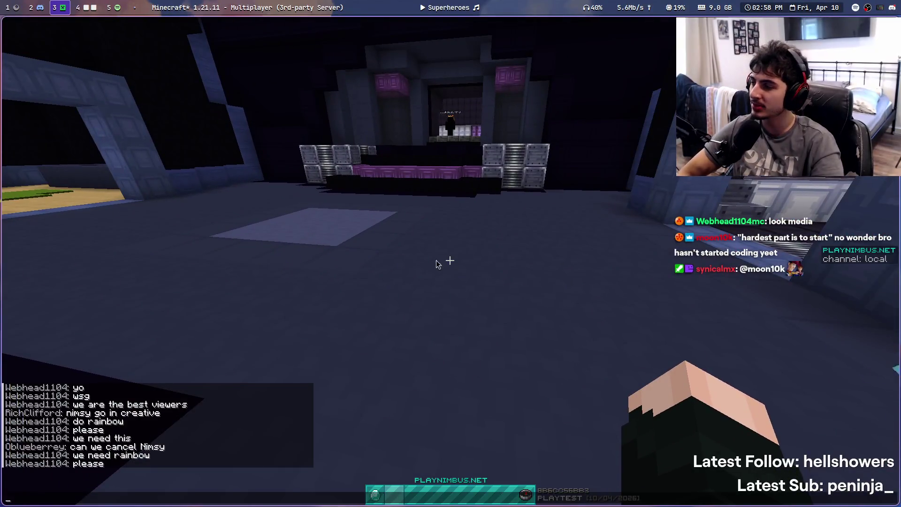
{"action": "key", "text": "Escape"}
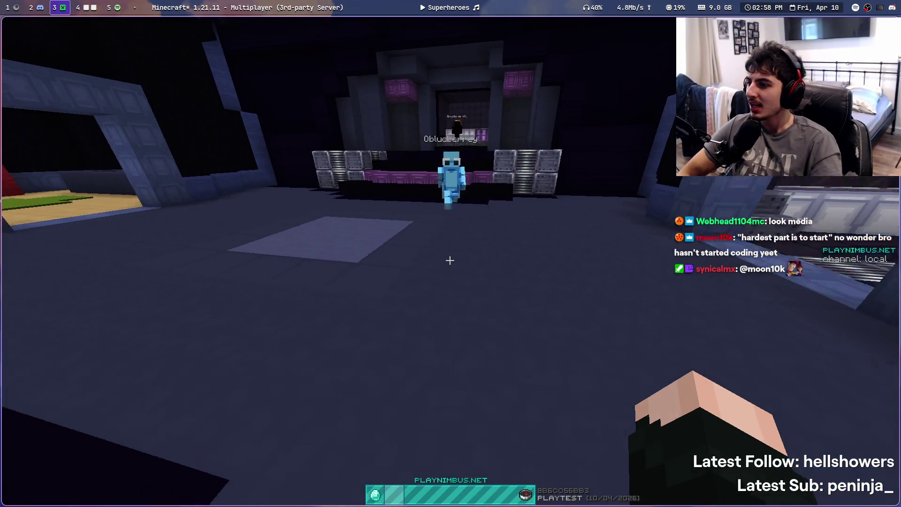
{"action": "key", "text": "w"}
{"action": "key", "text": "t"}
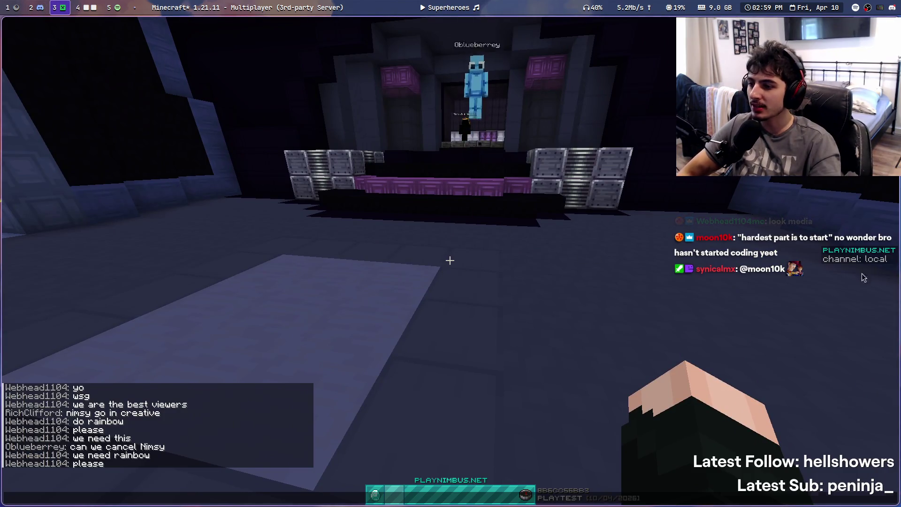
{"action": "left_click", "coordinate": [87, 7]}
Centre the gold pillar sprite at 200% zoom and bring up the File menu
{"action": "scroll", "coordinate": [397, 185], "scroll_direction": "down", "scroll_amount": 5}
{"action": "scroll", "coordinate": [396, 184], "scroll_direction": "up", "scroll_amount": 3}
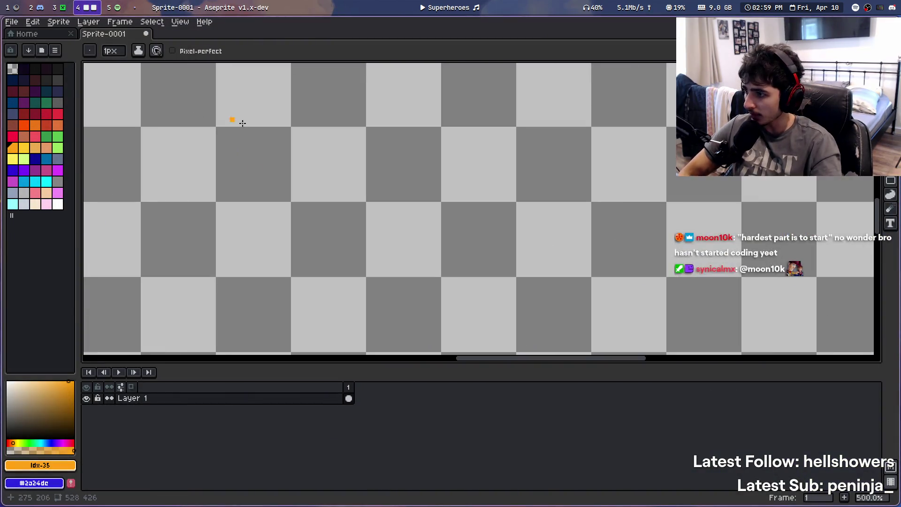
{"action": "scroll", "coordinate": [397, 184], "scroll_direction": "down", "scroll_amount": 2}
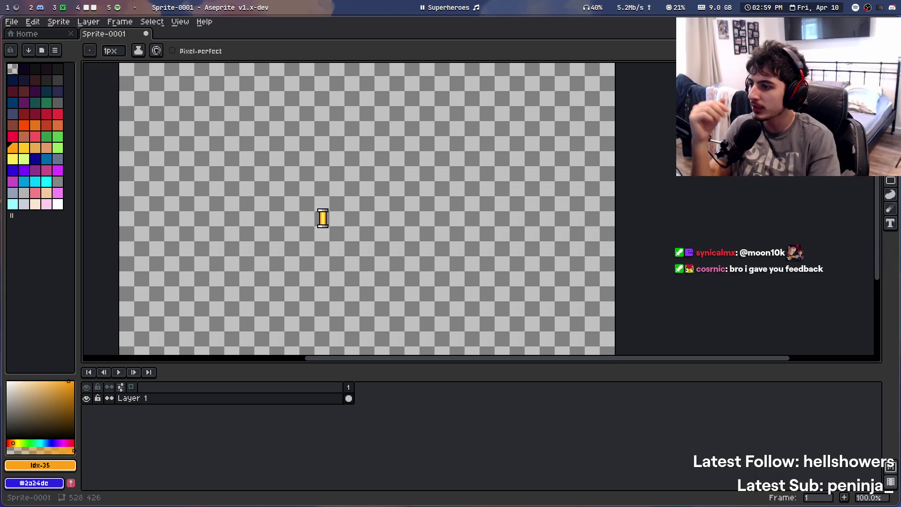
{"action": "left_click_drag", "start_coordinate": [375, 178], "coordinate": [457, 193]}
{"action": "left_click_drag", "start_coordinate": [420, 227], "coordinate": [431, 206]}
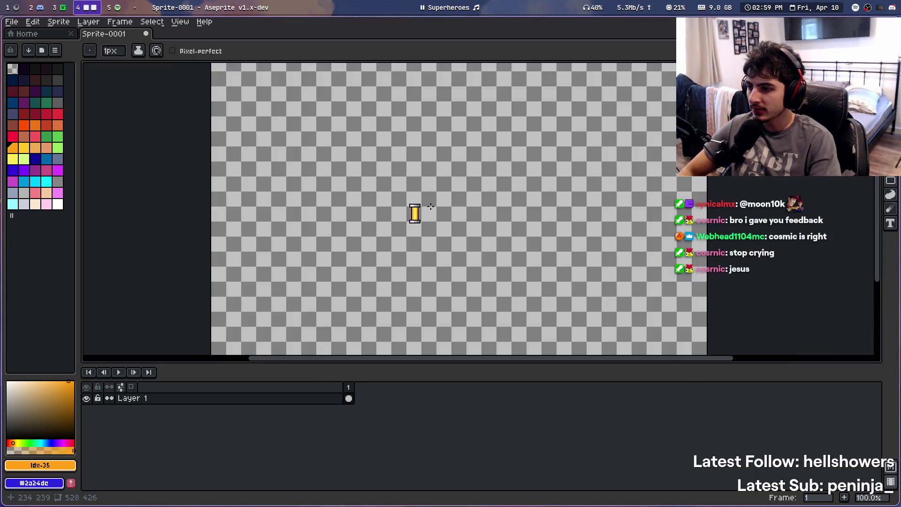
{"action": "scroll", "coordinate": [522, 212], "scroll_direction": "up", "scroll_amount": 1}
{"action": "left_click", "coordinate": [12, 22]}
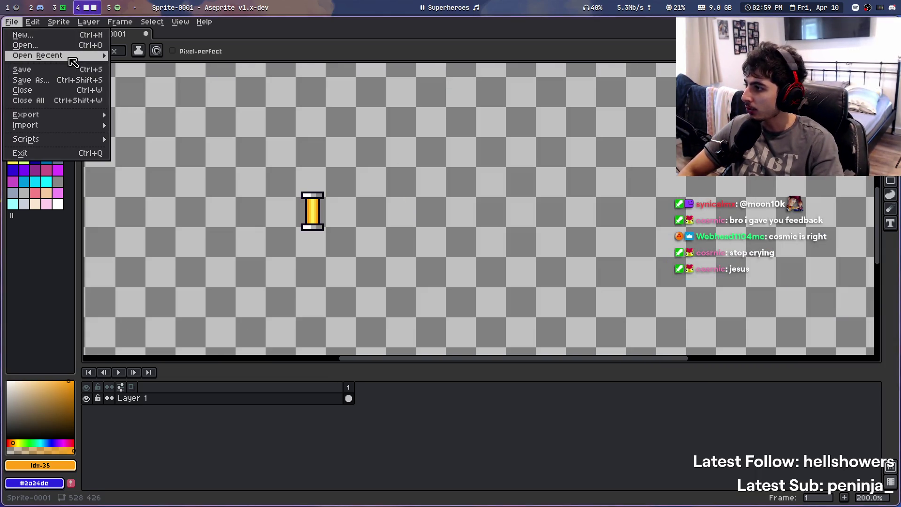
Reopen invdraft2.aseprite from File > Open Recent and zoom in on it
{"action": "mouse_move", "coordinate": [69, 59]}
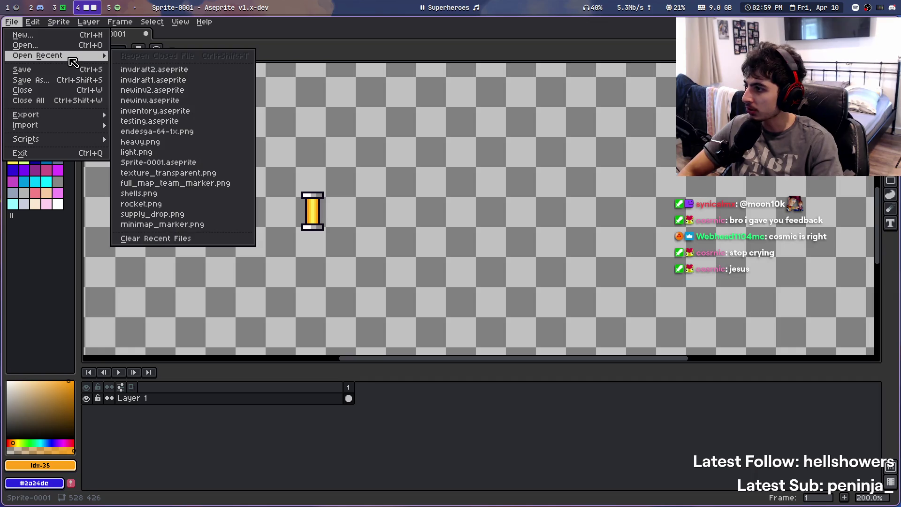
{"action": "left_click", "coordinate": [230, 74]}
{"action": "scroll", "coordinate": [531, 234], "scroll_direction": "up", "scroll_amount": 1}
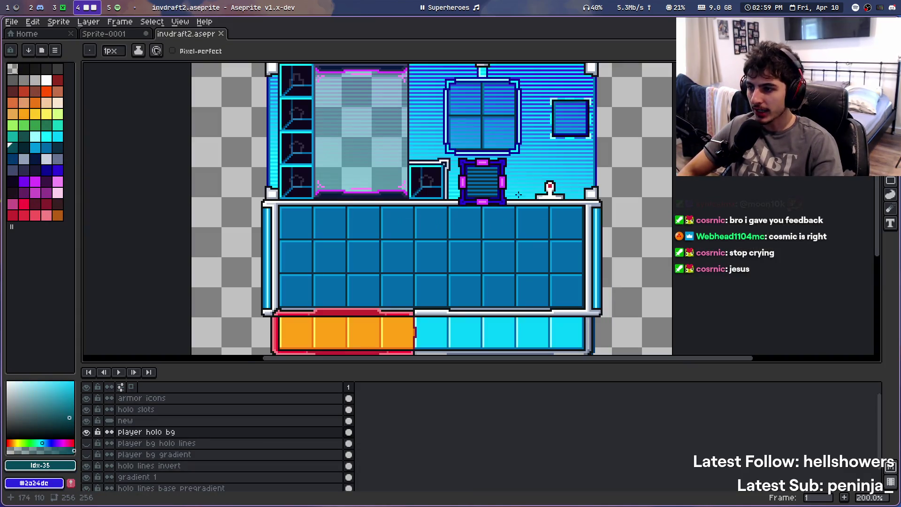
Zoom between 200% and 500% to inspect the mockup's top frame and upper panels
{"action": "scroll", "coordinate": [531, 235], "scroll_direction": "up", "scroll_amount": 2}
{"action": "scroll", "coordinate": [531, 235], "scroll_direction": "down", "scroll_amount": 2}
{"action": "scroll", "coordinate": [531, 235], "scroll_direction": "up", "scroll_amount": 2}
{"action": "scroll", "coordinate": [497, 197], "scroll_direction": "down", "scroll_amount": 3}
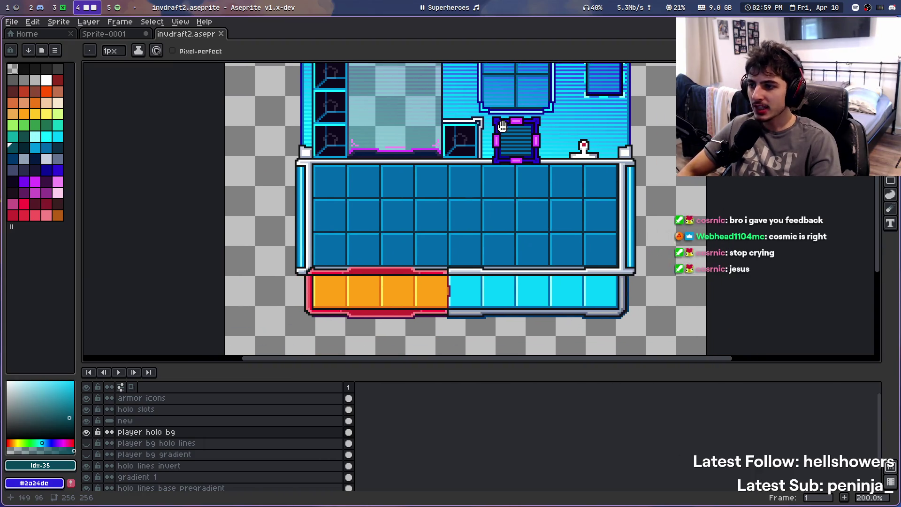
{"action": "scroll", "coordinate": [479, 175], "scroll_direction": "up", "scroll_amount": 1}
{"action": "scroll", "coordinate": [478, 174], "scroll_direction": "down", "scroll_amount": 1}
{"action": "scroll", "coordinate": [527, 185], "scroll_direction": "up", "scroll_amount": 1}
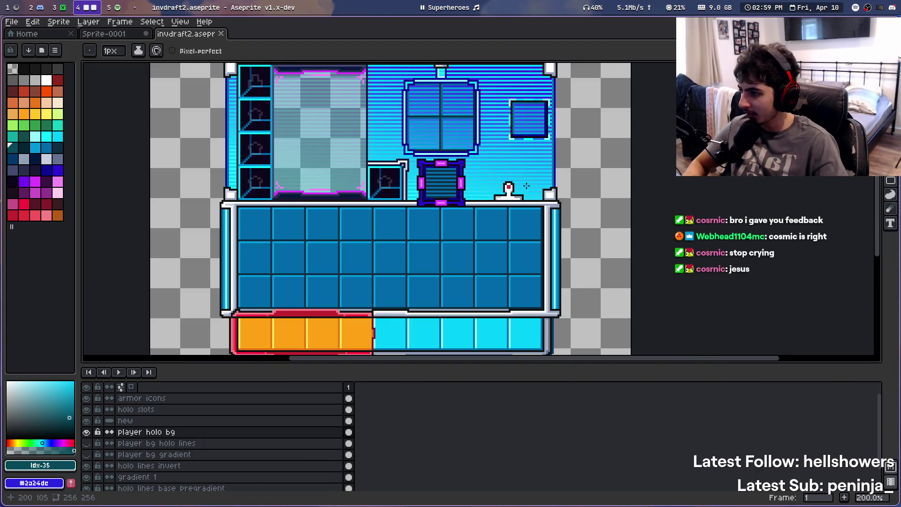
{"action": "left_click_drag", "start_coordinate": [480, 166], "coordinate": [506, 212]}
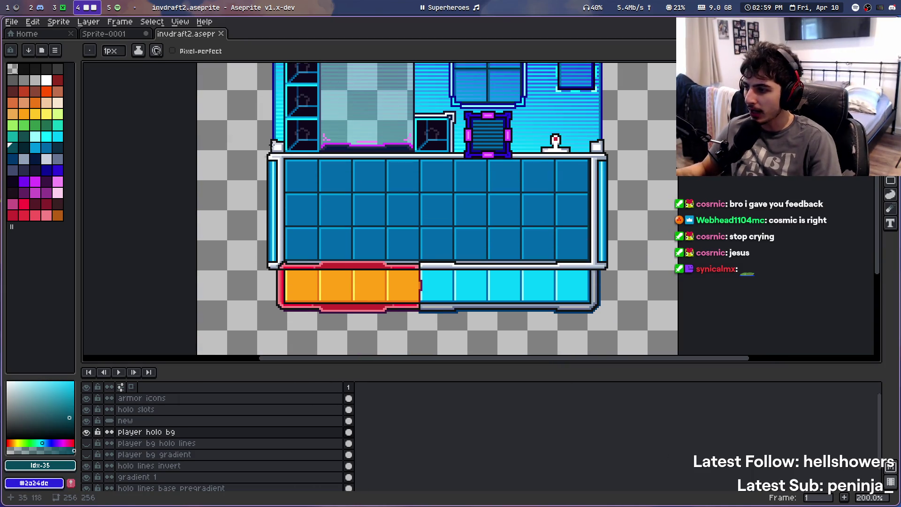
{"action": "scroll", "coordinate": [274, 257], "scroll_direction": "up", "scroll_amount": 3}
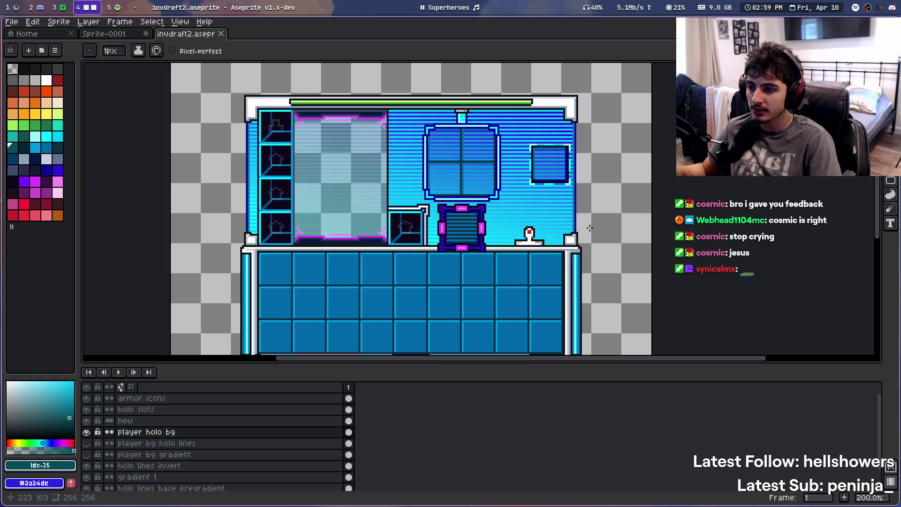
{"action": "scroll", "coordinate": [404, 171], "scroll_direction": "up", "scroll_amount": 1}
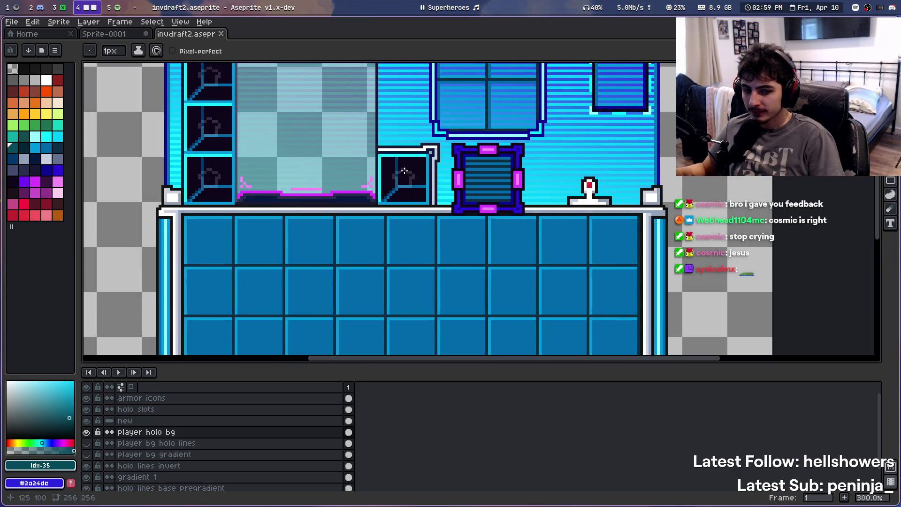
{"action": "mouse_move", "coordinate": [568, 137]}
{"action": "left_mouse_down"}
{"action": "mouse_move", "coordinate": [561, 243]}
{"action": "mouse_move", "coordinate": [578, 228]}
{"action": "left_mouse_up"}
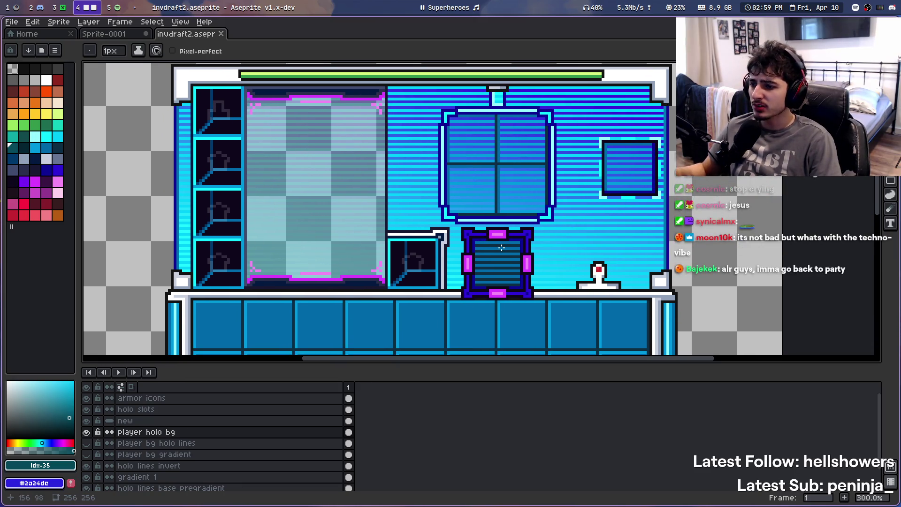
{"action": "left_click_drag", "start_coordinate": [536, 167], "coordinate": [529, 204]}
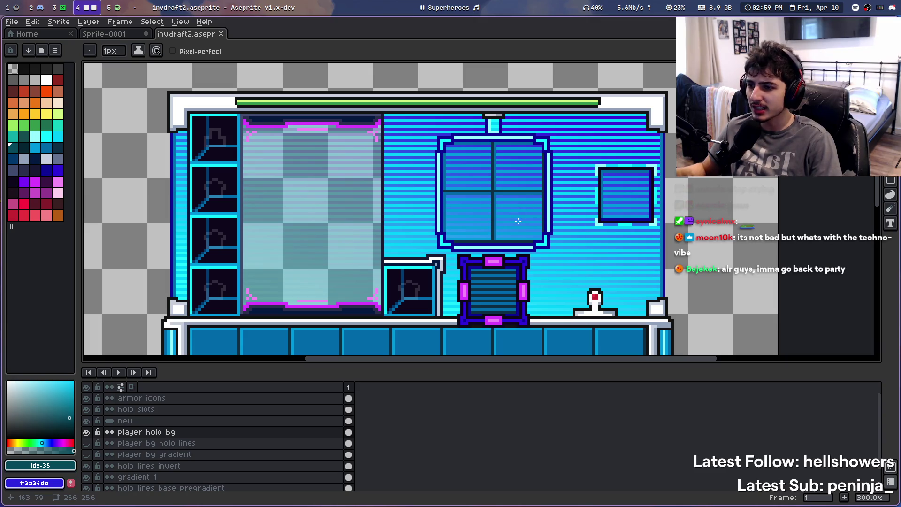
{"action": "left_click_drag", "start_coordinate": [542, 265], "coordinate": [548, 245]}
Examine the large window area and left shelves of the mockup, then switch to Discord
{"action": "scroll", "coordinate": [547, 244], "scroll_direction": "down", "scroll_amount": 1}
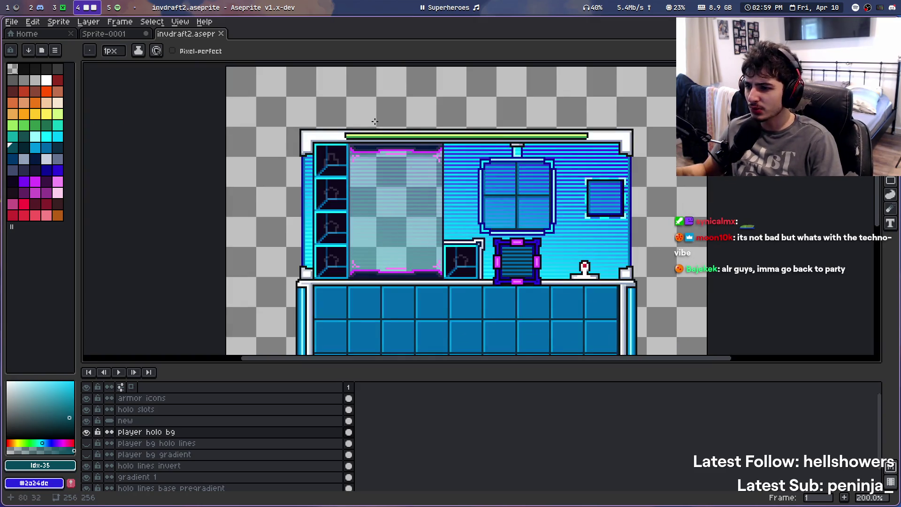
{"action": "scroll", "coordinate": [496, 148], "scroll_direction": "up", "scroll_amount": 3}
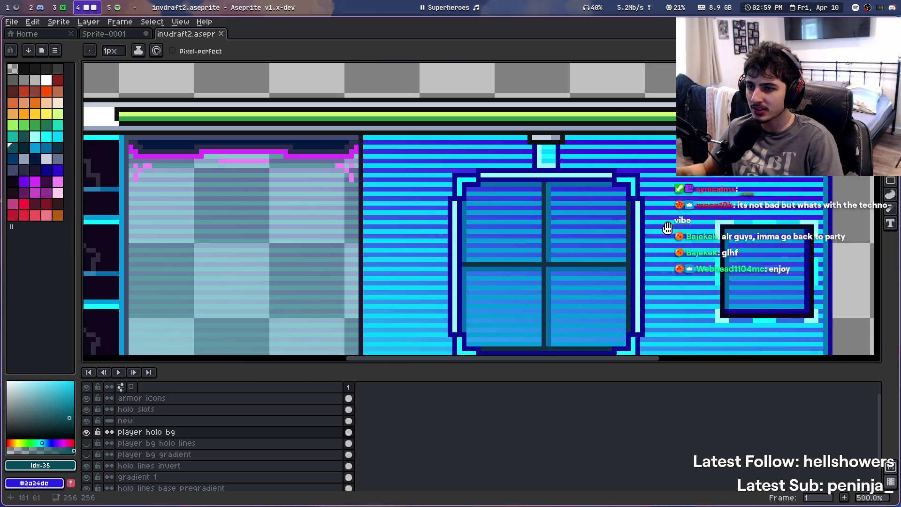
{"action": "left_click_drag", "start_coordinate": [668, 228], "coordinate": [655, 103]}
{"action": "scroll", "coordinate": [530, 211], "scroll_direction": "down", "scroll_amount": 2}
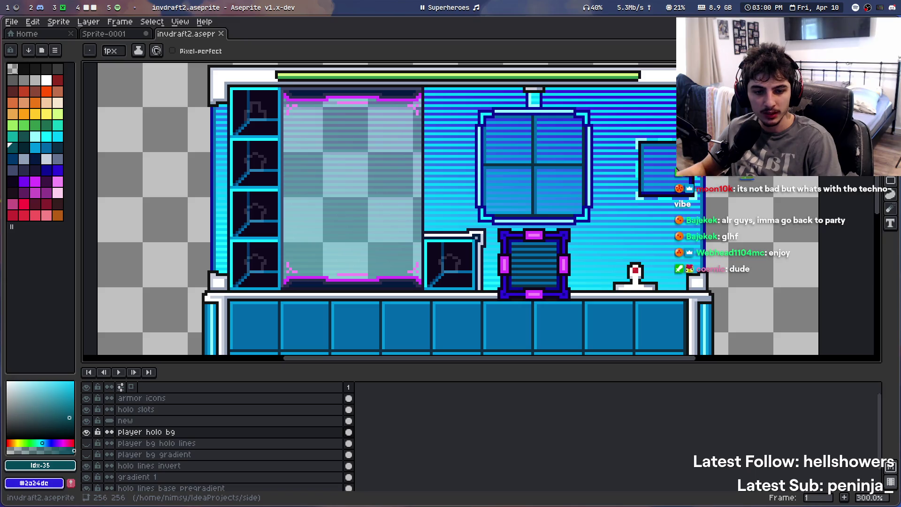
{"action": "left_click_drag", "start_coordinate": [558, 217], "coordinate": [538, 198]}
{"action": "scroll", "coordinate": [539, 198], "scroll_direction": "down", "scroll_amount": 1}
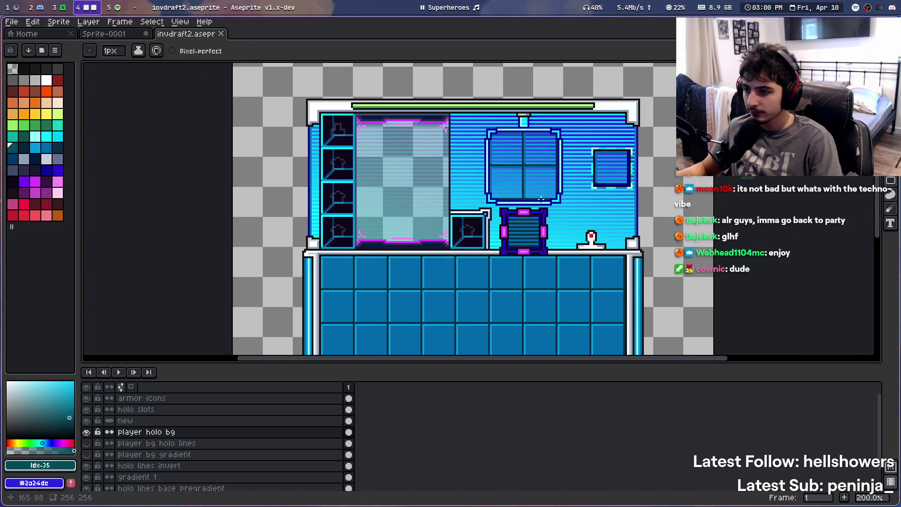
{"action": "scroll", "coordinate": [541, 199], "scroll_direction": "up", "scroll_amount": 1}
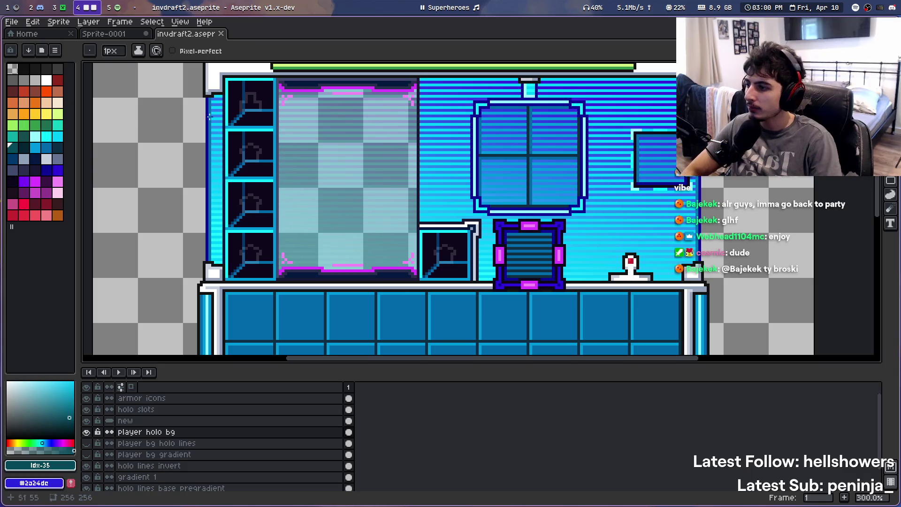
{"action": "left_click_drag", "start_coordinate": [210, 117], "coordinate": [178, 125]}
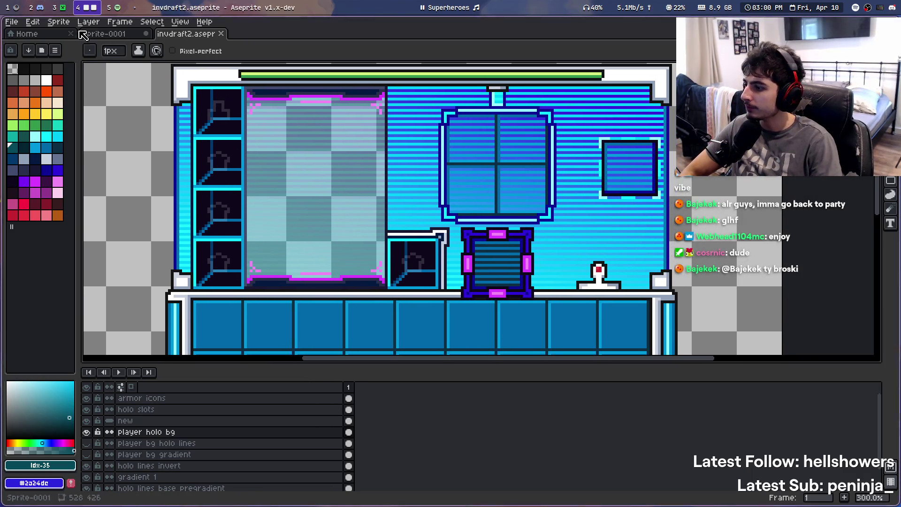
{"action": "key", "text": "super+2"}
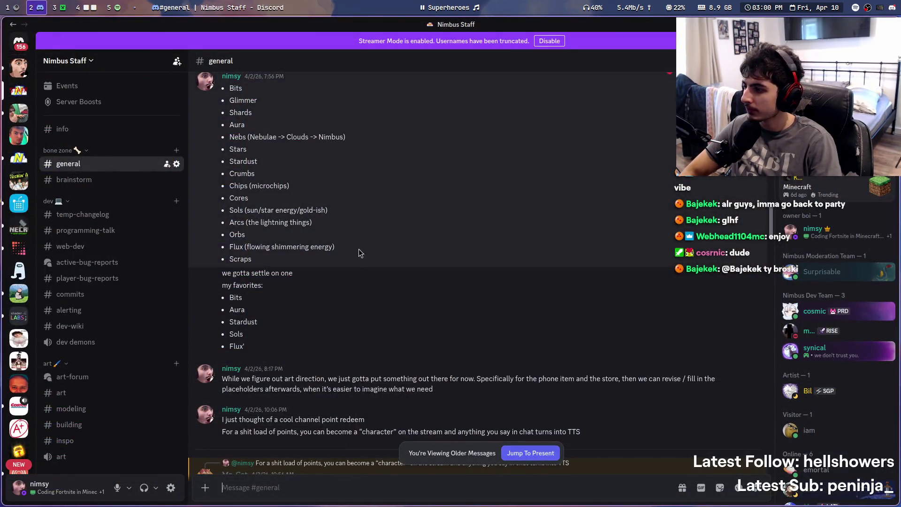
Glance through Discord's #general currency list, then return to the invdraft2.aseprite mockup
{"action": "scroll", "coordinate": [107, 311], "scroll_direction": "down", "scroll_amount": 5}
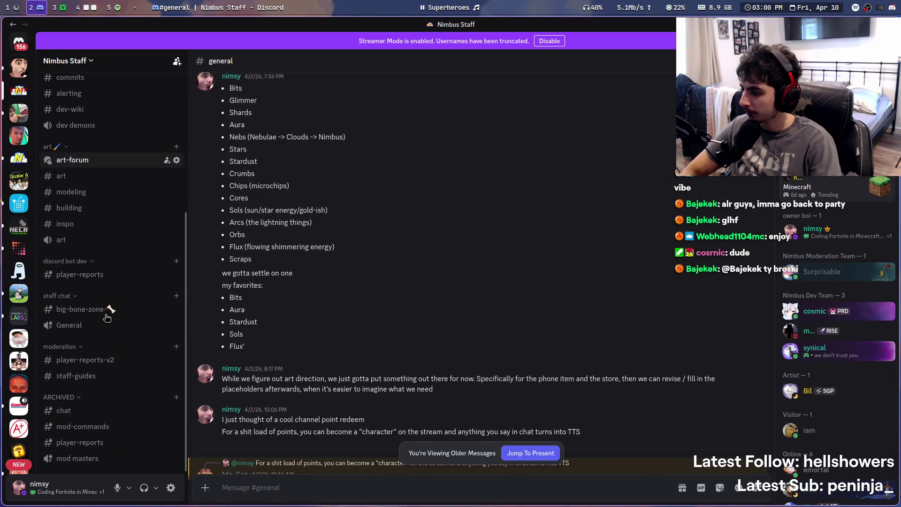
{"action": "scroll", "coordinate": [119, 187], "scroll_direction": "up", "scroll_amount": 4}
{"action": "scroll", "coordinate": [119, 186], "scroll_direction": "up", "scroll_amount": 1}
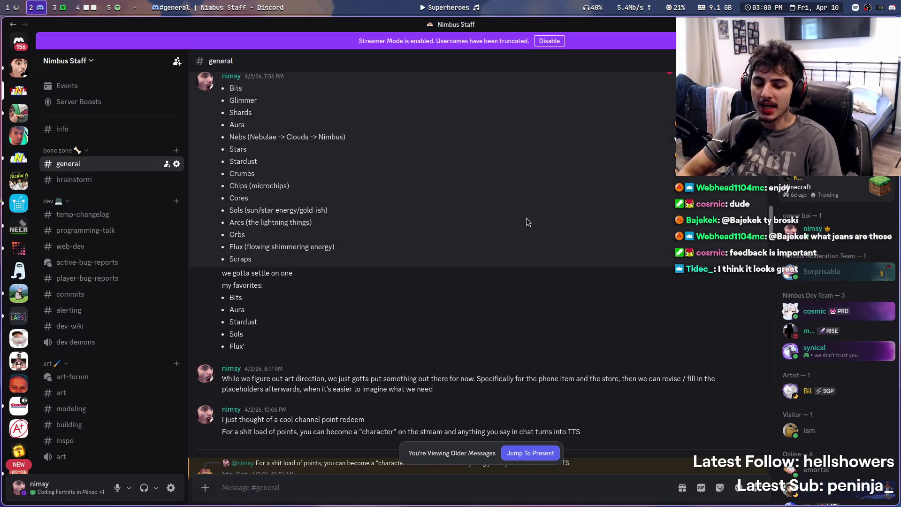
{"action": "key", "text": "super+4"}
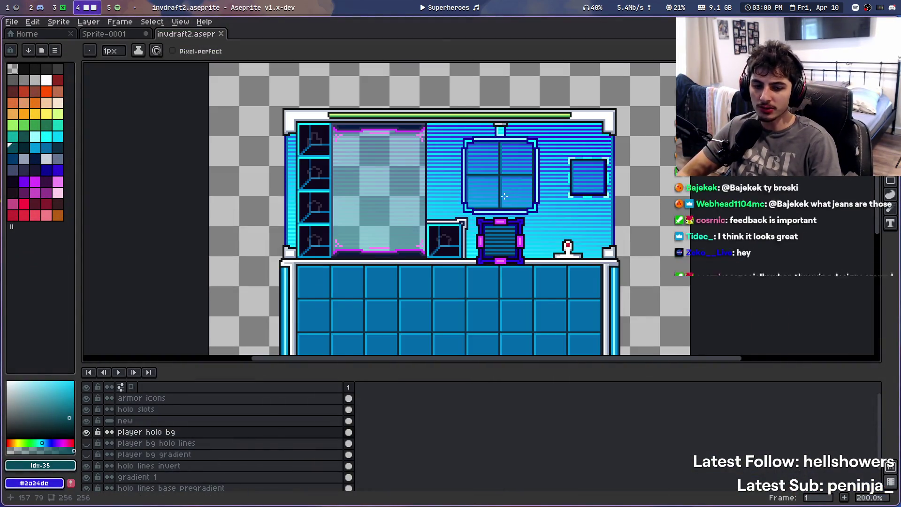
{"action": "scroll", "coordinate": [466, 233], "scroll_direction": "down", "scroll_amount": 2}
{"action": "scroll", "coordinate": [466, 233], "scroll_direction": "up", "scroll_amount": 1}
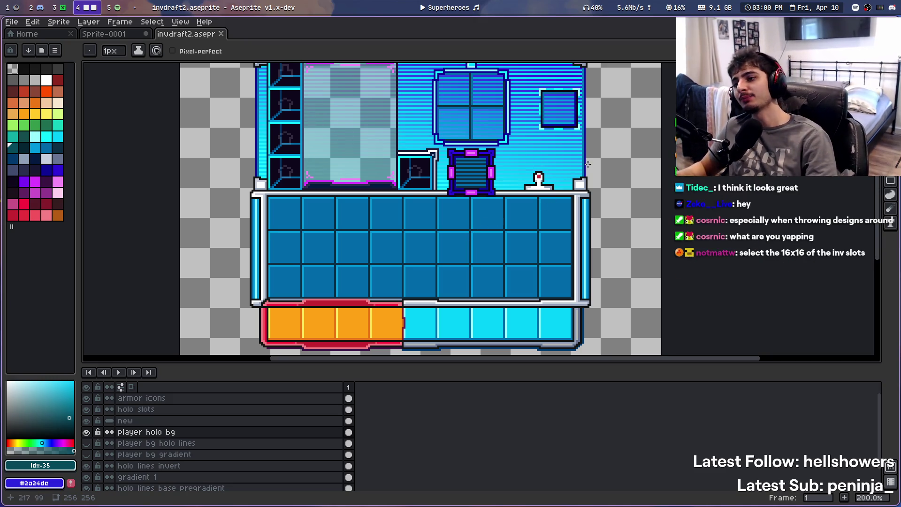
{"action": "left_click_drag", "start_coordinate": [415, 145], "coordinate": [410, 186]}
{"action": "left_click", "coordinate": [452, 3]}
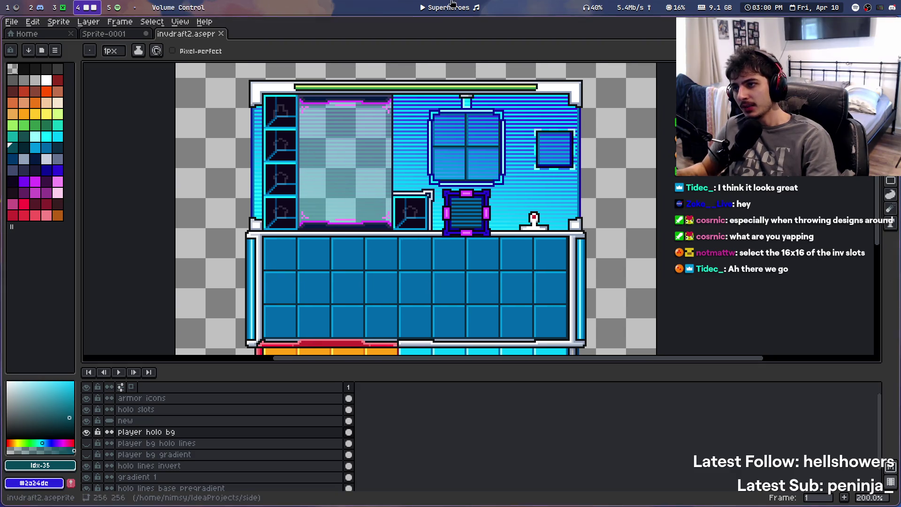
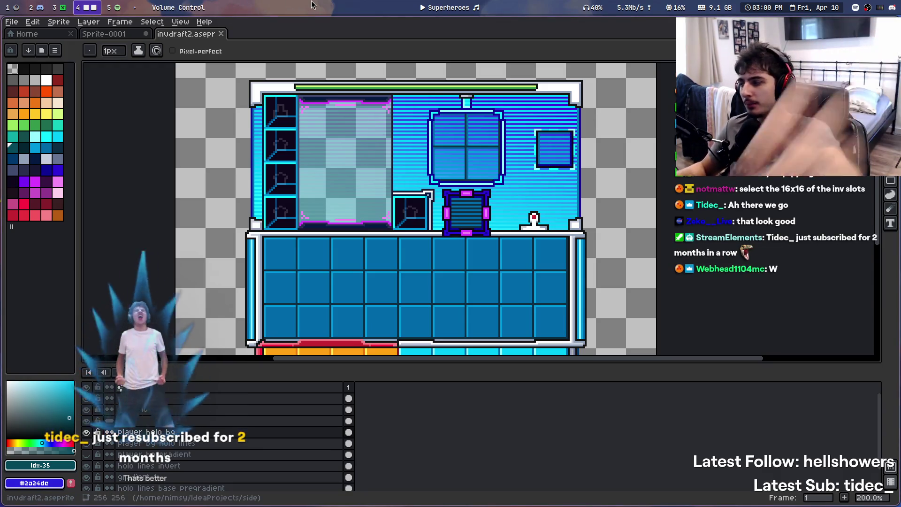
Switch from Aseprite to the Discord workspace showing the staff server's #general channel
{"action": "key", "text": "super+2"}
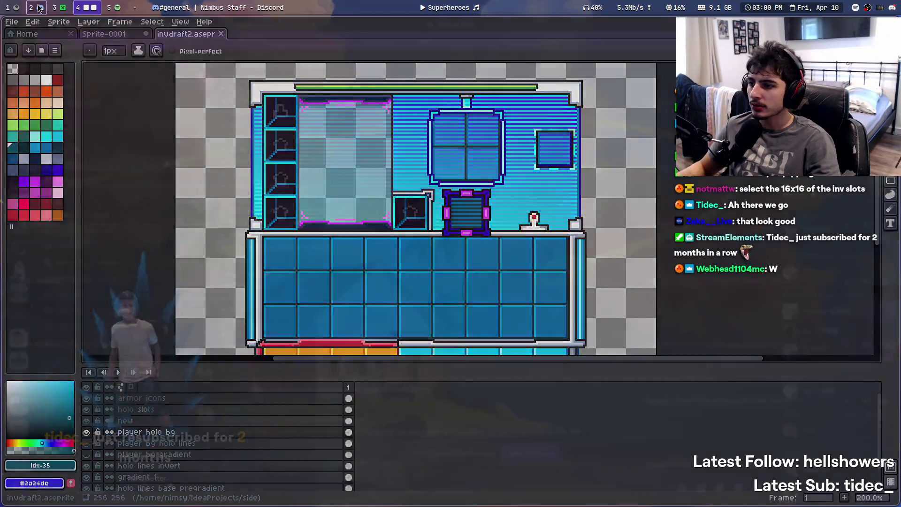
{"action": "scroll", "coordinate": [98, 281], "scroll_direction": "down", "scroll_amount": 5}
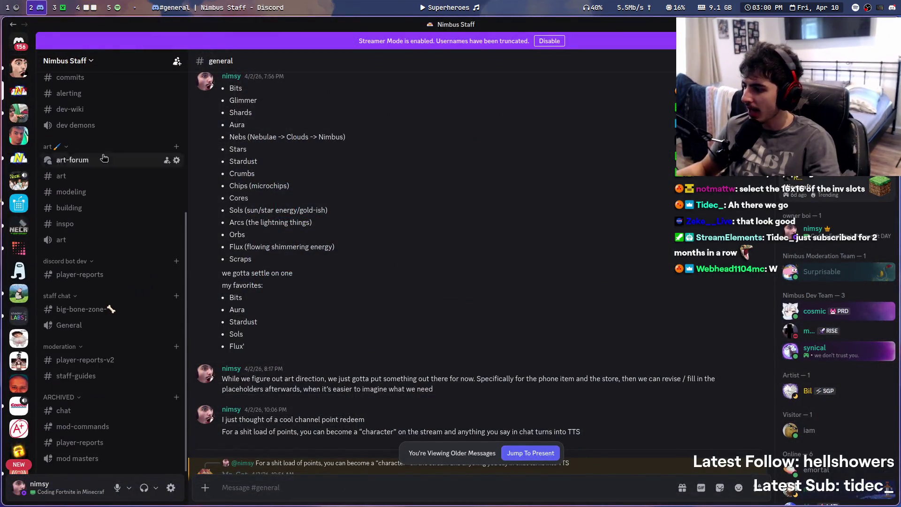
Open the #art channel under the art category of the Nimbus Staff server
{"action": "left_click", "coordinate": [429, 3]}
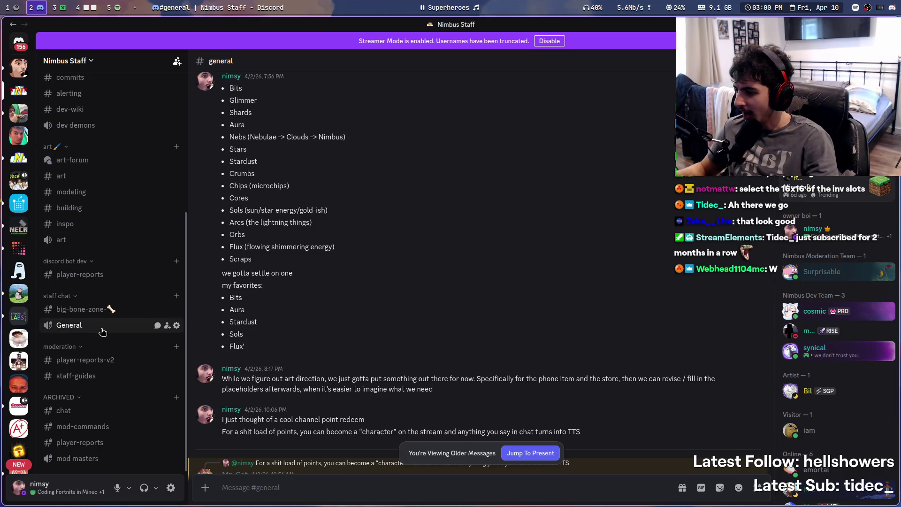
{"action": "scroll", "coordinate": [102, 252], "scroll_direction": "up", "scroll_amount": 5}
{"action": "scroll", "coordinate": [102, 252], "scroll_direction": "down", "scroll_amount": 5}
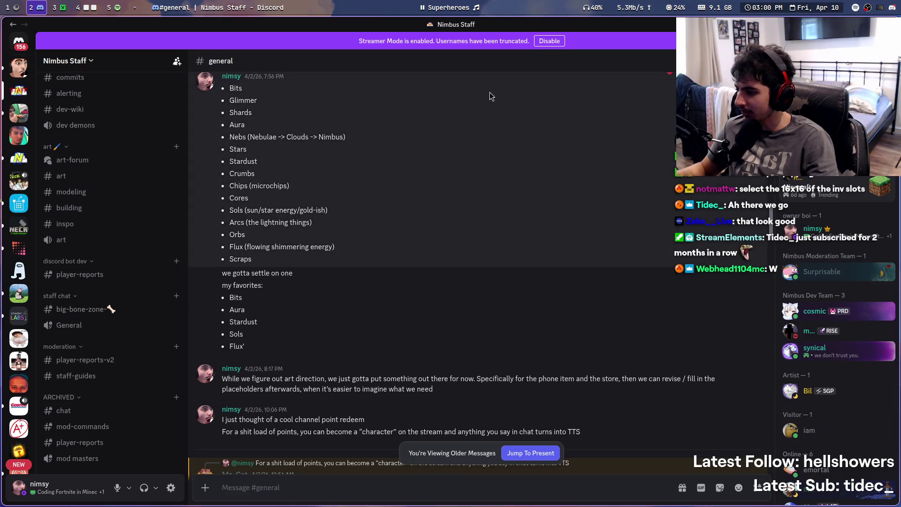
{"action": "scroll", "coordinate": [117, 244], "scroll_direction": "up", "scroll_amount": 2}
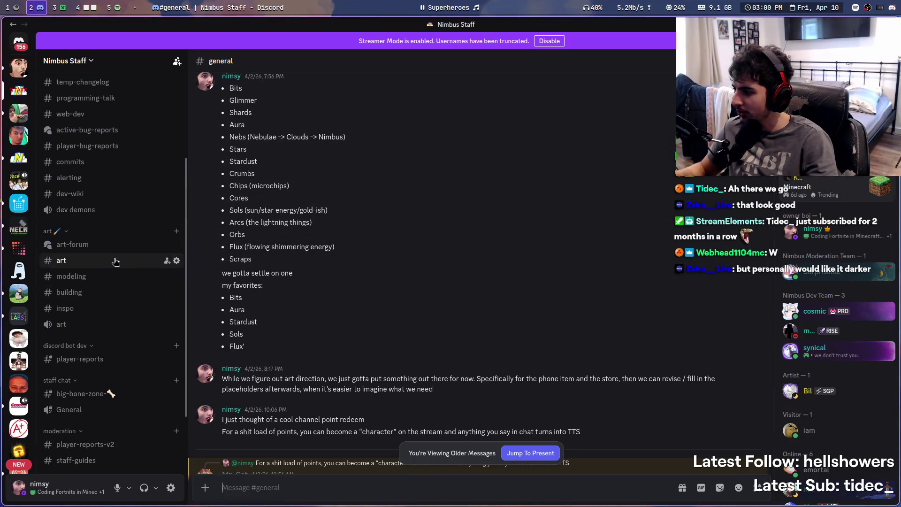
{"action": "left_click", "coordinate": [98, 262]}
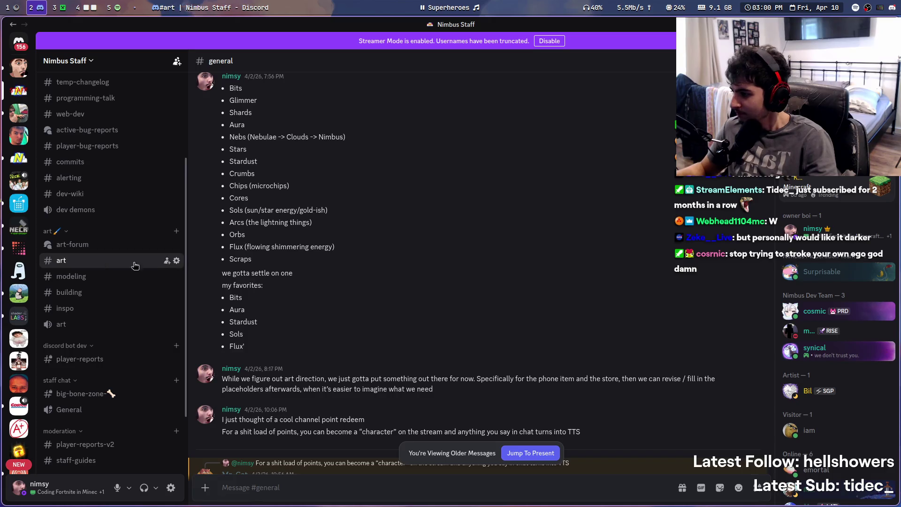
Scroll #art back to cosmic's critique bullet list, pause the music, and return to Aseprite
{"action": "scroll", "coordinate": [477, 339], "scroll_direction": "up", "scroll_amount": 5}
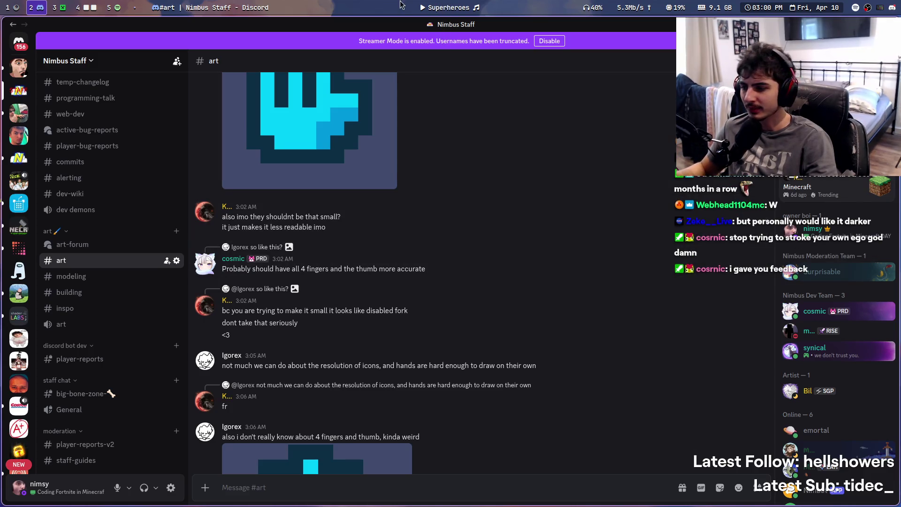
{"action": "scroll", "coordinate": [466, 303], "scroll_direction": "up", "scroll_amount": 10}
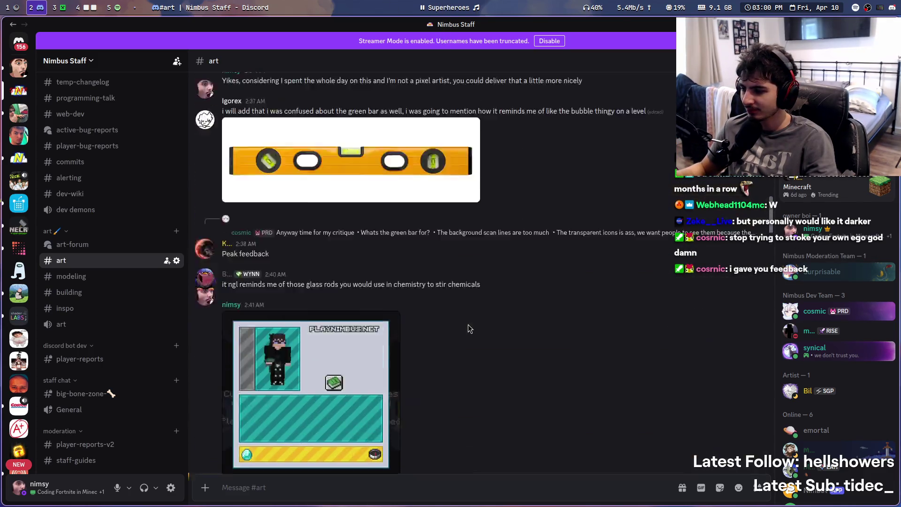
{"action": "scroll", "coordinate": [468, 325], "scroll_direction": "up", "scroll_amount": 10}
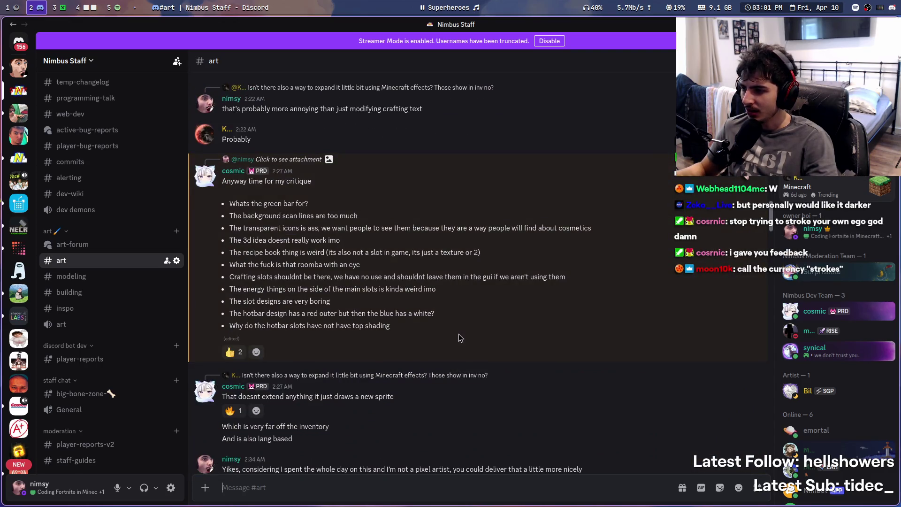
{"action": "scroll", "coordinate": [458, 338], "scroll_direction": "up", "scroll_amount": 3}
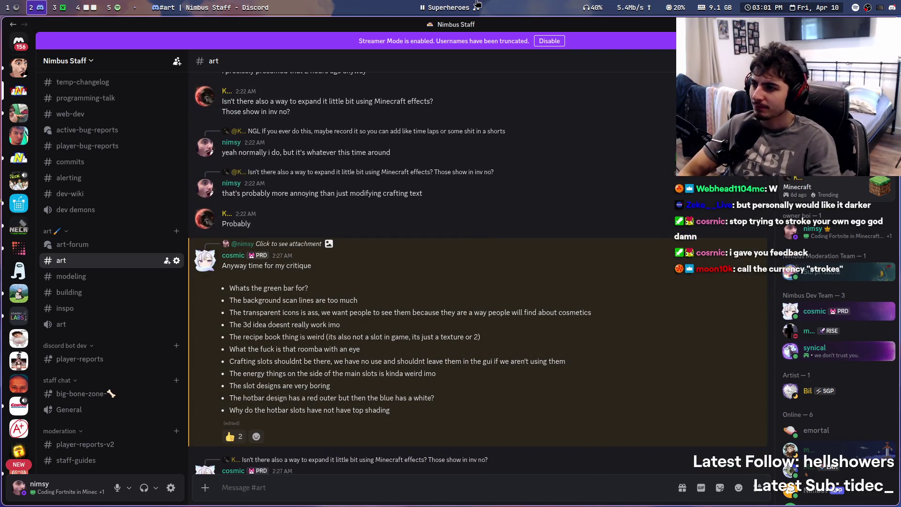
{"action": "mouse_move", "coordinate": [477, 6]}
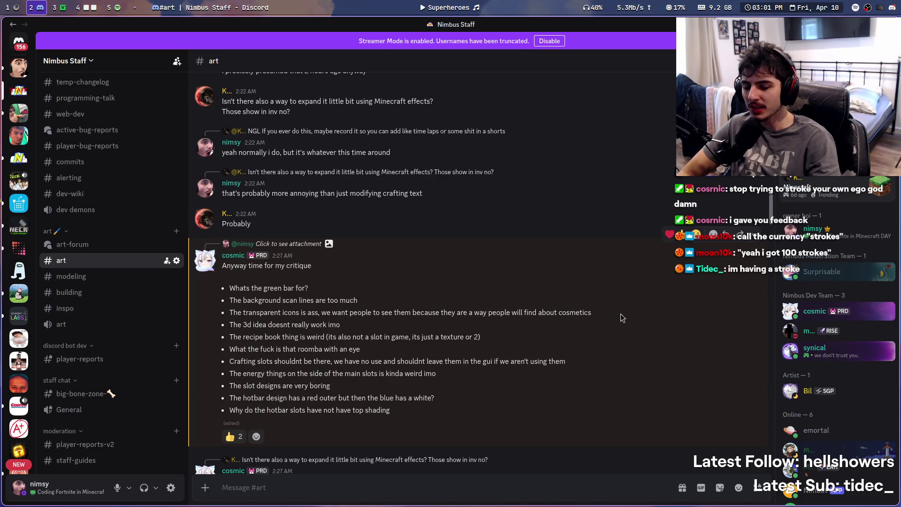
{"action": "key", "text": "XF86AudioPlay"}
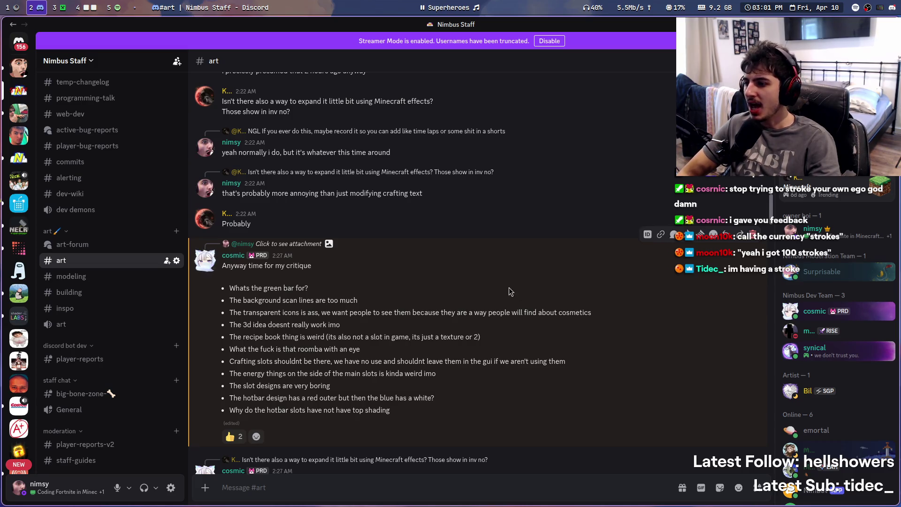
{"action": "left_click", "coordinate": [95, 5]}
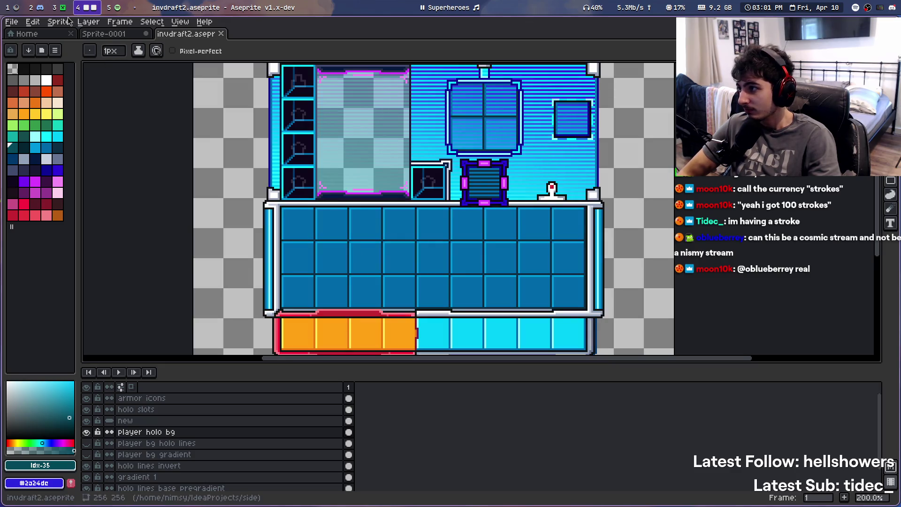
Move Discord's #art onto the Aseprite workspace, tile them side by side, and close Volume Control
{"action": "left_click", "coordinate": [38, 8]}
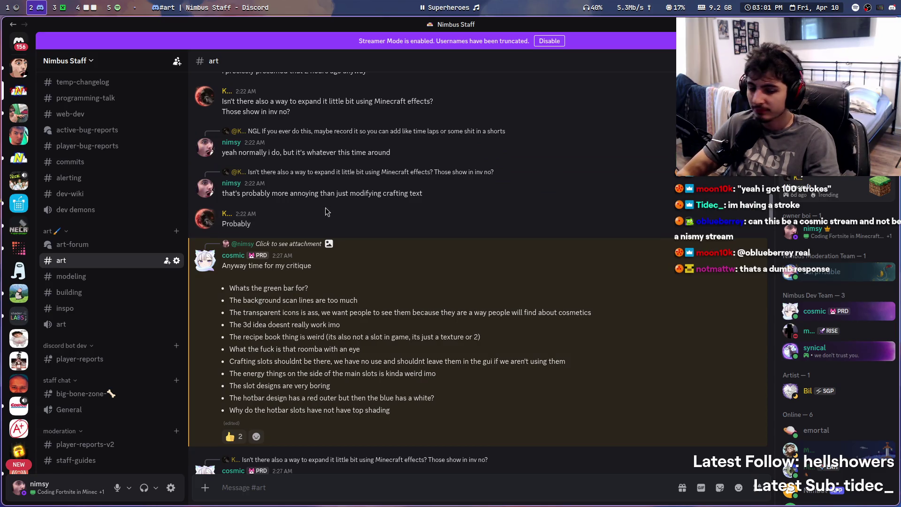
{"action": "key", "text": "super+shift+3"}
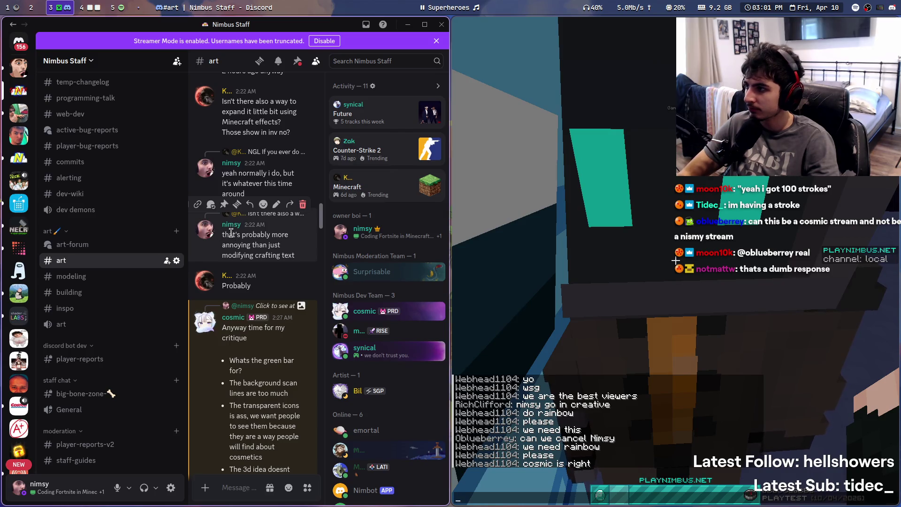
{"action": "key", "text": "super+4"}
{"action": "key", "text": "super+f"}
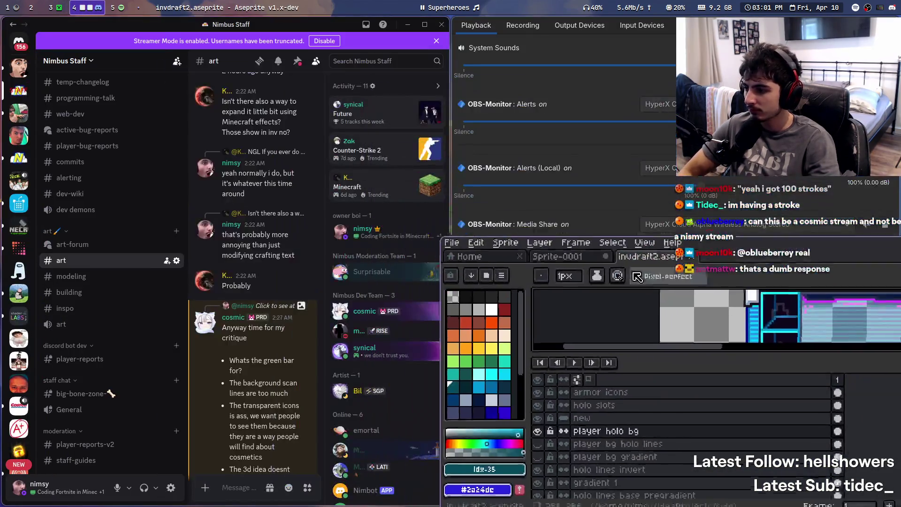
{"action": "key", "text": "super+q"}
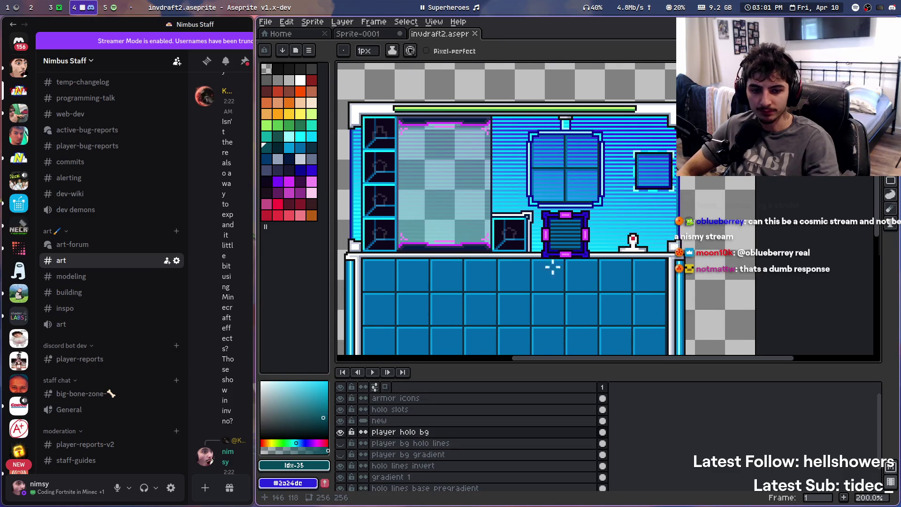
Zoom and pan over the hotbar and upper panels, resume music, then give Discord the wide column
{"action": "scroll", "coordinate": [549, 263], "scroll_direction": "down", "scroll_amount": 1}
{"action": "scroll", "coordinate": [565, 248], "scroll_direction": "up", "scroll_amount": 1}
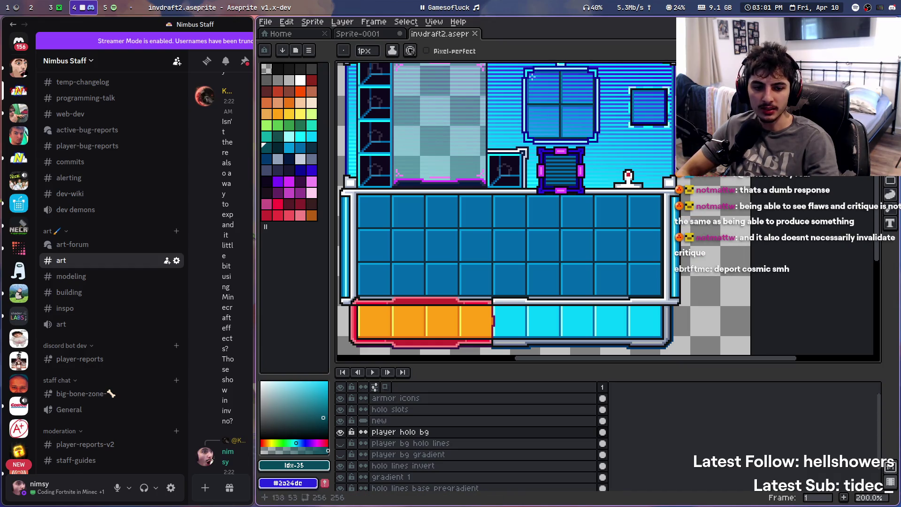
{"action": "left_click", "coordinate": [455, 5]}
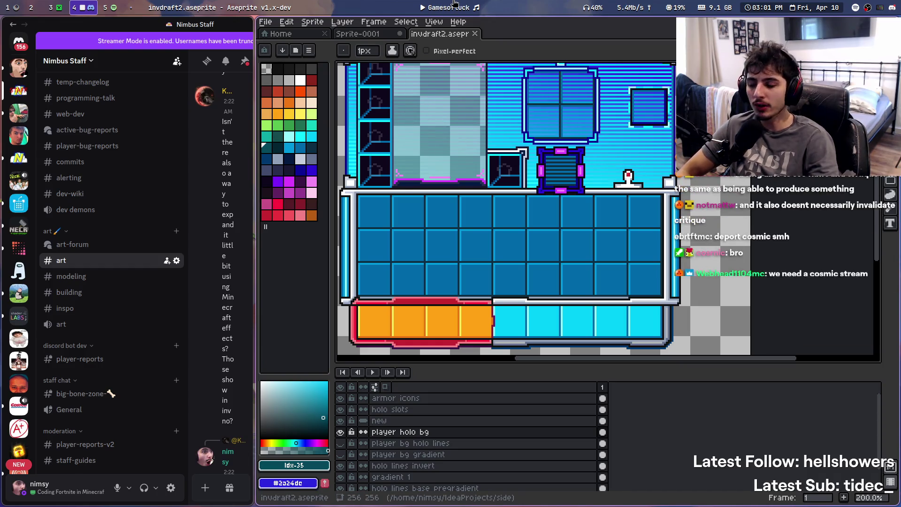
{"action": "mouse_move", "coordinate": [583, 195]}
{"action": "left_mouse_down"}
{"action": "mouse_move", "coordinate": [625, 257]}
{"action": "mouse_move", "coordinate": [626, 219]}
{"action": "left_mouse_up"}
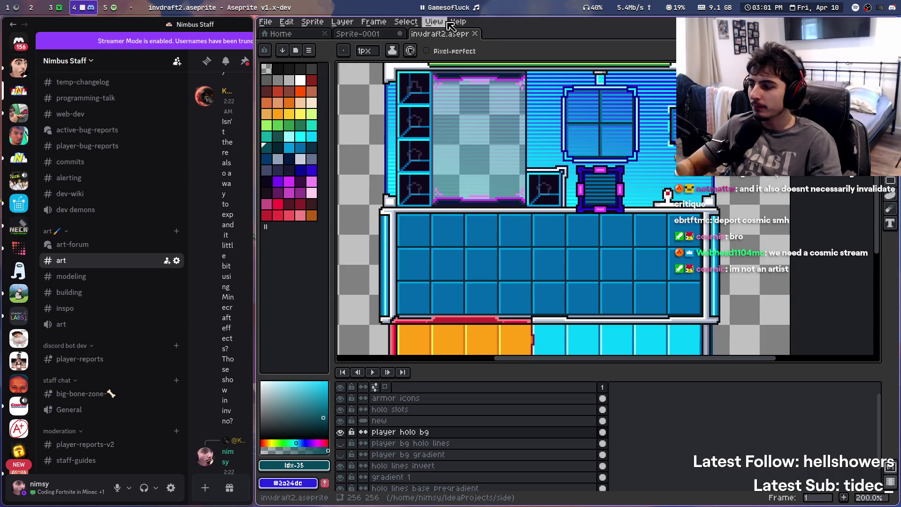
{"action": "mouse_move", "coordinate": [471, 282]}
{"action": "left_mouse_down"}
{"action": "mouse_move", "coordinate": [474, 296]}
{"action": "mouse_move", "coordinate": [481, 241]}
{"action": "mouse_move", "coordinate": [490, 296]}
{"action": "mouse_move", "coordinate": [493, 284]}
{"action": "left_mouse_up"}
{"action": "scroll", "coordinate": [479, 236], "scroll_direction": "down", "scroll_amount": 1}
{"action": "scroll", "coordinate": [480, 236], "scroll_direction": "up", "scroll_amount": 1}
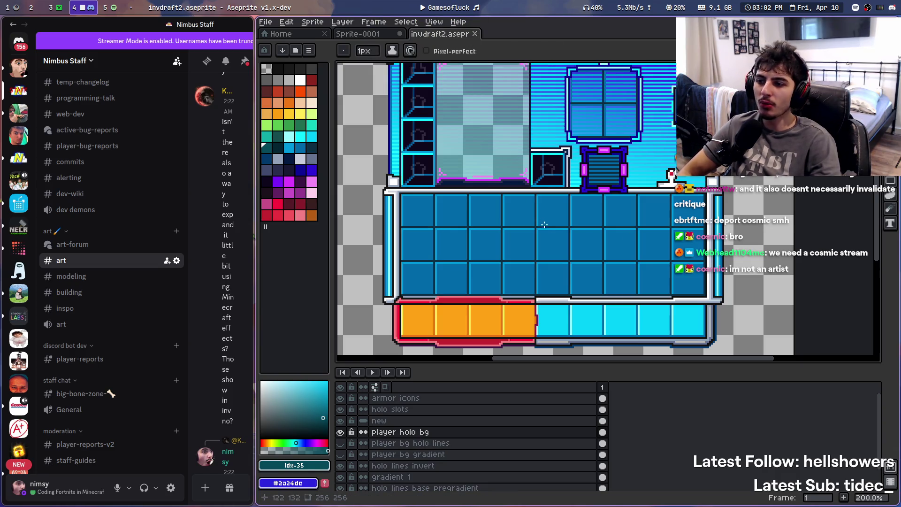
{"action": "mouse_move", "coordinate": [544, 227]}
{"action": "left_mouse_down"}
{"action": "mouse_move", "coordinate": [539, 261]}
{"action": "mouse_move", "coordinate": [552, 249]}
{"action": "mouse_move", "coordinate": [542, 220]}
{"action": "left_mouse_up"}
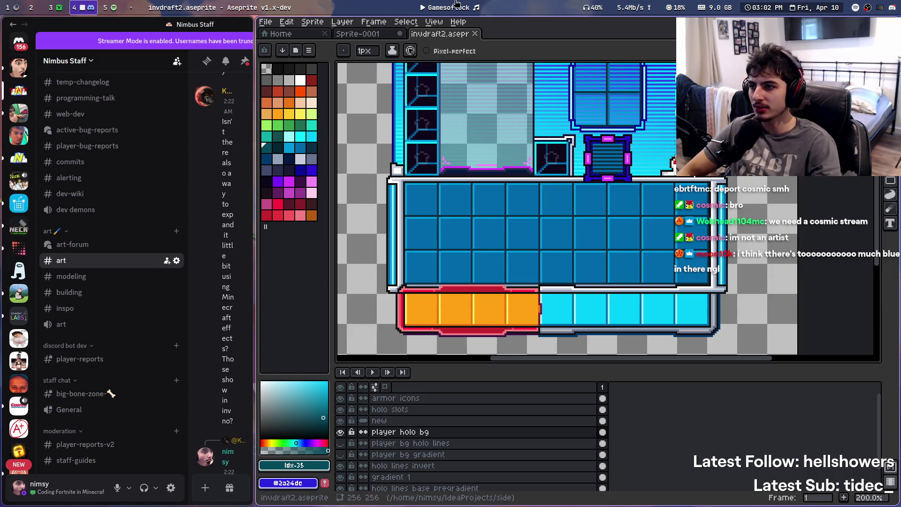
{"action": "key", "text": "super+Return"}
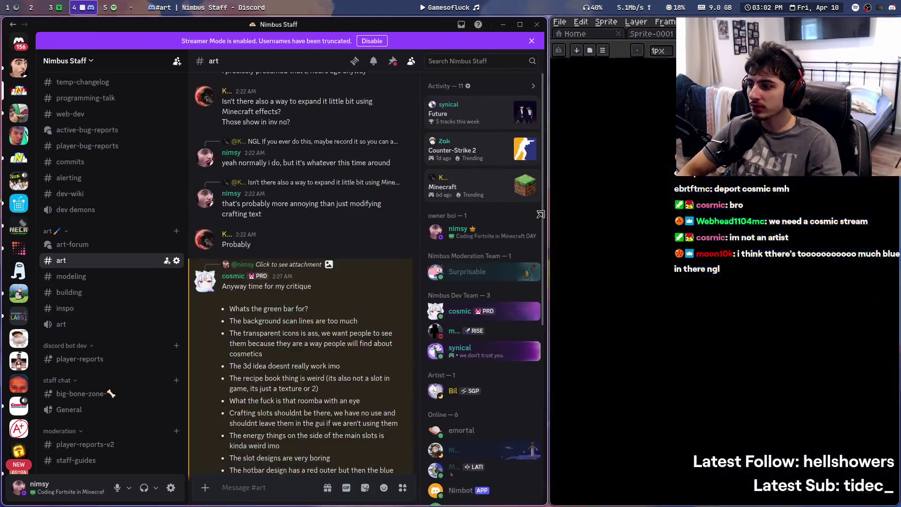
Scroll the #art history up to the inventory critique list
{"action": "scroll", "coordinate": [355, 197], "scroll_direction": "up", "scroll_amount": 15}
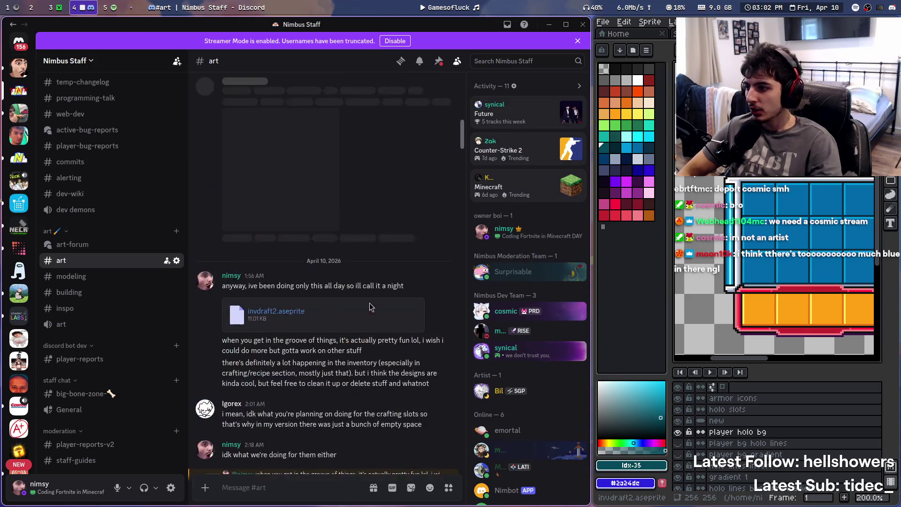
{"action": "scroll", "coordinate": [346, 291], "scroll_direction": "up", "scroll_amount": 10}
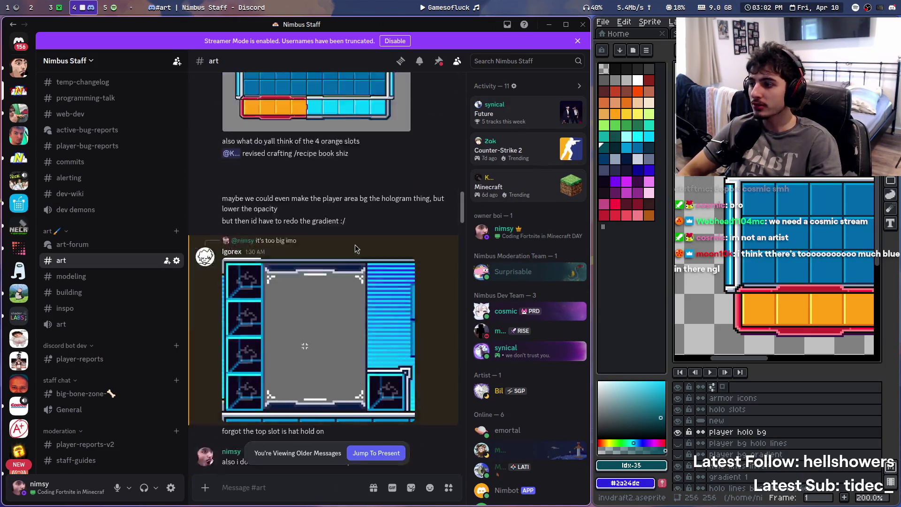
{"action": "scroll", "coordinate": [348, 271], "scroll_direction": "up", "scroll_amount": 15}
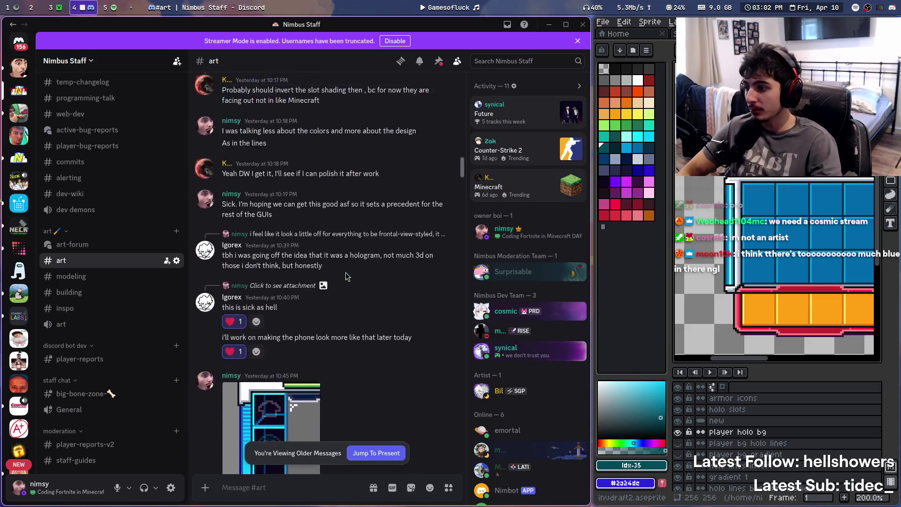
{"action": "scroll", "coordinate": [250, 370], "scroll_direction": "up", "scroll_amount": 10}
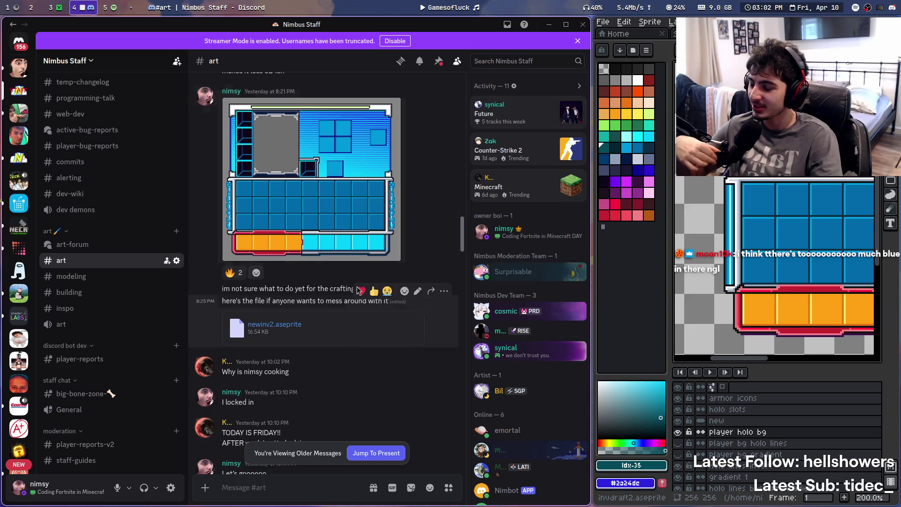
{"action": "scroll", "coordinate": [388, 261], "scroll_direction": "down", "scroll_amount": 15}
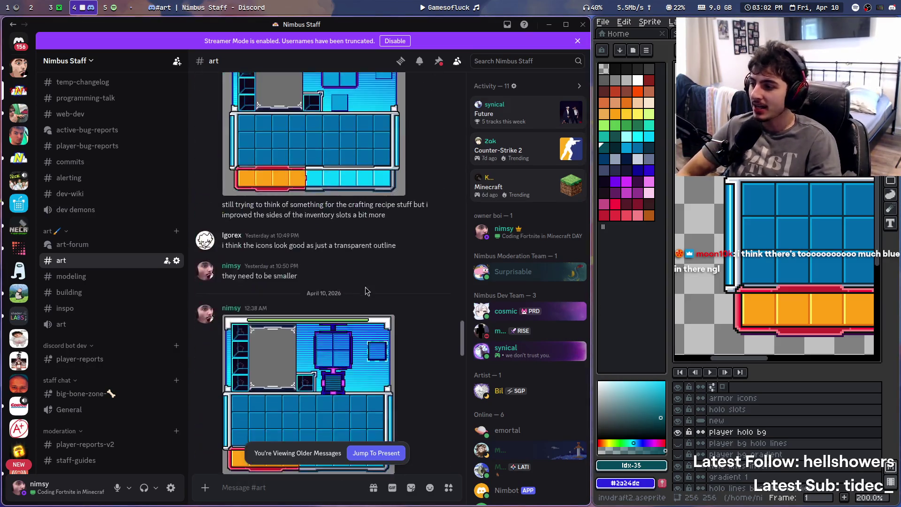
{"action": "scroll", "coordinate": [388, 261], "scroll_direction": "down", "scroll_amount": 10}
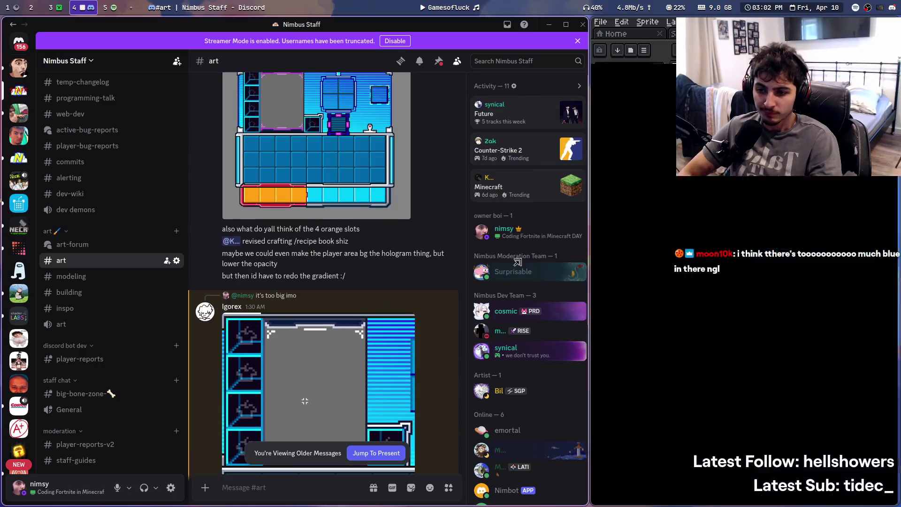
Narrow the Discord panel and make the widened Aseprite invdraft2 mockup active
{"action": "mouse_move", "coordinate": [380, 252]}
{"action": "left_mouse_down"}
{"action": "mouse_move", "coordinate": [448, 274]}
{"action": "mouse_move", "coordinate": [554, 274]}
{"action": "left_mouse_up"}
{"action": "scroll", "coordinate": [281, 291], "scroll_direction": "up", "scroll_amount": 10}
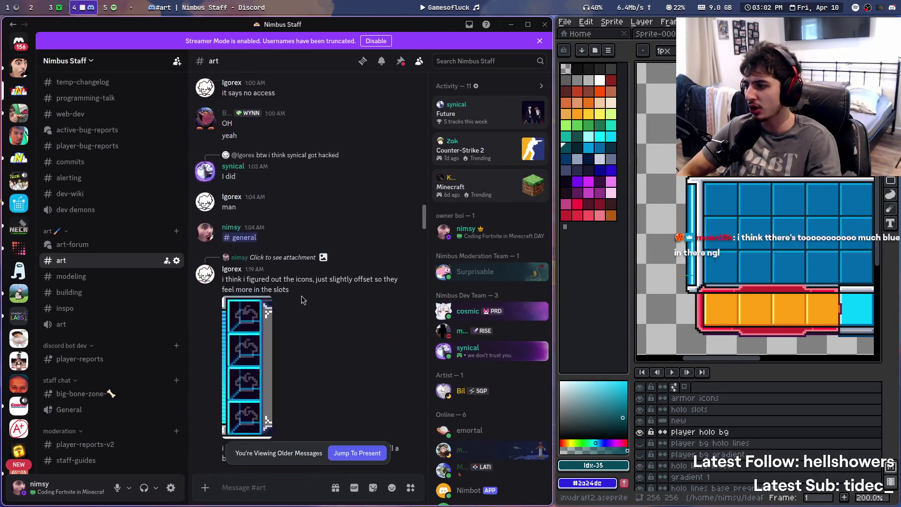
{"action": "scroll", "coordinate": [312, 295], "scroll_direction": "down", "scroll_amount": 15}
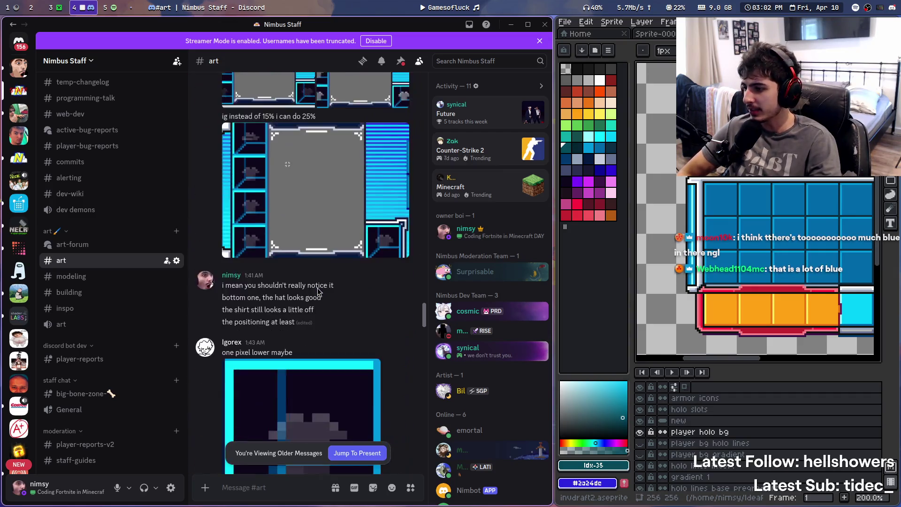
{"action": "scroll", "coordinate": [317, 289], "scroll_direction": "down", "scroll_amount": 10}
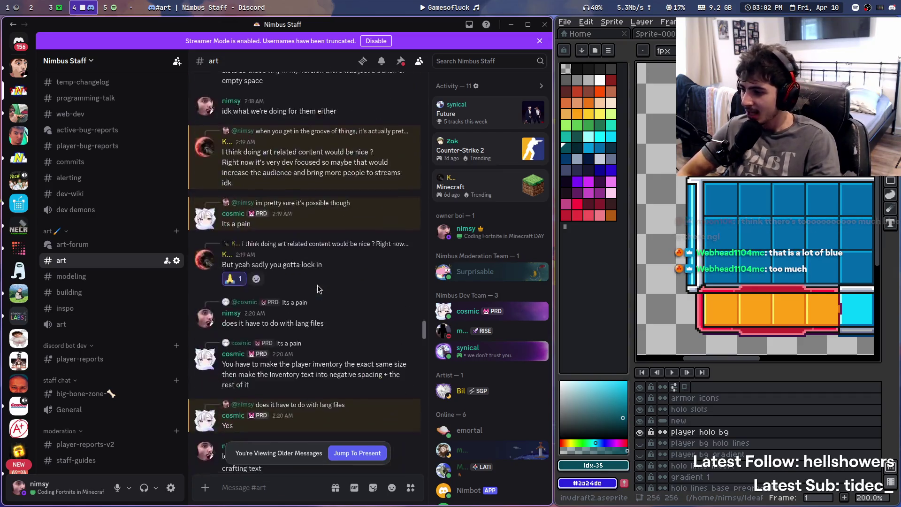
{"action": "scroll", "coordinate": [328, 282], "scroll_direction": "up", "scroll_amount": 8}
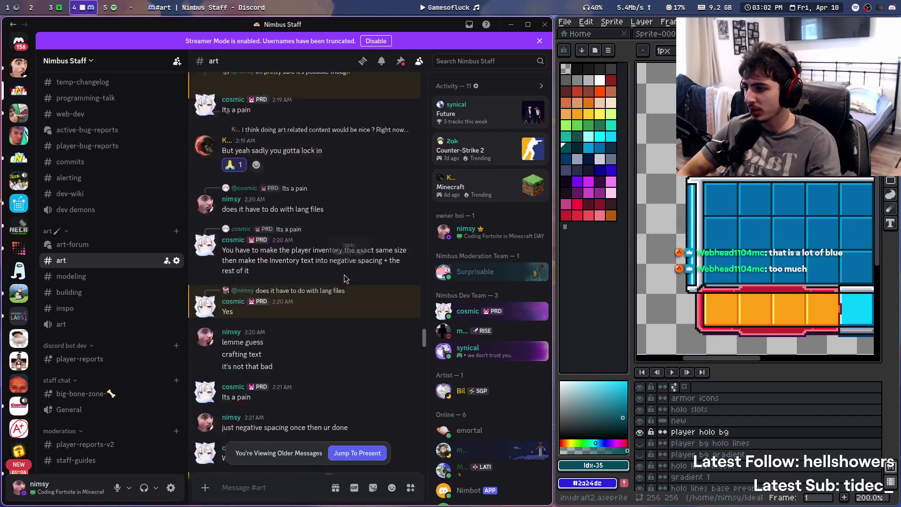
{"action": "scroll", "coordinate": [344, 279], "scroll_direction": "up", "scroll_amount": 8}
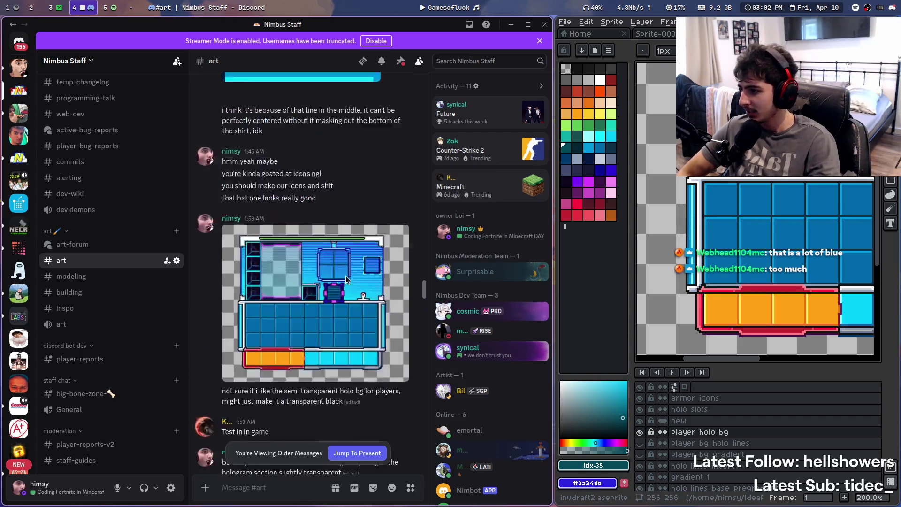
{"action": "scroll", "coordinate": [347, 280], "scroll_direction": "down", "scroll_amount": 13}
{"action": "scroll", "coordinate": [346, 280], "scroll_direction": "down", "scroll_amount": 12}
{"action": "scroll", "coordinate": [345, 280], "scroll_direction": "up", "scroll_amount": 5}
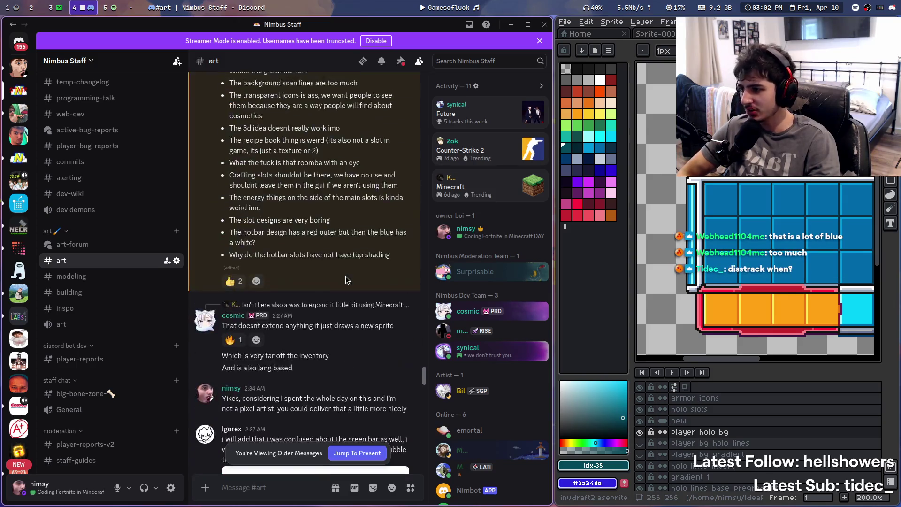
{"action": "left_click", "coordinate": [552, 266]}
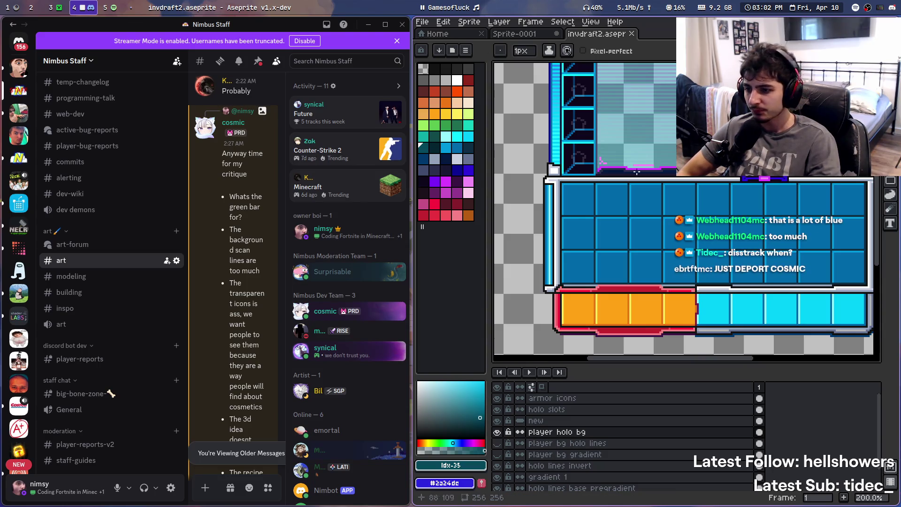
Zoom the invdraft2 canvas briefly, then shift focus toward the Discord critique chat
{"action": "scroll", "coordinate": [587, 242], "scroll_direction": "down", "scroll_amount": 2}
{"action": "scroll", "coordinate": [608, 227], "scroll_direction": "up", "scroll_amount": 2}
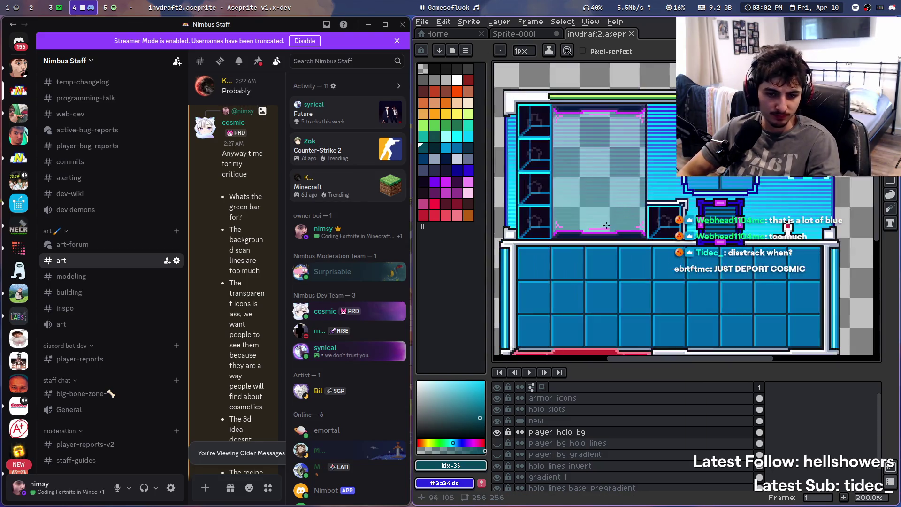
{"action": "mouse_move", "coordinate": [430, 7]}
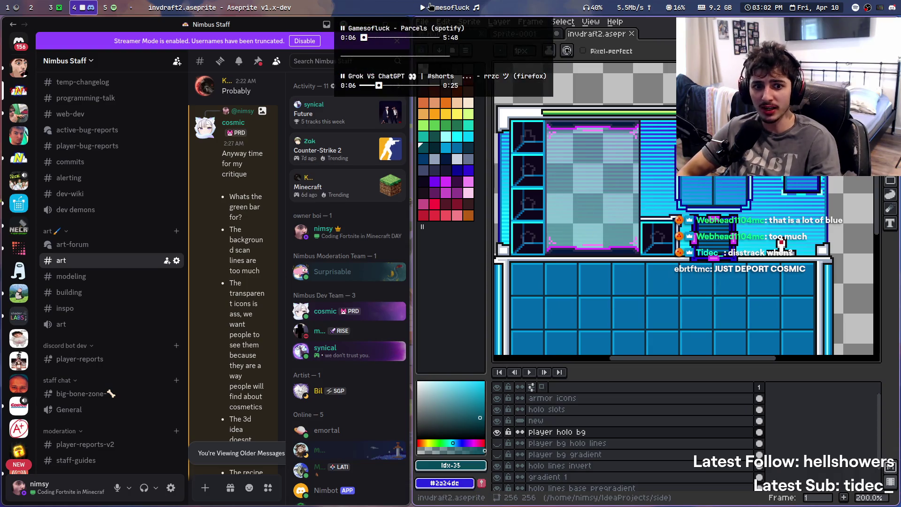
{"action": "scroll", "coordinate": [587, 211], "scroll_direction": "down", "scroll_amount": 1}
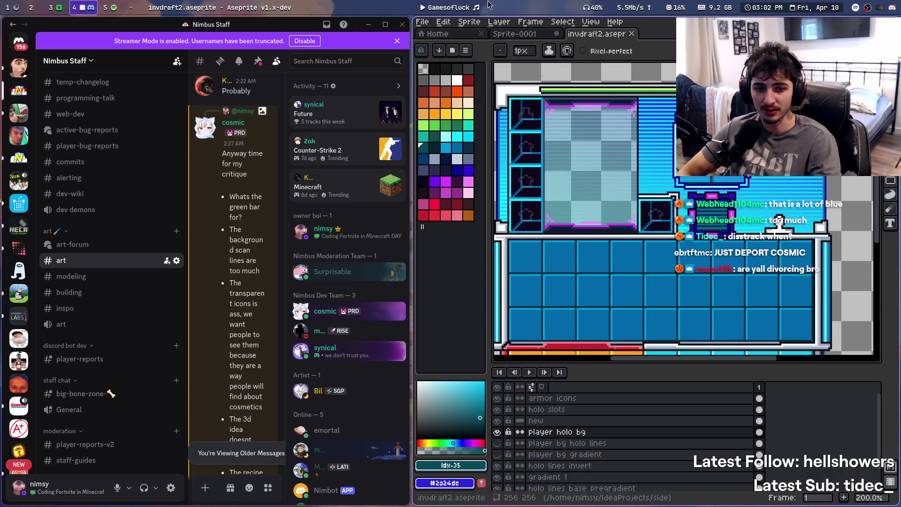
{"action": "key", "text": "super+ctrl+Right"}
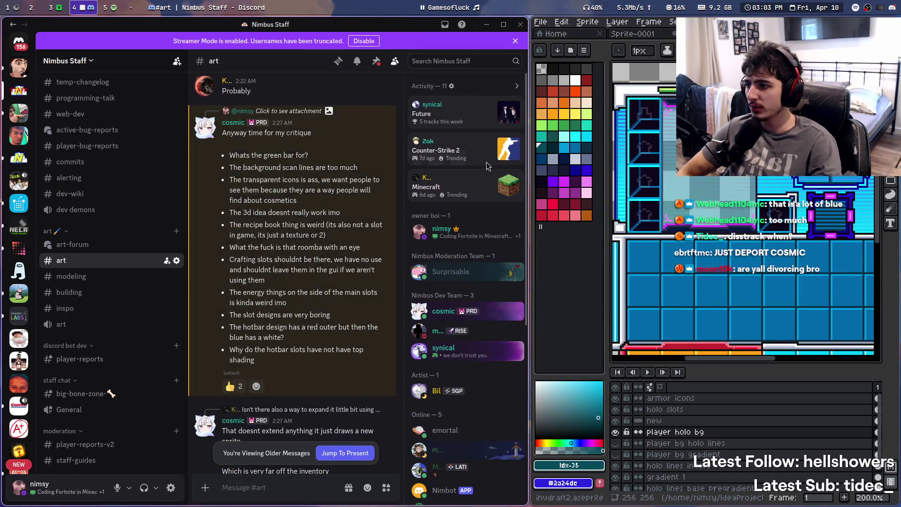
Pan and zoom across the panel's upper section and slot grid toward its top edge
{"action": "scroll", "coordinate": [698, 226], "scroll_direction": "up", "scroll_amount": 3}
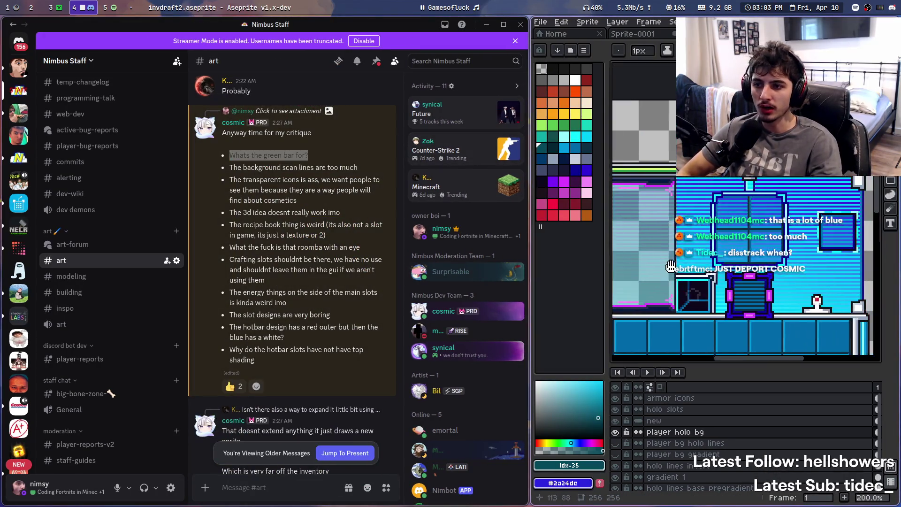
{"action": "scroll", "coordinate": [657, 221], "scroll_direction": "down", "scroll_amount": 2}
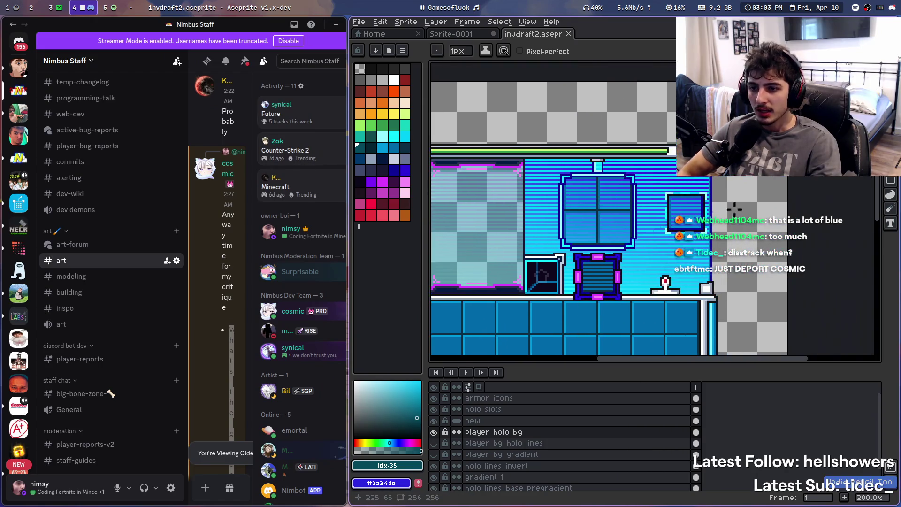
{"action": "scroll", "coordinate": [586, 206], "scroll_direction": "left", "scroll_amount": 4}
{"action": "mouse_move", "coordinate": [555, 202]}
{"action": "left_mouse_down"}
{"action": "mouse_move", "coordinate": [537, 95]}
{"action": "mouse_move", "coordinate": [537, 151]}
{"action": "mouse_move", "coordinate": [528, 151]}
{"action": "mouse_move", "coordinate": [528, 108]}
{"action": "mouse_move", "coordinate": [535, 141]}
{"action": "left_mouse_up"}
{"action": "scroll", "coordinate": [560, 139], "scroll_direction": "down", "scroll_amount": 1}
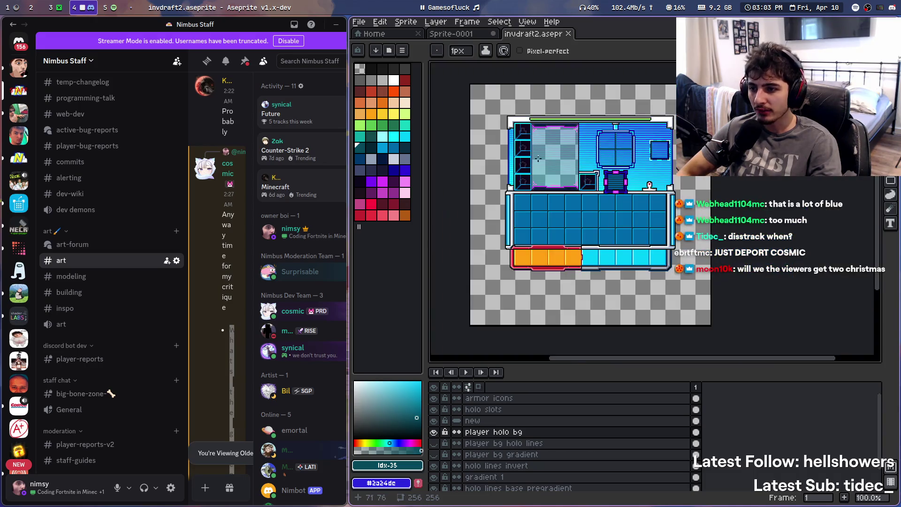
{"action": "scroll", "coordinate": [560, 139], "scroll_direction": "up", "scroll_amount": 1}
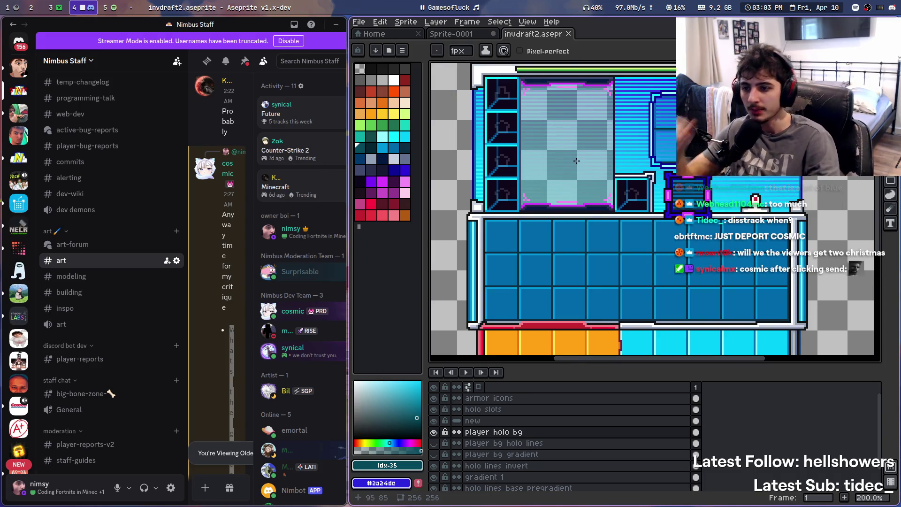
{"action": "scroll", "coordinate": [582, 164], "scroll_direction": "up", "scroll_amount": 1}
{"action": "scroll", "coordinate": [655, 197], "scroll_direction": "down", "scroll_amount": 1}
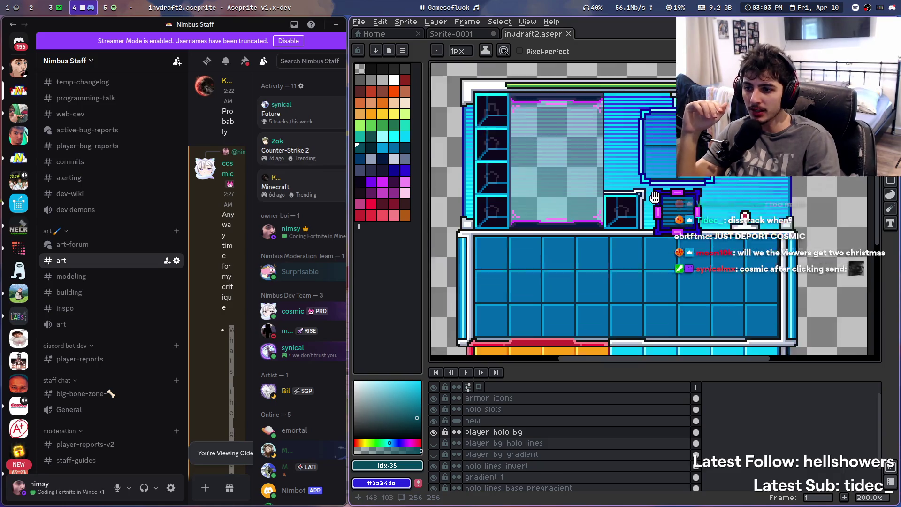
{"action": "mouse_move", "coordinate": [655, 197]}
{"action": "left_mouse_down"}
{"action": "mouse_move", "coordinate": [642, 141]}
{"action": "mouse_move", "coordinate": [641, 157]}
{"action": "left_mouse_up"}
{"action": "scroll", "coordinate": [641, 203], "scroll_direction": "up", "scroll_amount": 2}
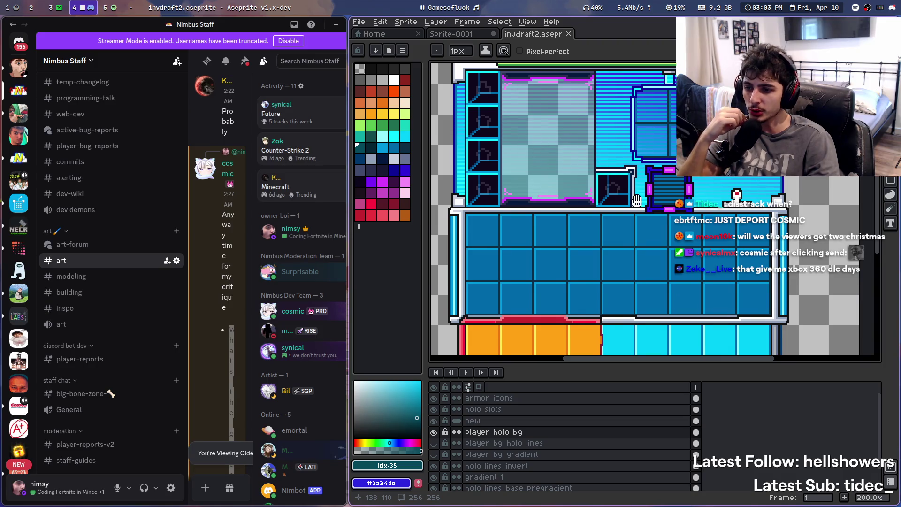
{"action": "left_click_drag", "start_coordinate": [639, 202], "coordinate": [632, 226]}
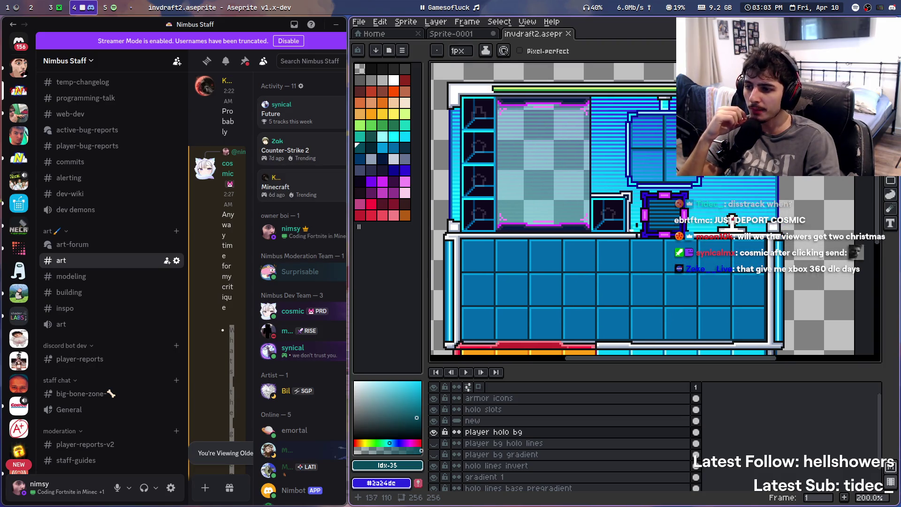
Fine-tune the zoomed view of the sprite, then switch back to the critique chat
{"action": "scroll", "coordinate": [501, 147], "scroll_direction": "up", "scroll_amount": 3}
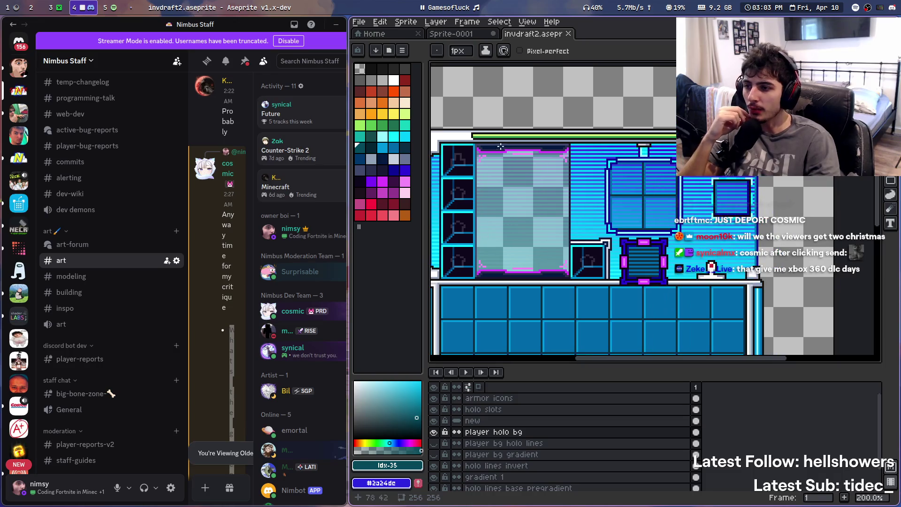
{"action": "scroll", "coordinate": [475, 136], "scroll_direction": "down", "scroll_amount": 1}
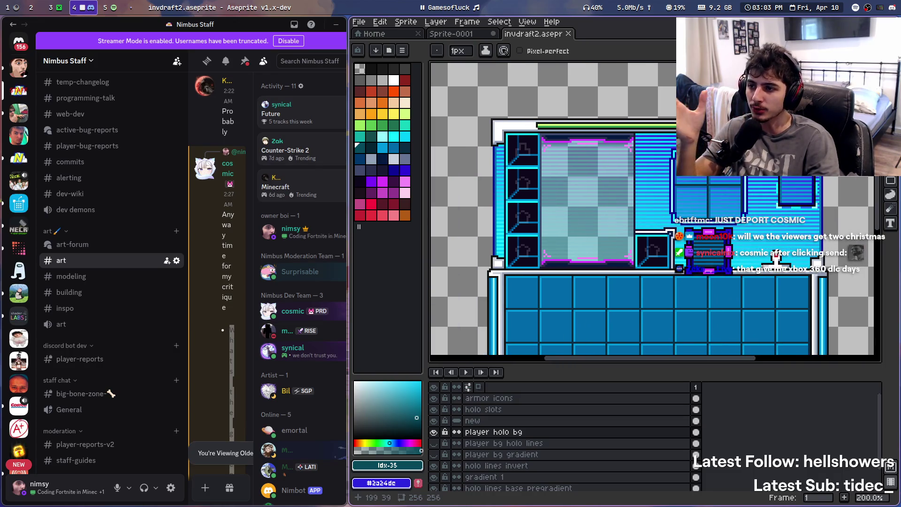
{"action": "scroll", "coordinate": [614, 122], "scroll_direction": "down", "scroll_amount": 1}
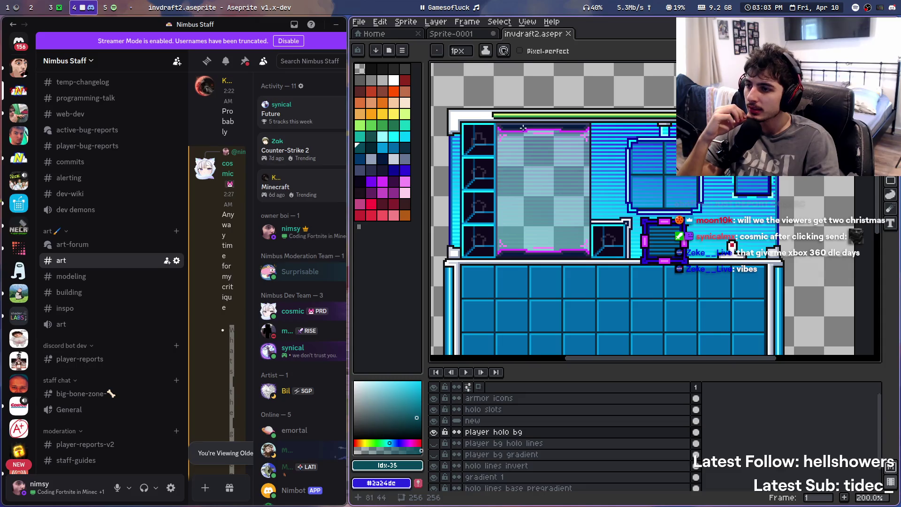
{"action": "left_click_drag", "start_coordinate": [527, 129], "coordinate": [522, 128]}
{"action": "scroll", "coordinate": [522, 128], "scroll_direction": "left", "scroll_amount": 2}
{"action": "scroll", "coordinate": [587, 150], "scroll_direction": "down", "scroll_amount": 3}
{"action": "scroll", "coordinate": [630, 163], "scroll_direction": "up", "scroll_amount": 3}
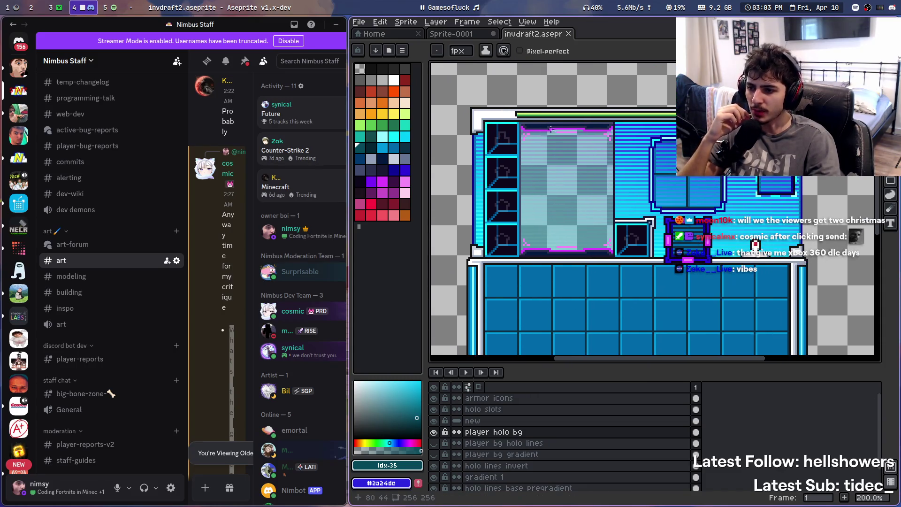
{"action": "scroll", "coordinate": [714, 200], "scroll_direction": "down", "scroll_amount": 1}
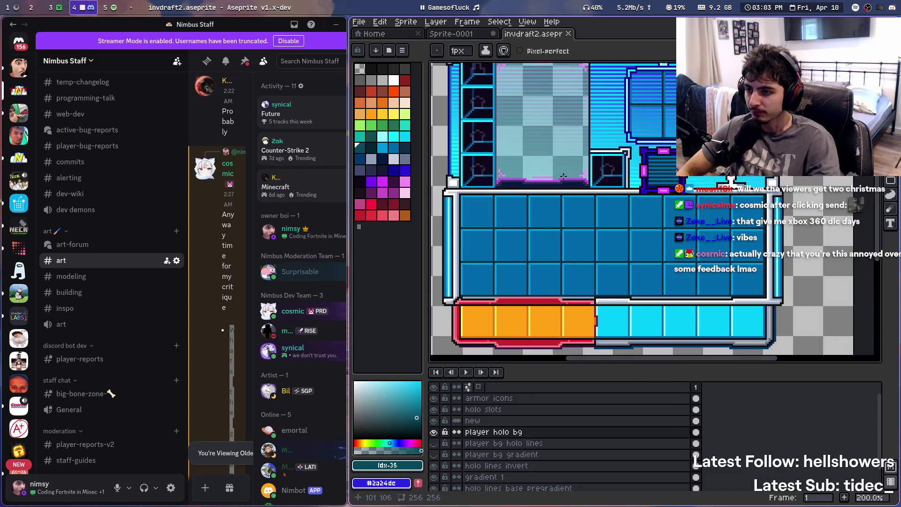
{"action": "scroll", "coordinate": [582, 104], "scroll_direction": "up", "scroll_amount": 2}
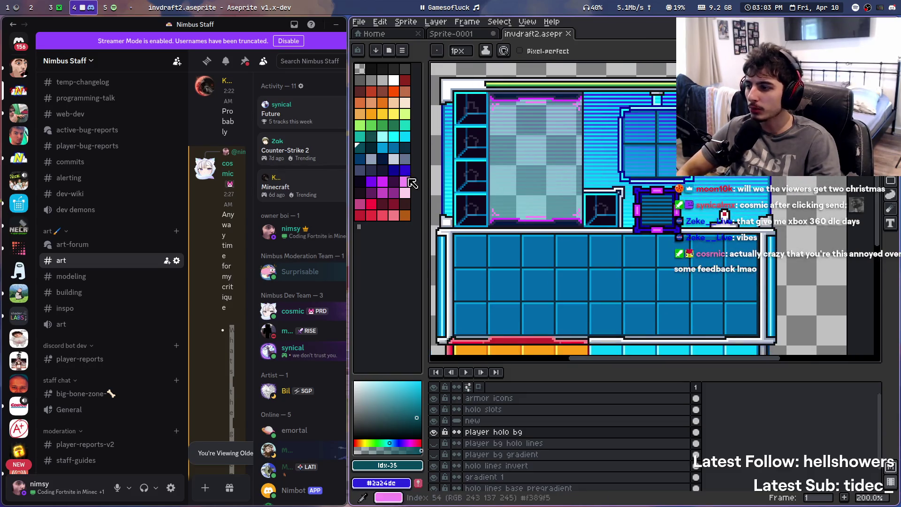
{"action": "key", "text": "super+Right"}
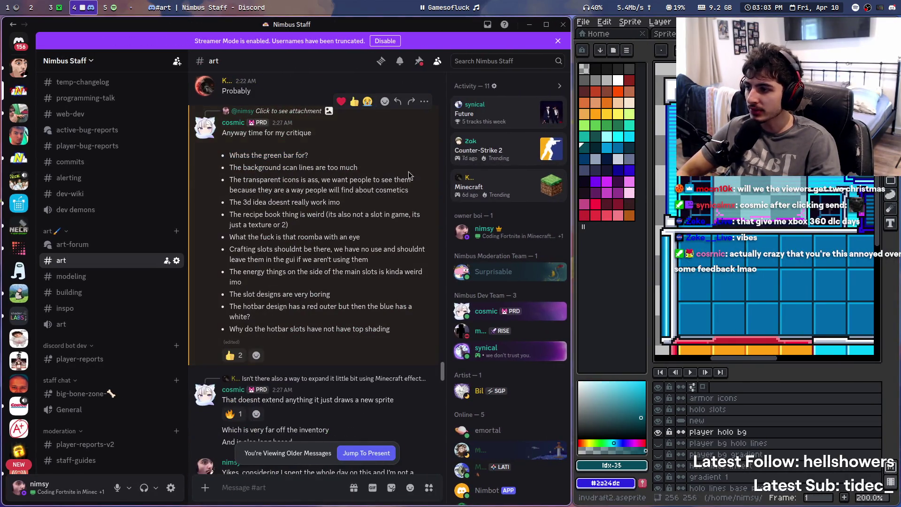
Widen the Discord chat beside the sprite and scroll to the critique message
{"action": "key", "text": "super+Right"}
{"action": "scroll", "coordinate": [601, 177], "scroll_direction": "down", "scroll_amount": 1}
{"action": "scroll", "coordinate": [602, 177], "scroll_direction": "up", "scroll_amount": 1}
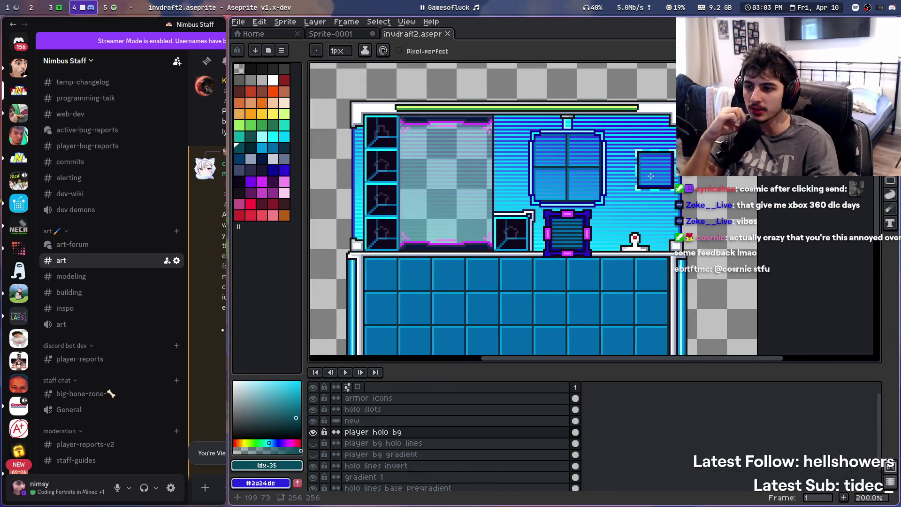
{"action": "key", "text": "super+Left"}
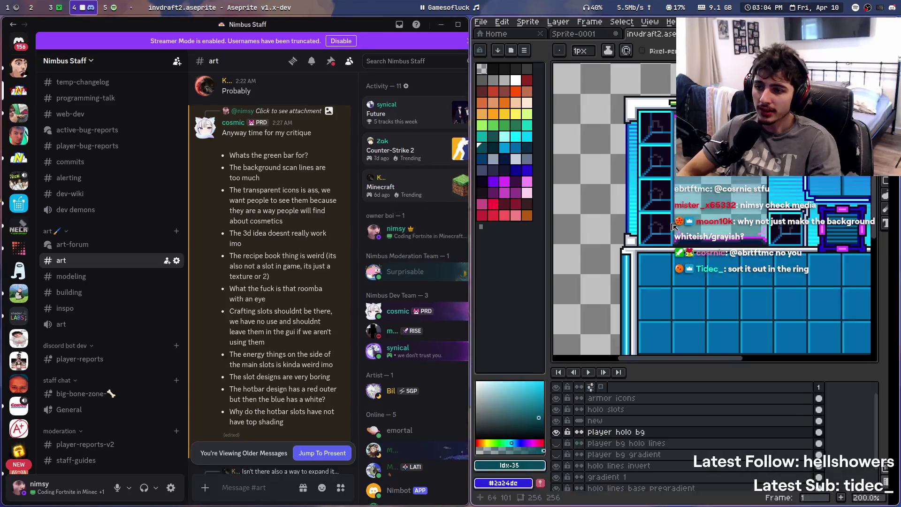
{"action": "key", "text": "super+Left"}
{"action": "key", "text": "super+Left"}
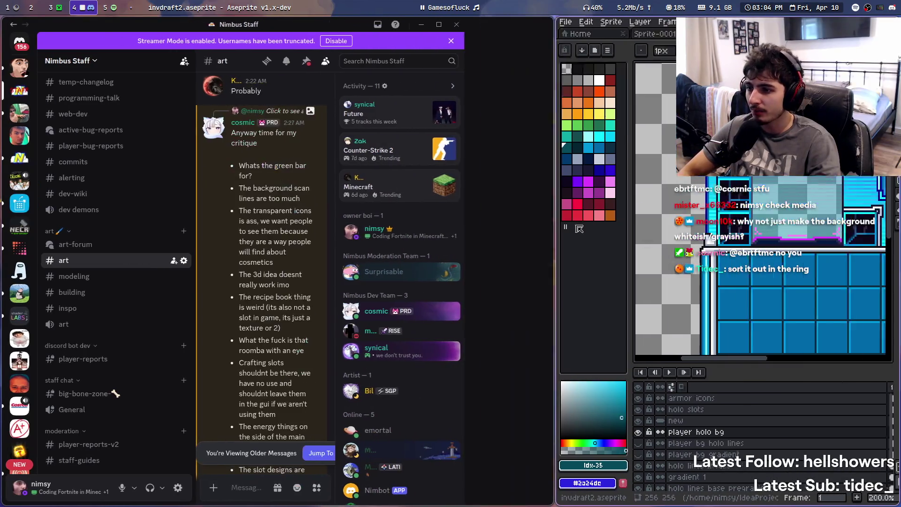
{"action": "scroll", "coordinate": [282, 305], "scroll_direction": "up", "scroll_amount": 20}
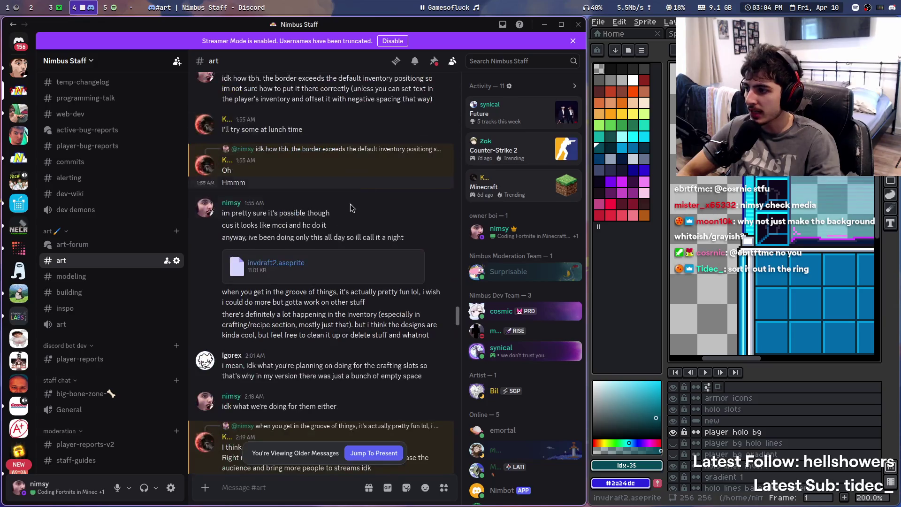
{"action": "scroll", "coordinate": [243, 317], "scroll_direction": "down", "scroll_amount": 10}
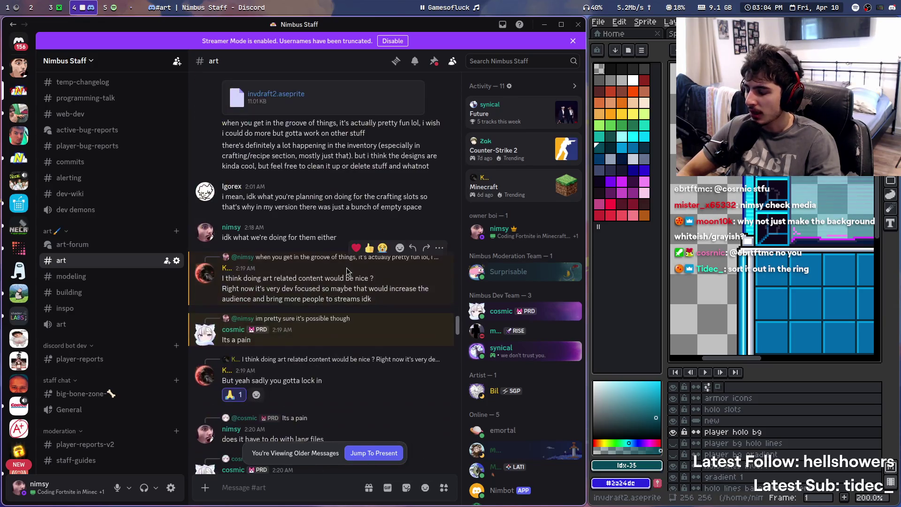
{"action": "scroll", "coordinate": [352, 272], "scroll_direction": "down", "scroll_amount": 8}
{"action": "scroll", "coordinate": [358, 267], "scroll_direction": "down", "scroll_amount": 5}
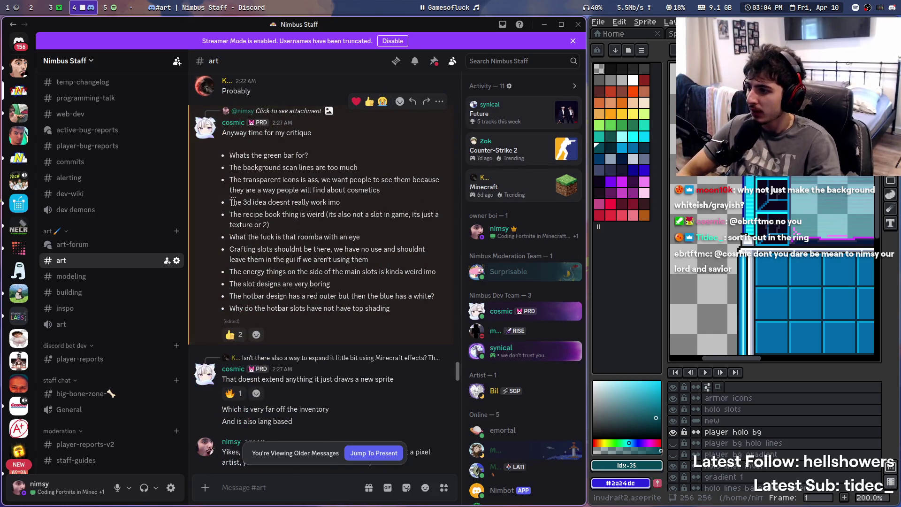
Pan the inventory sprite, widen the chat, and select the recipe book critique bullet
{"action": "key", "text": "super+l"}
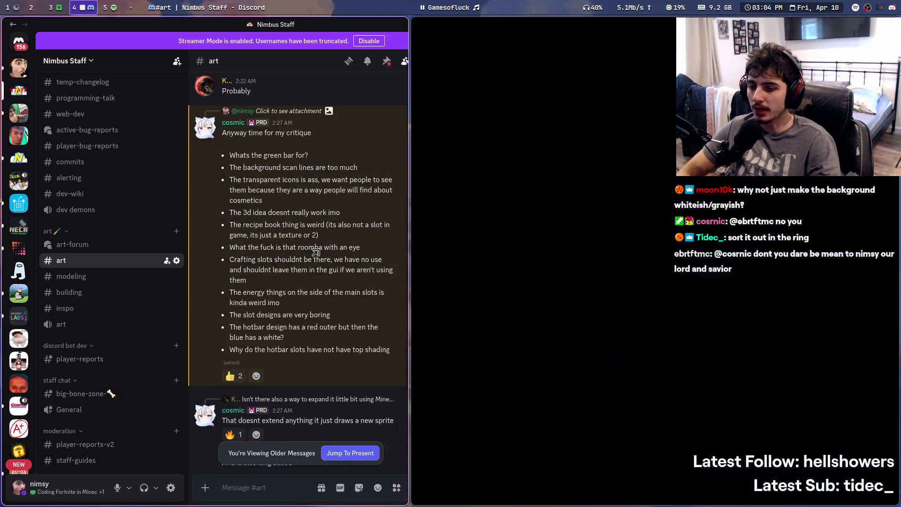
{"action": "left_click_drag", "start_coordinate": [624, 205], "coordinate": [624, 233]}
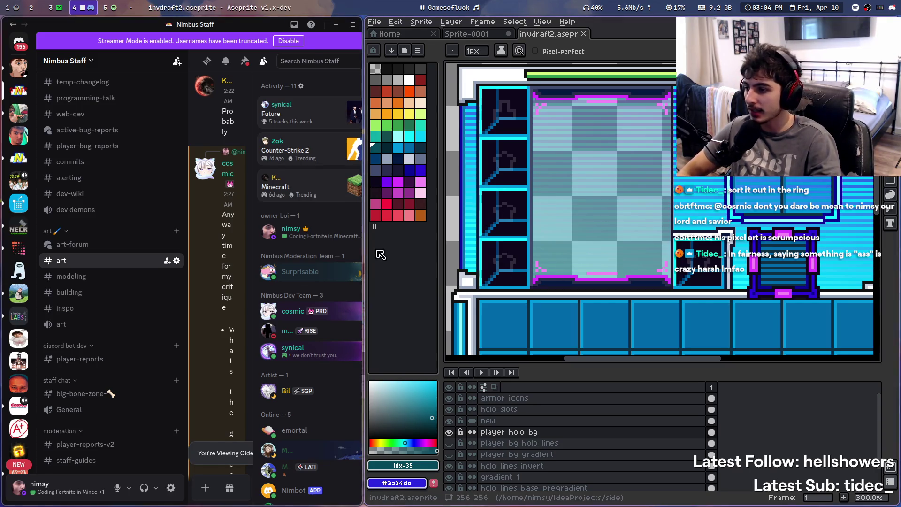
{"action": "left_click_drag", "start_coordinate": [365, 216], "coordinate": [530, 215]}
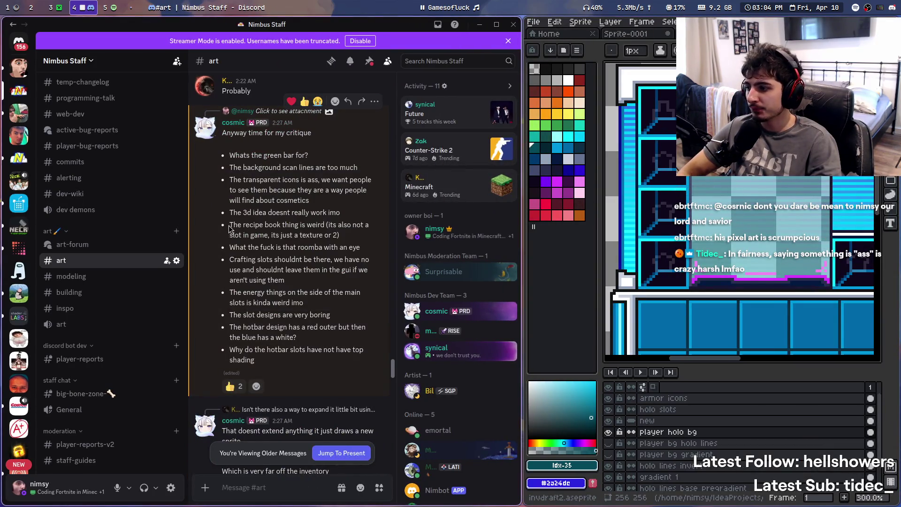
{"action": "triple_click", "coordinate": [230, 226]}
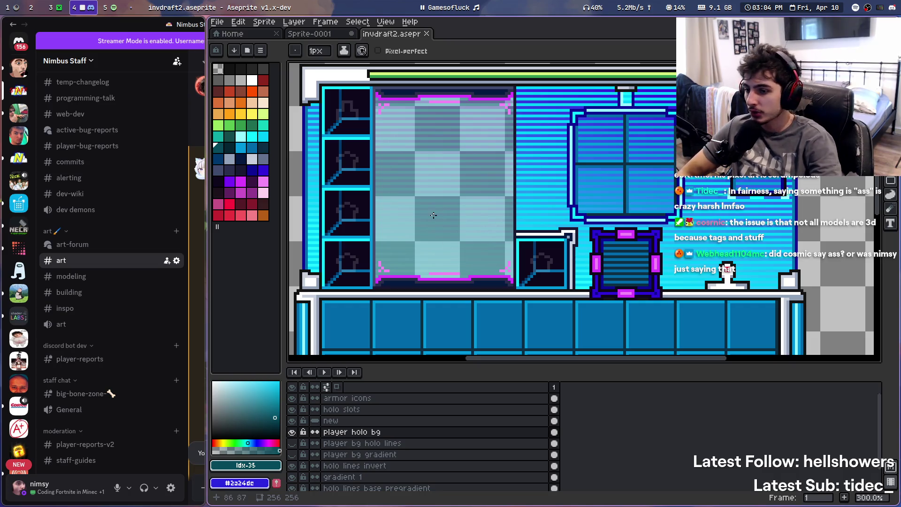
Widen the chat to read the critique, then give Aseprite most of the screen
{"action": "key", "text": "super+ctrl+Right"}
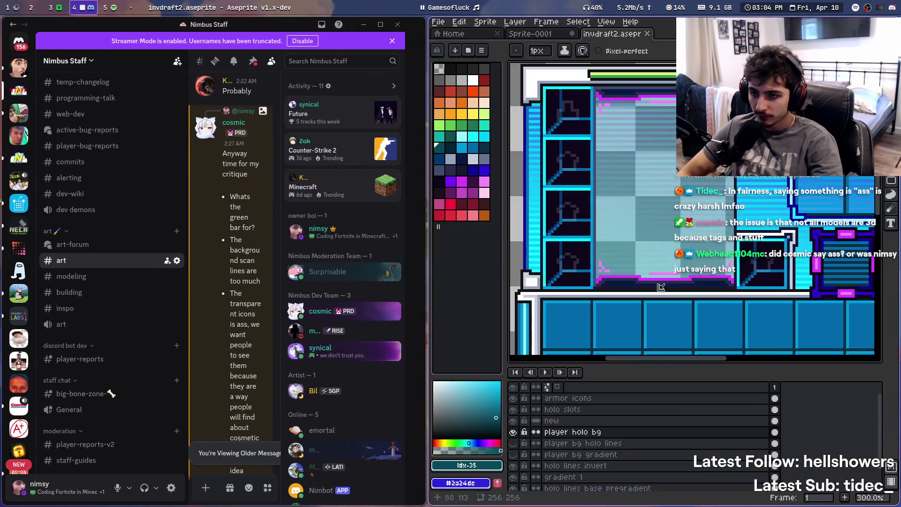
{"action": "key", "text": "super+ctrl+Right"}
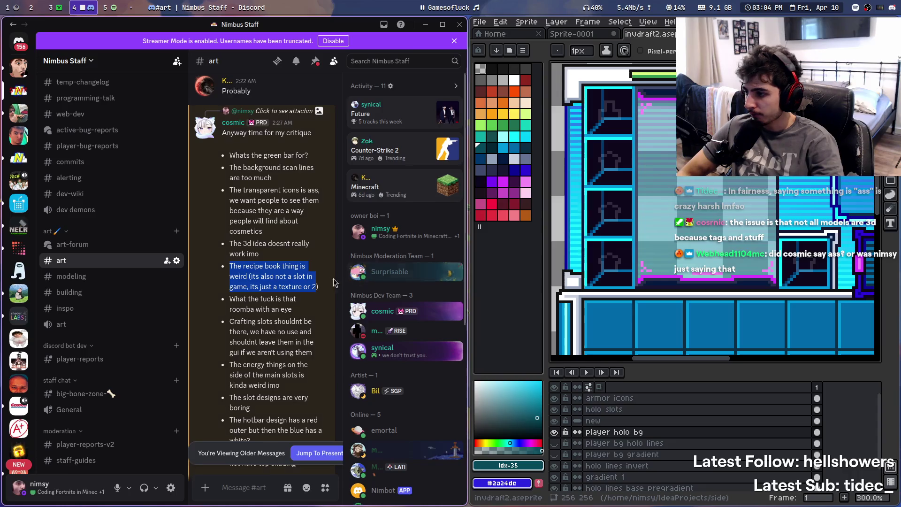
{"action": "scroll", "coordinate": [248, 210], "scroll_direction": "down", "scroll_amount": 3}
{"action": "left_click_drag", "start_coordinate": [235, 214], "coordinate": [285, 214]}
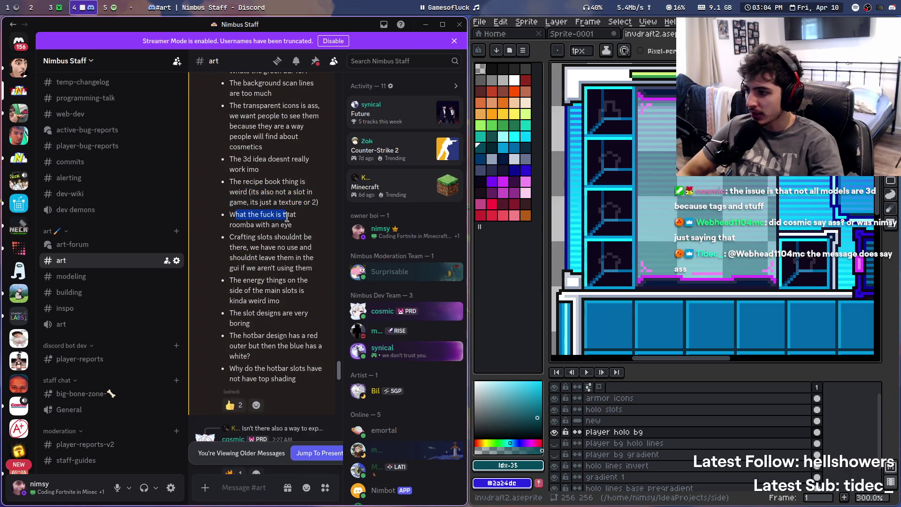
{"action": "key", "text": "super+ctrl+Left"}
{"action": "scroll", "coordinate": [491, 190], "scroll_direction": "up", "scroll_amount": 4}
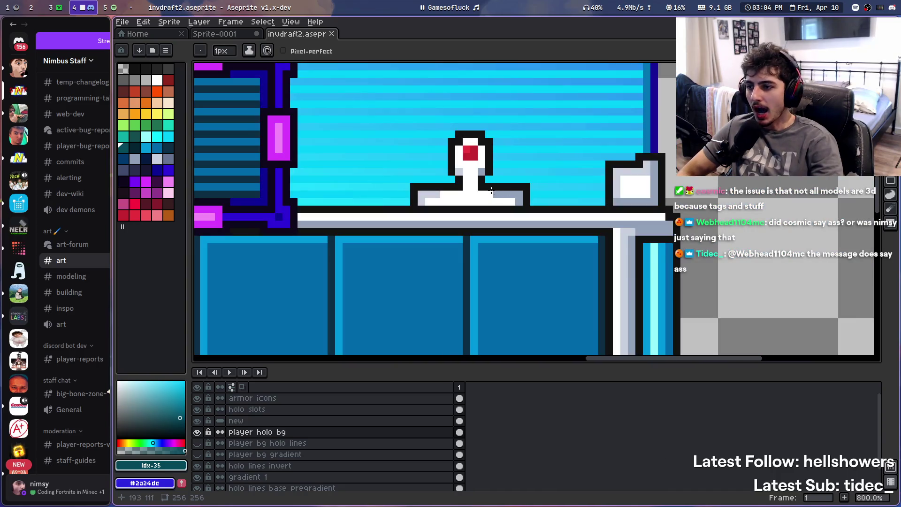
{"action": "left_click_drag", "start_coordinate": [491, 190], "coordinate": [504, 251]}
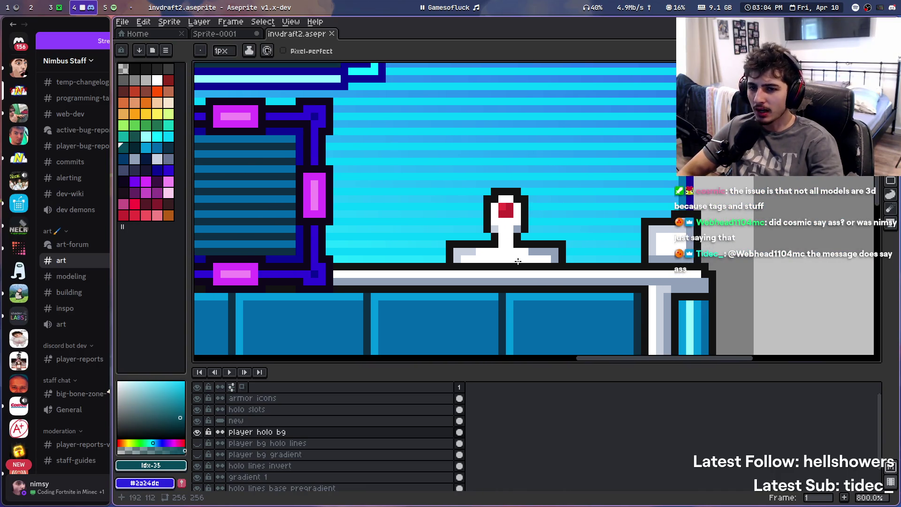
{"action": "left_click_drag", "start_coordinate": [479, 213], "coordinate": [538, 223]}
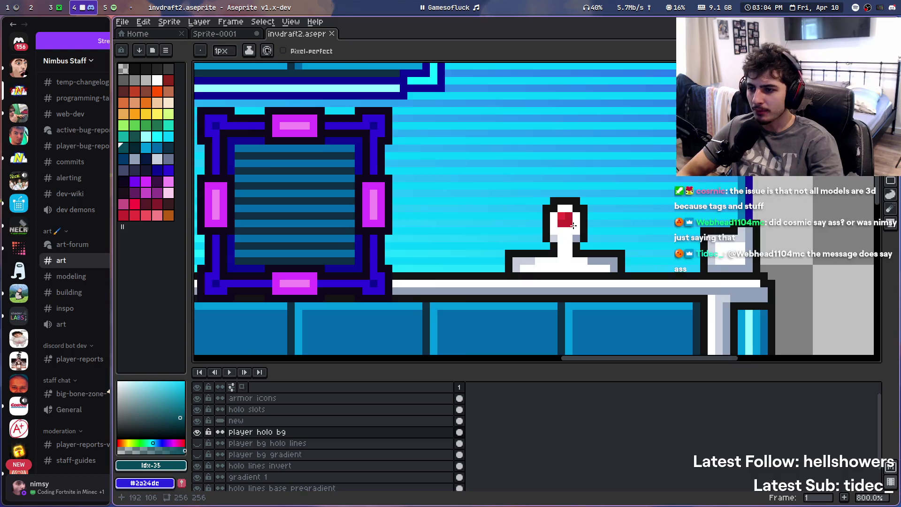
{"action": "scroll", "coordinate": [573, 225], "scroll_direction": "down", "scroll_amount": 5}
{"action": "scroll", "coordinate": [583, 173], "scroll_direction": "up", "scroll_amount": 5}
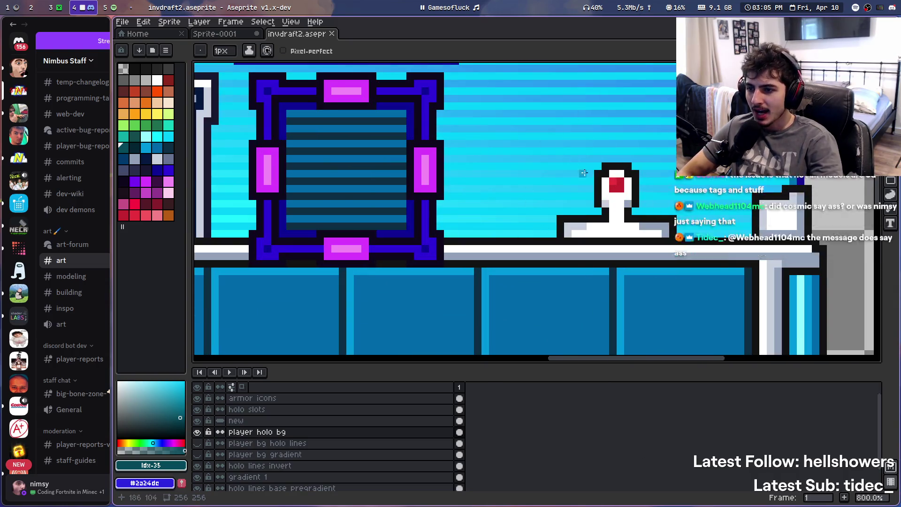
{"action": "scroll", "coordinate": [583, 174], "scroll_direction": "down", "scroll_amount": 5}
{"action": "scroll", "coordinate": [486, 187], "scroll_direction": "up", "scroll_amount": 6}
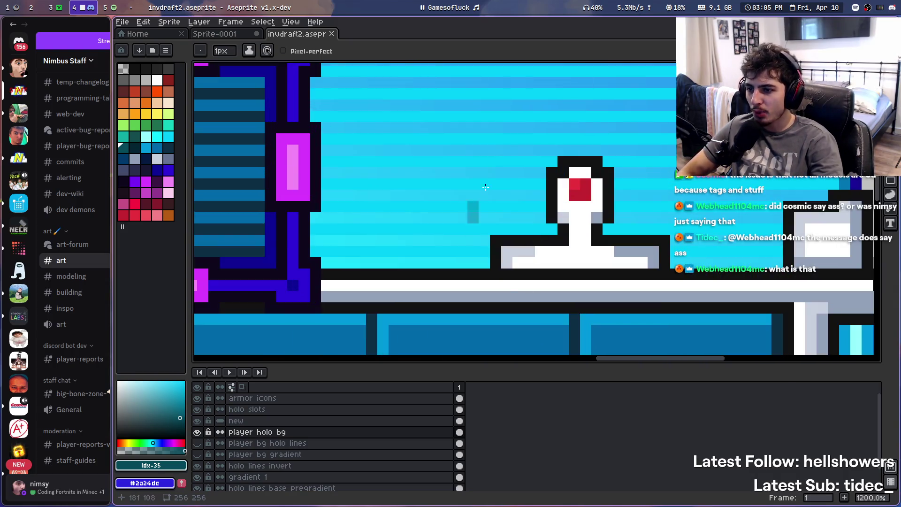
{"action": "left_click_drag", "start_coordinate": [575, 188], "coordinate": [612, 185]}
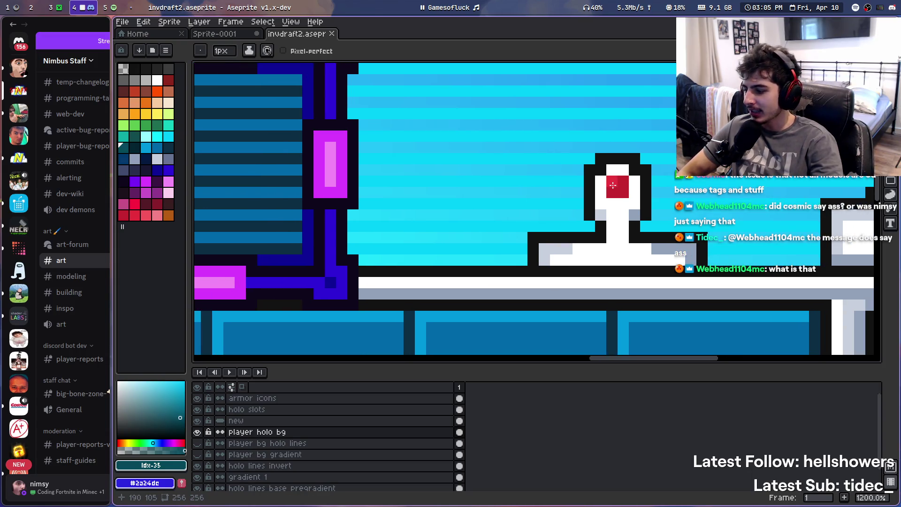
{"action": "scroll", "coordinate": [613, 185], "scroll_direction": "down", "scroll_amount": 4}
{"action": "left_click_drag", "start_coordinate": [573, 236], "coordinate": [694, 200]}
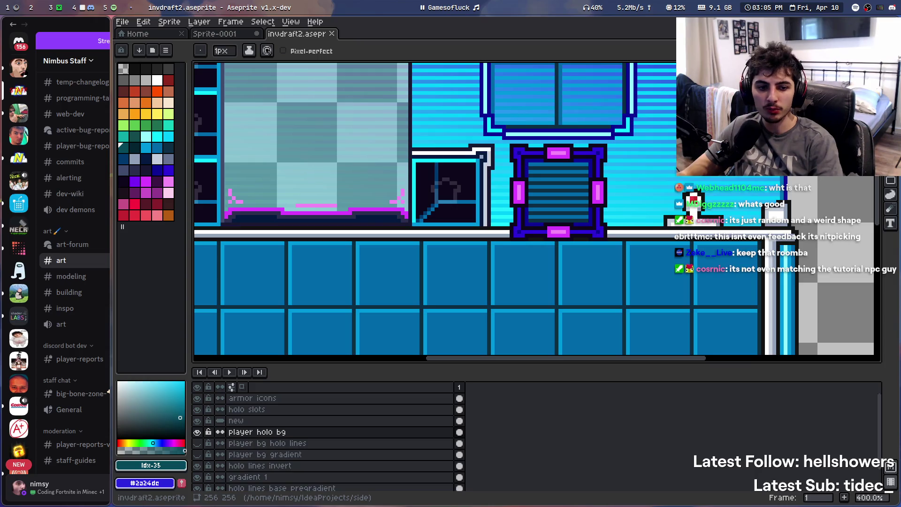
{"action": "scroll", "coordinate": [641, 162], "scroll_direction": "down", "scroll_amount": 3}
{"action": "scroll", "coordinate": [641, 162], "scroll_direction": "up", "scroll_amount": 2}
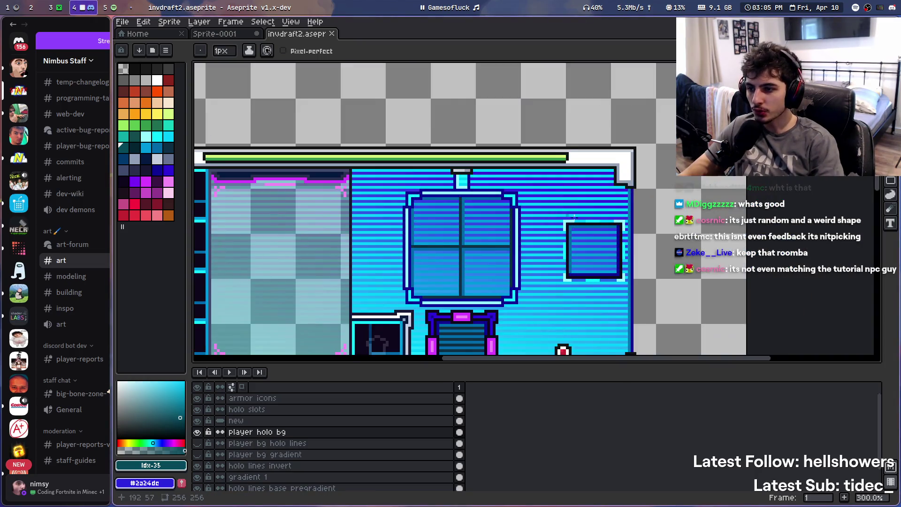
{"action": "scroll", "coordinate": [586, 174], "scroll_direction": "up", "scroll_amount": 2}
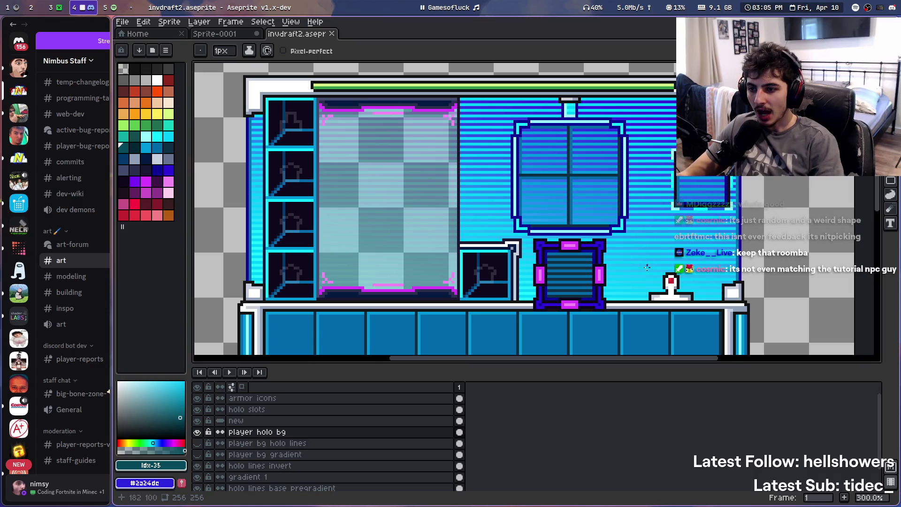
{"action": "scroll", "coordinate": [492, 182], "scroll_direction": "down", "scroll_amount": 3}
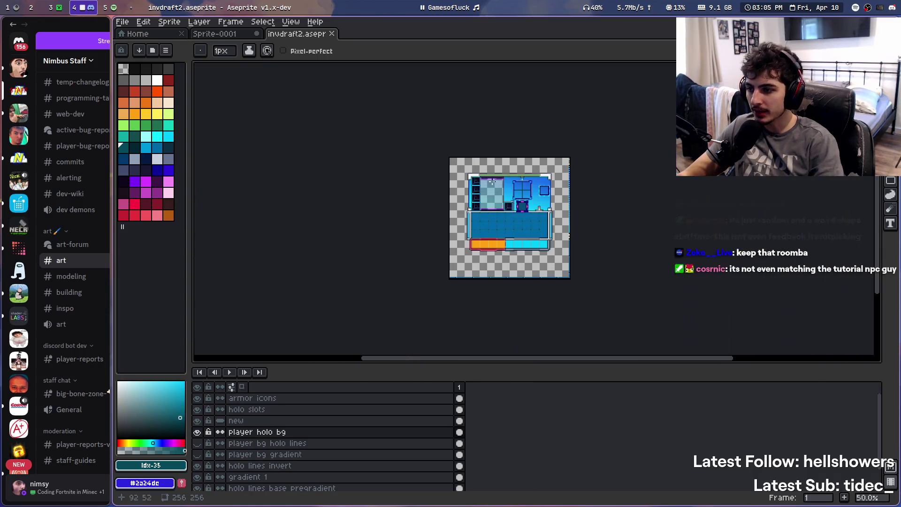
{"action": "scroll", "coordinate": [514, 193], "scroll_direction": "up", "scroll_amount": 3}
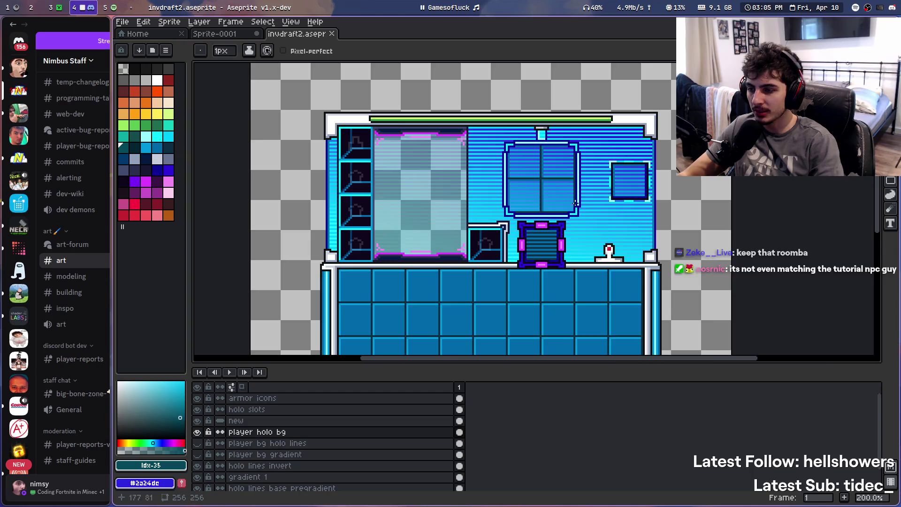
{"action": "scroll", "coordinate": [480, 241], "scroll_direction": "up", "scroll_amount": 1}
{"action": "scroll", "coordinate": [480, 241], "scroll_direction": "up", "scroll_amount": 2}
{"action": "scroll", "coordinate": [483, 267], "scroll_direction": "right", "scroll_amount": 5}
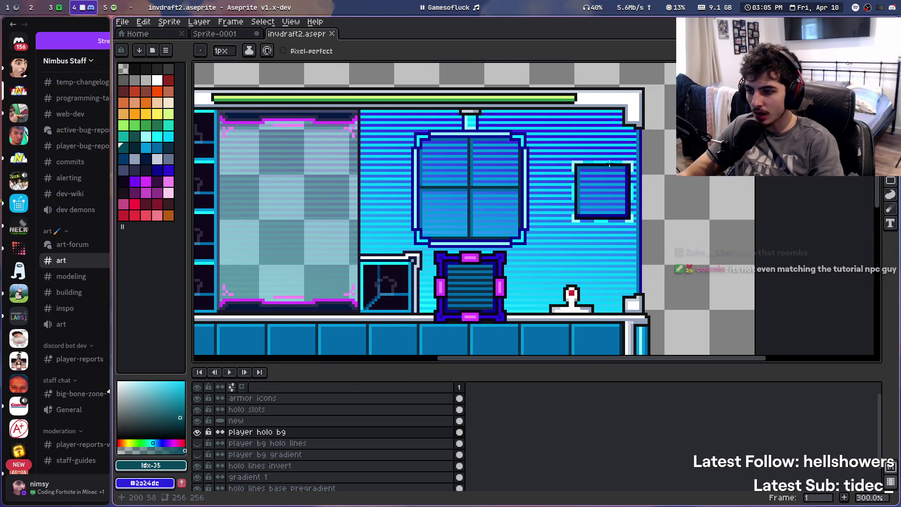
{"action": "scroll", "coordinate": [605, 202], "scroll_direction": "left", "scroll_amount": 1}
{"action": "scroll", "coordinate": [605, 201], "scroll_direction": "down", "scroll_amount": 1}
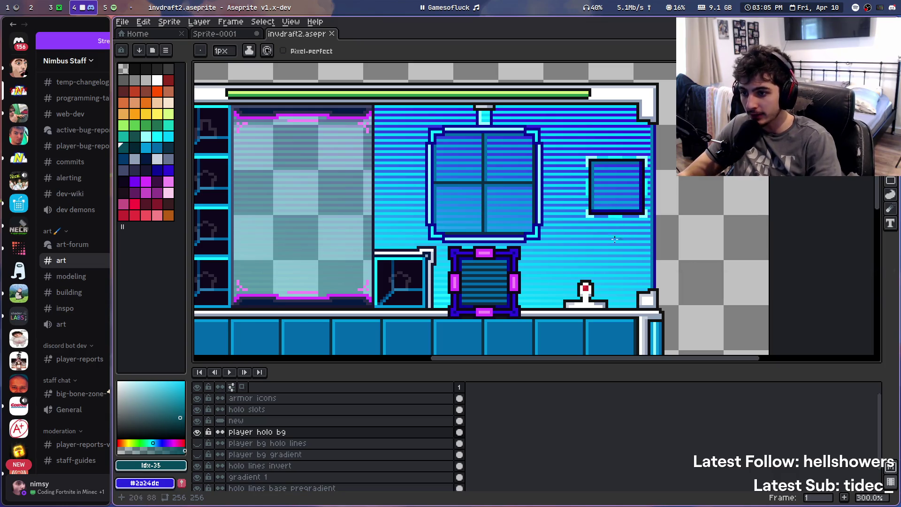
{"action": "scroll", "coordinate": [614, 239], "scroll_direction": "left", "scroll_amount": 5}
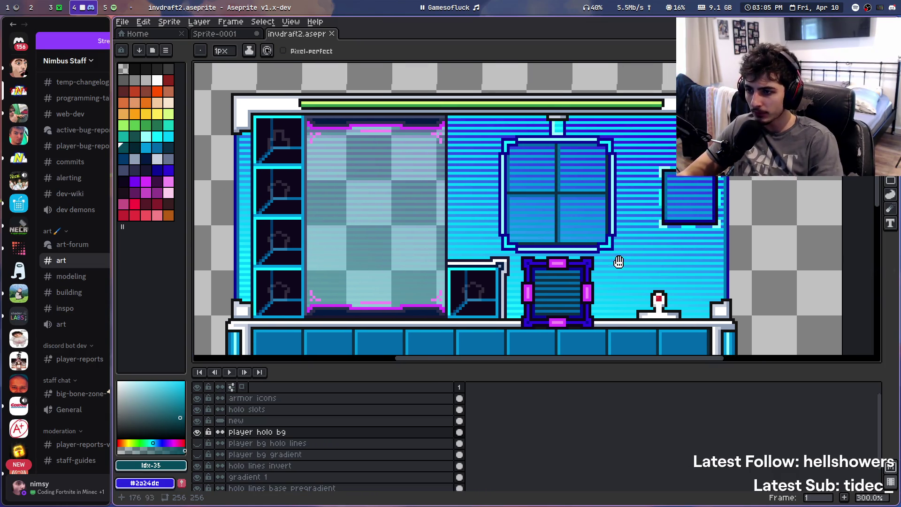
{"action": "left_click_drag", "start_coordinate": [619, 262], "coordinate": [661, 245]}
{"action": "scroll", "coordinate": [680, 202], "scroll_direction": "down", "scroll_amount": 2}
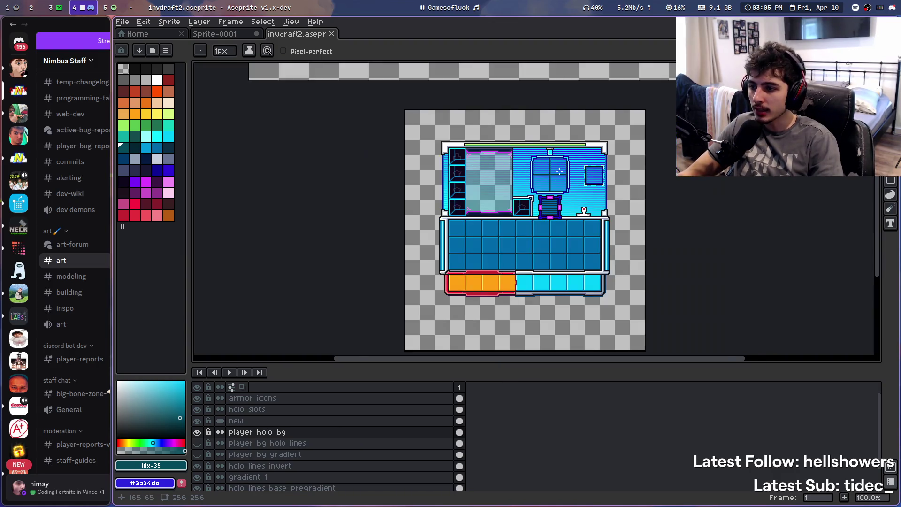
{"action": "scroll", "coordinate": [384, 205], "scroll_direction": "up", "scroll_amount": 1}
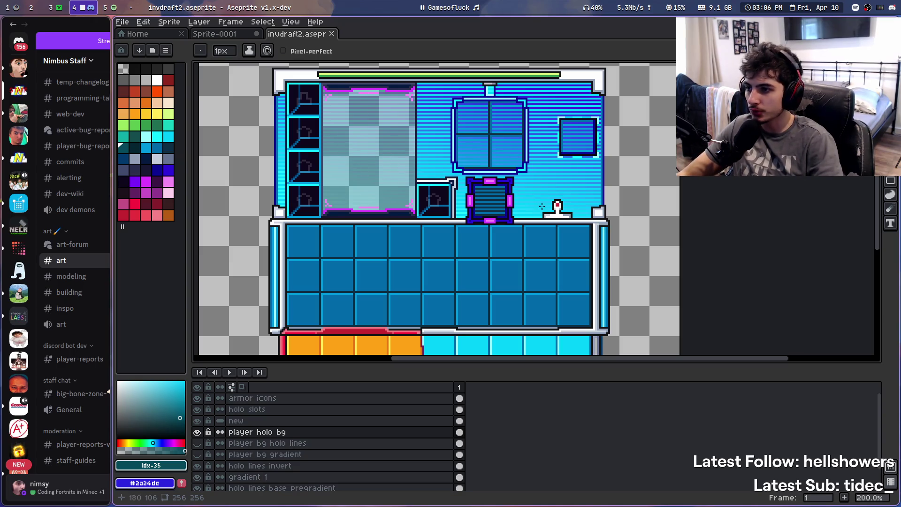
{"action": "scroll", "coordinate": [363, 288], "scroll_direction": "down", "scroll_amount": 1}
{"action": "scroll", "coordinate": [317, 203], "scroll_direction": "up", "scroll_amount": 1}
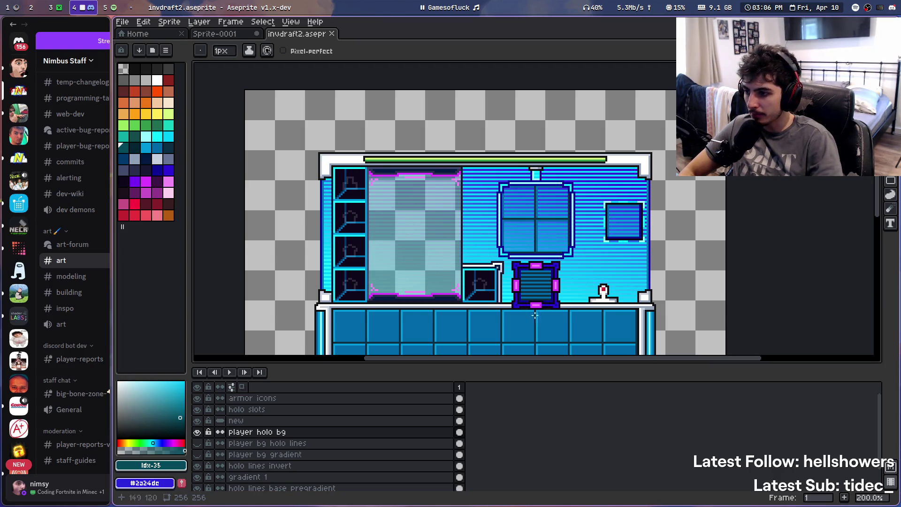
{"action": "scroll", "coordinate": [483, 277], "scroll_direction": "down", "scroll_amount": 1}
{"action": "scroll", "coordinate": [497, 315], "scroll_direction": "up", "scroll_amount": 1}
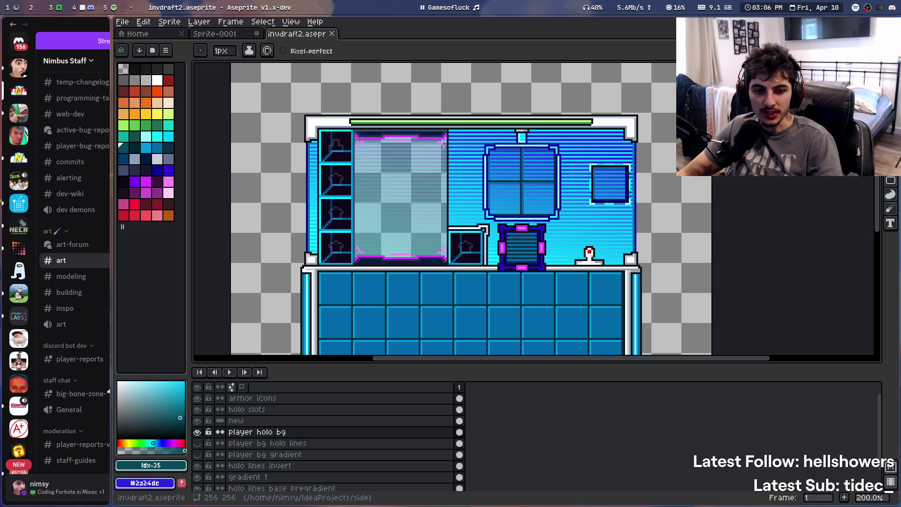
{"action": "left_click", "coordinate": [482, 3]}
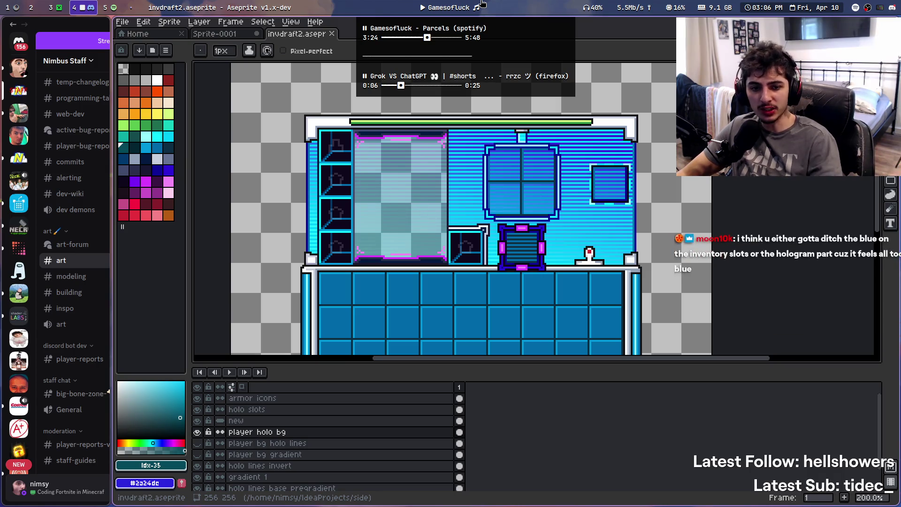
{"action": "left_click", "coordinate": [487, 4]}
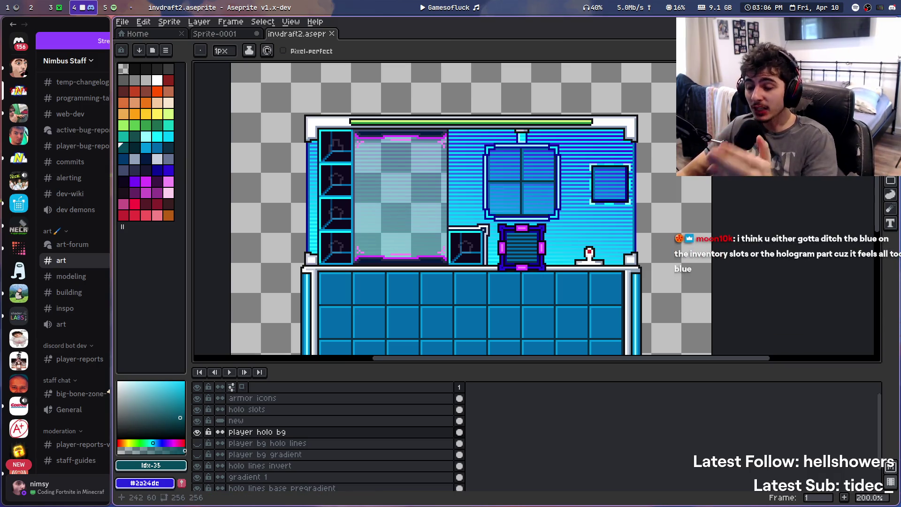
{"action": "scroll", "coordinate": [625, 228], "scroll_direction": "down", "scroll_amount": 3}
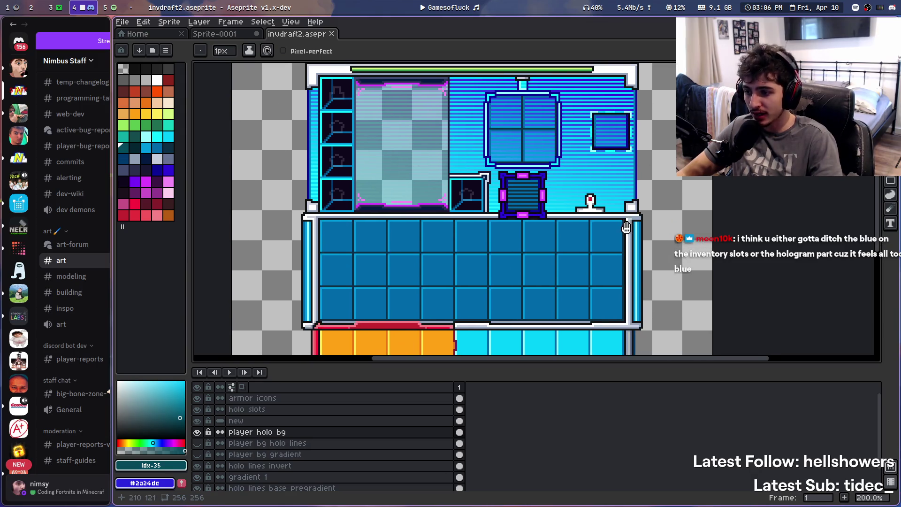
{"action": "scroll", "coordinate": [623, 189], "scroll_direction": "down", "scroll_amount": 1}
{"action": "scroll", "coordinate": [623, 190], "scroll_direction": "up", "scroll_amount": 3}
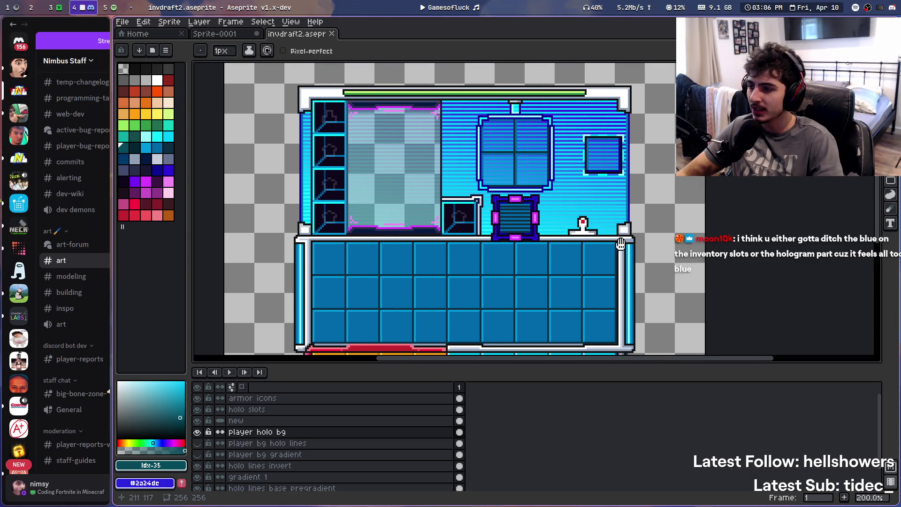
{"action": "left_click", "coordinate": [455, 7]}
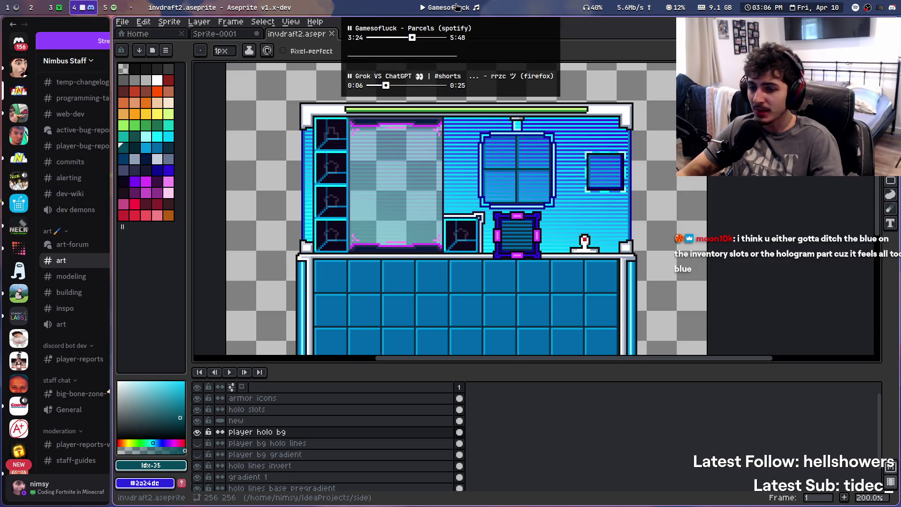
{"action": "left_click", "coordinate": [455, 4]}
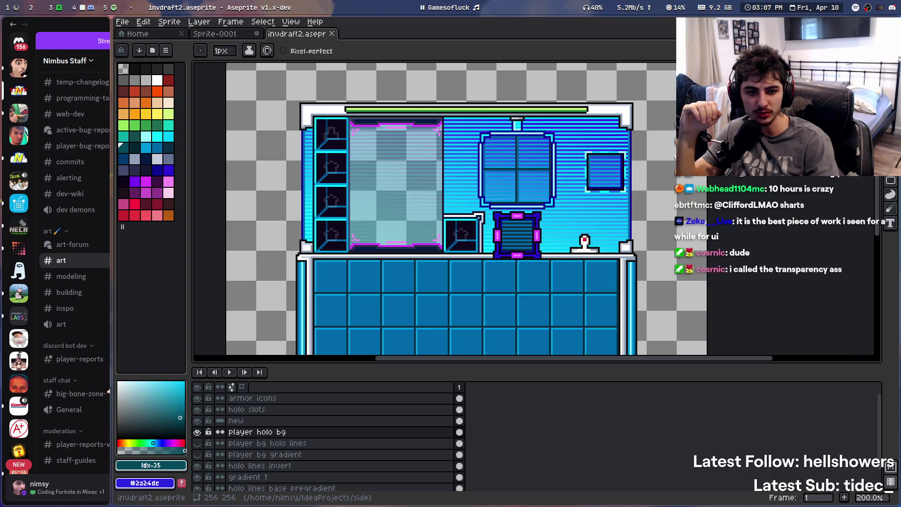
{"action": "scroll", "coordinate": [553, 130], "scroll_direction": "down", "scroll_amount": 3}
{"action": "scroll", "coordinate": [584, 202], "scroll_direction": "up", "scroll_amount": 3}
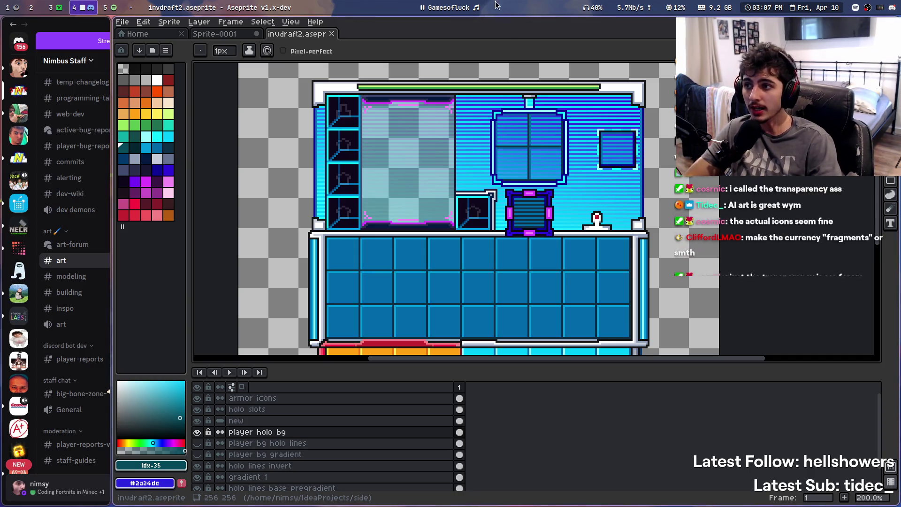
{"action": "scroll", "coordinate": [562, 202], "scroll_direction": "down", "scroll_amount": 2}
{"action": "scroll", "coordinate": [569, 168], "scroll_direction": "down", "scroll_amount": 1}
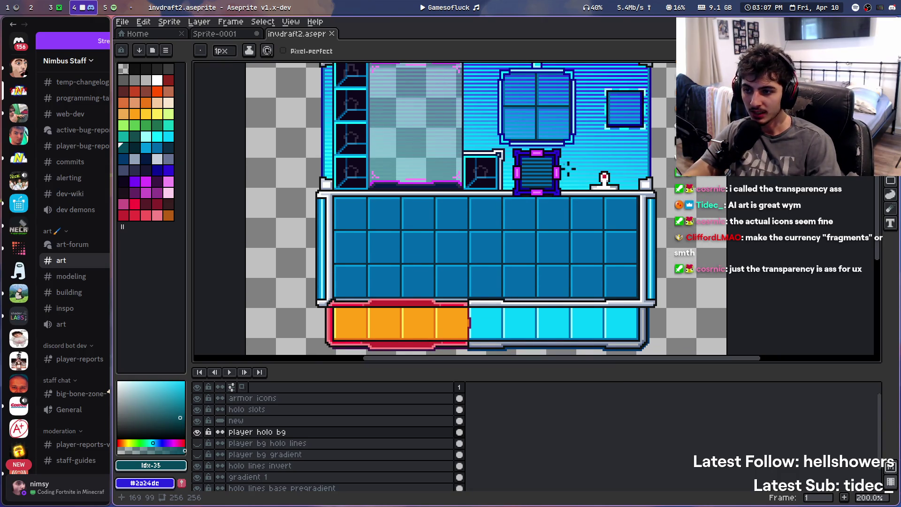
{"action": "scroll", "coordinate": [566, 178], "scroll_direction": "up", "scroll_amount": 2}
{"action": "scroll", "coordinate": [558, 195], "scroll_direction": "up", "scroll_amount": 1}
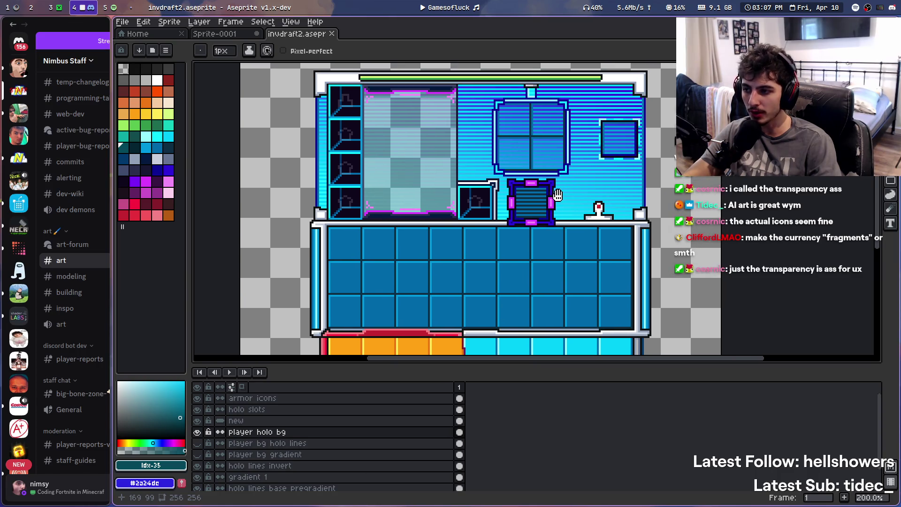
{"action": "scroll", "coordinate": [558, 195], "scroll_direction": "down", "scroll_amount": 3}
{"action": "scroll", "coordinate": [556, 174], "scroll_direction": "up", "scroll_amount": 1}
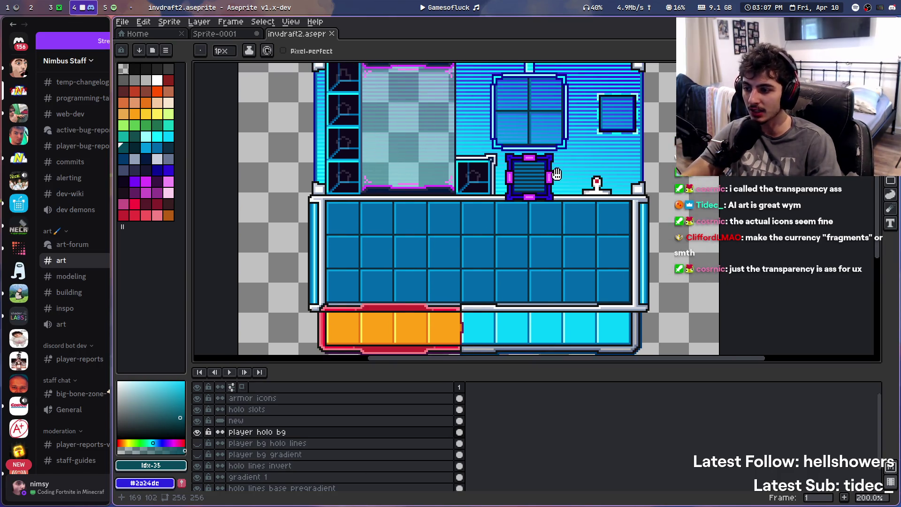
{"action": "scroll", "coordinate": [556, 174], "scroll_direction": "up", "scroll_amount": 2}
{"action": "left_click", "coordinate": [487, 4]}
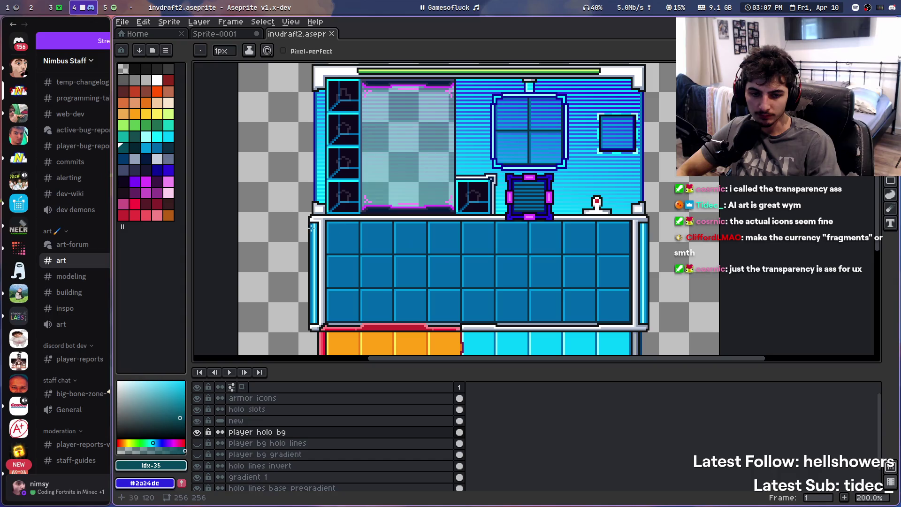
{"action": "key", "text": "super+d"}
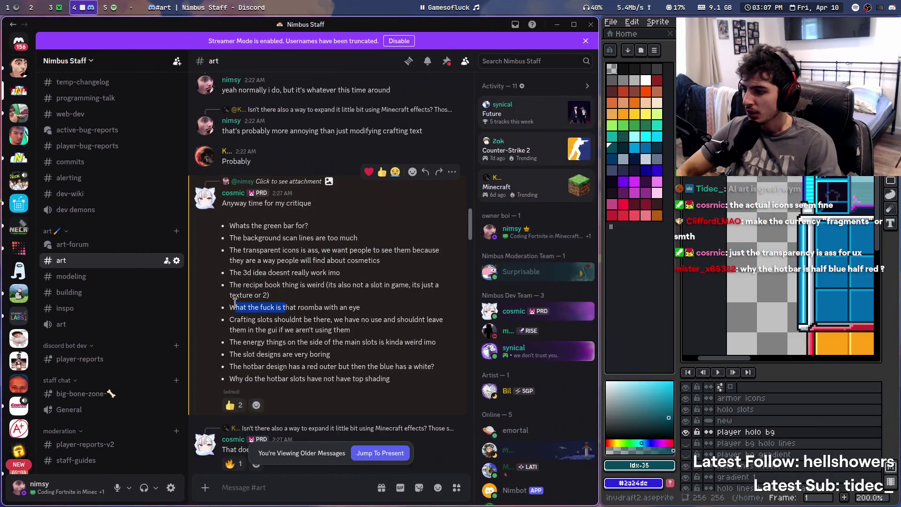
Highlight the roomba critique, pan the inventory artwork in Aseprite, then switch to empty workspace 2
{"action": "left_click_drag", "start_coordinate": [235, 307], "coordinate": [278, 306]}
{"action": "key", "text": "super+d"}
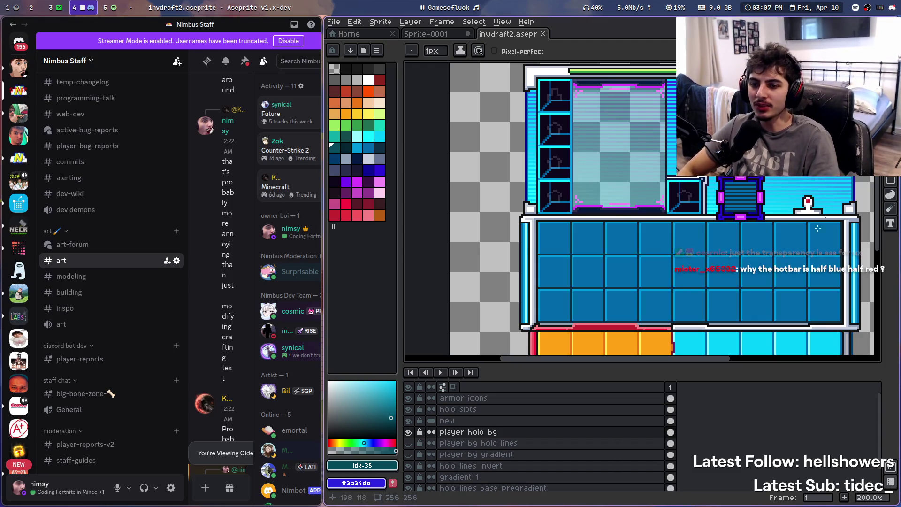
{"action": "mouse_move", "coordinate": [584, 286]}
{"action": "left_mouse_down"}
{"action": "mouse_move", "coordinate": [558, 275]}
{"action": "mouse_move", "coordinate": [617, 214]}
{"action": "mouse_move", "coordinate": [623, 268]}
{"action": "mouse_move", "coordinate": [590, 248]}
{"action": "left_mouse_up"}
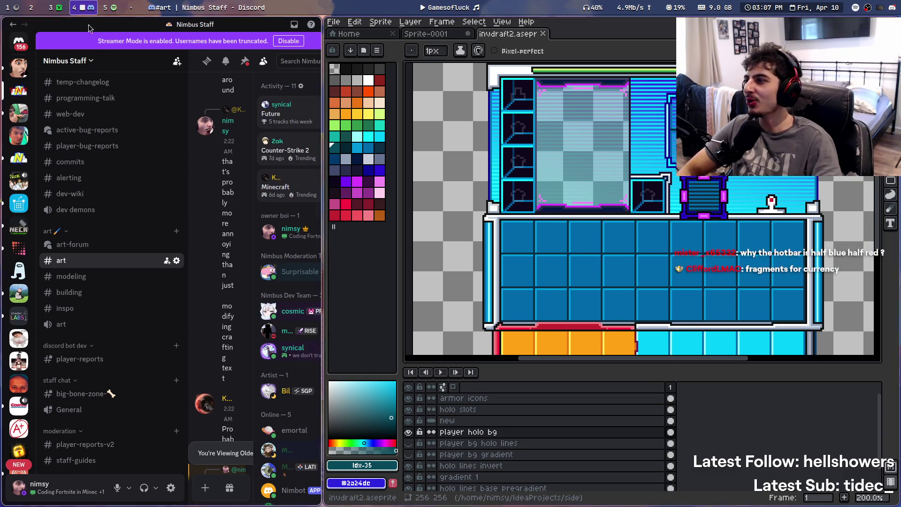
{"action": "key", "text": "super+2"}
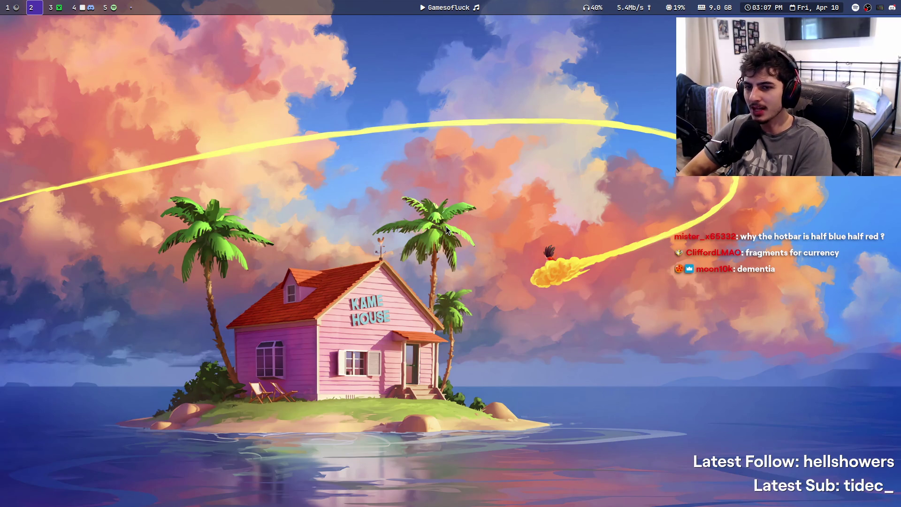
Search Google for 'WALLE BAD GUY' on workspace 1, then return to workspace 4
{"action": "key", "text": "super+1"}
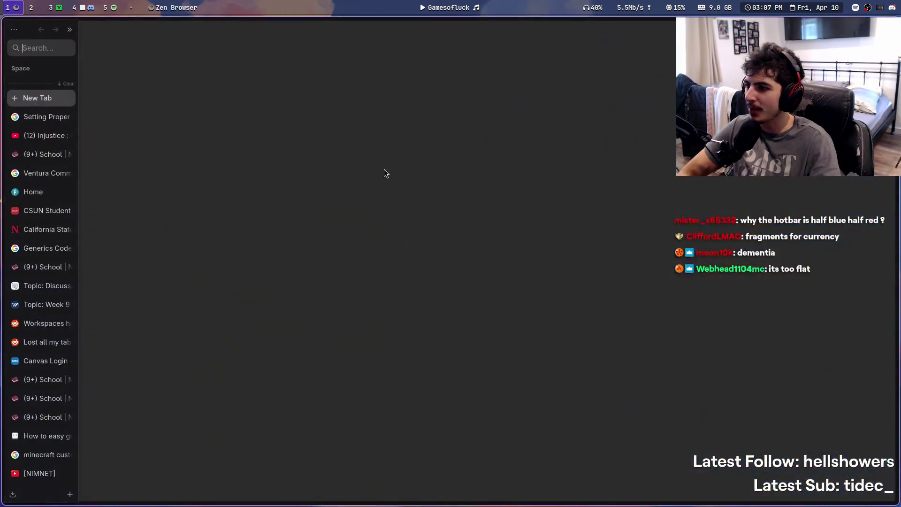
{"action": "key", "text": "ctrl+l"}
{"action": "type", "text": "W"}
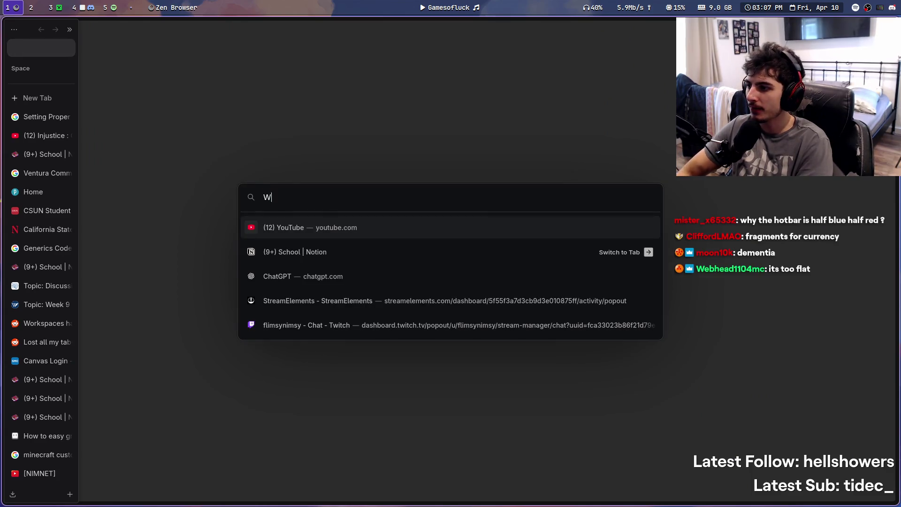
{"action": "type", "text": "ALLE BAD GUY"}
{"action": "key", "text": "Return"}
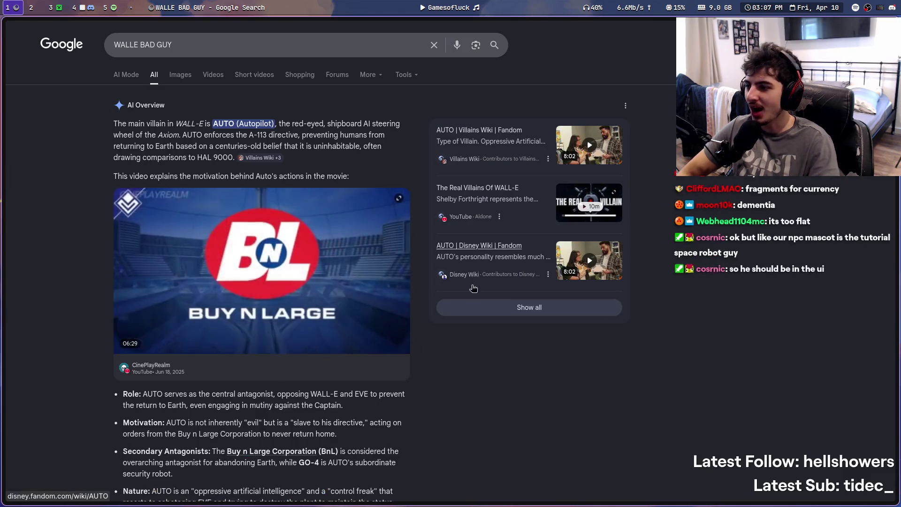
{"action": "key", "text": "super+2"}
{"action": "key", "text": "super+1"}
{"action": "key", "text": "super+4"}
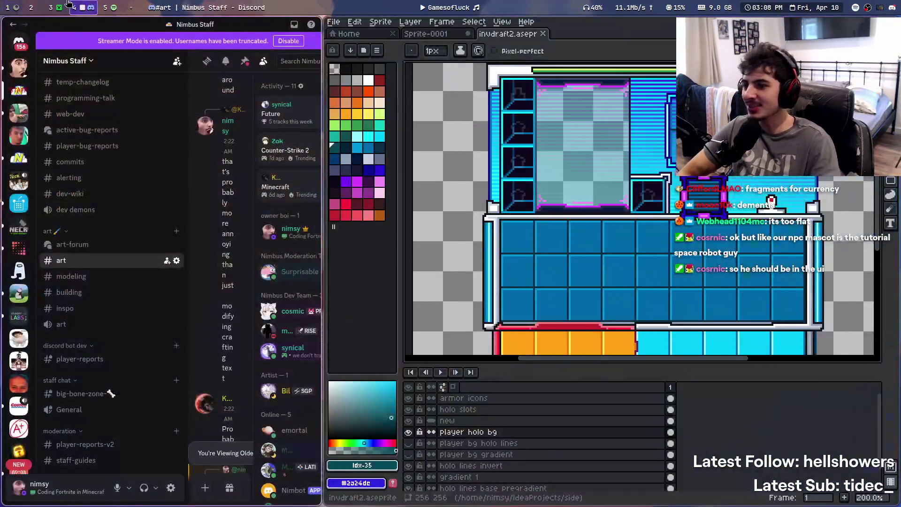
In Discord's #art channel, highlight the critique line calling the slot designs very boring
{"action": "scroll", "coordinate": [607, 227], "scroll_direction": "down", "scroll_amount": 2}
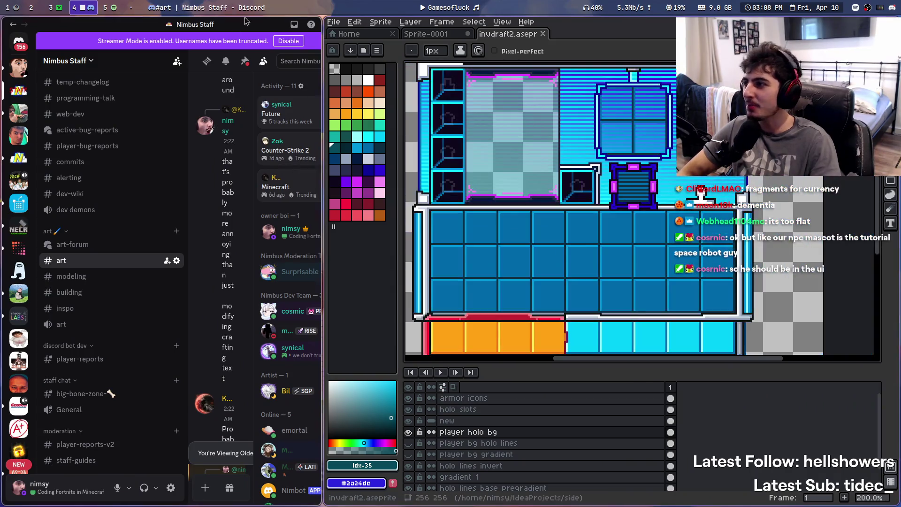
{"action": "key", "text": "super+ctrl+Right"}
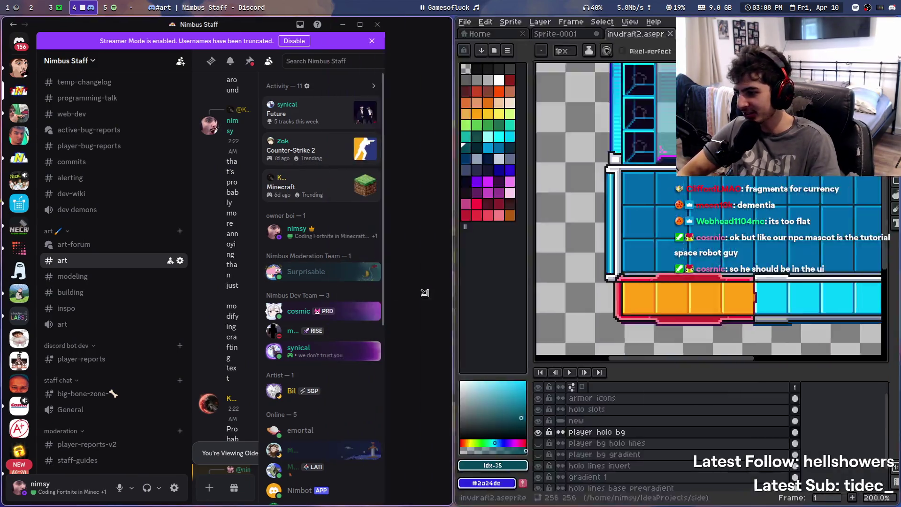
{"action": "mouse_move", "coordinate": [230, 320]}
{"action": "left_mouse_down"}
{"action": "mouse_move", "coordinate": [400, 320]}
{"action": "mouse_move", "coordinate": [325, 330]}
{"action": "left_mouse_up"}
{"action": "left_click", "coordinate": [406, 335]}
{"action": "left_click", "coordinate": [324, 330]}
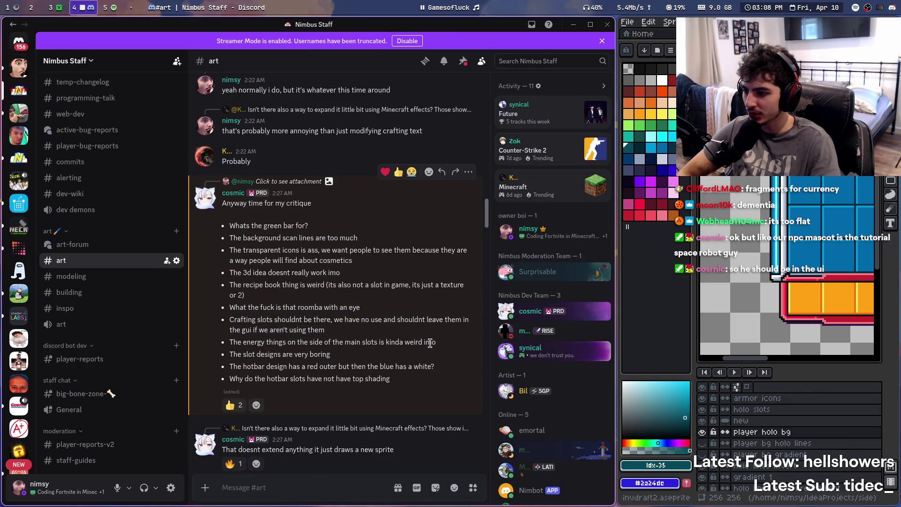
Widen Discord beside a narrowed Aseprite and highlight the critique line about the energy things
{"action": "key", "text": "super+ctrl+Left"}
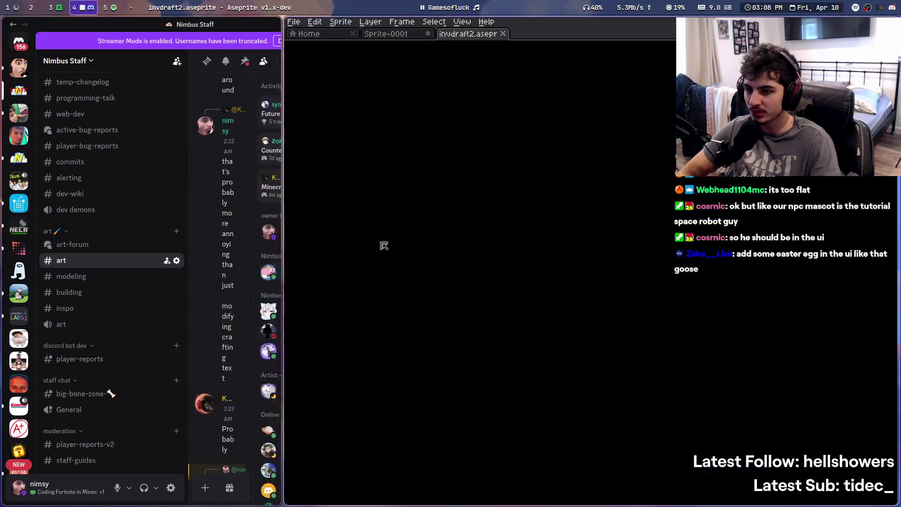
{"action": "scroll", "coordinate": [615, 211], "scroll_direction": "down", "scroll_amount": 1}
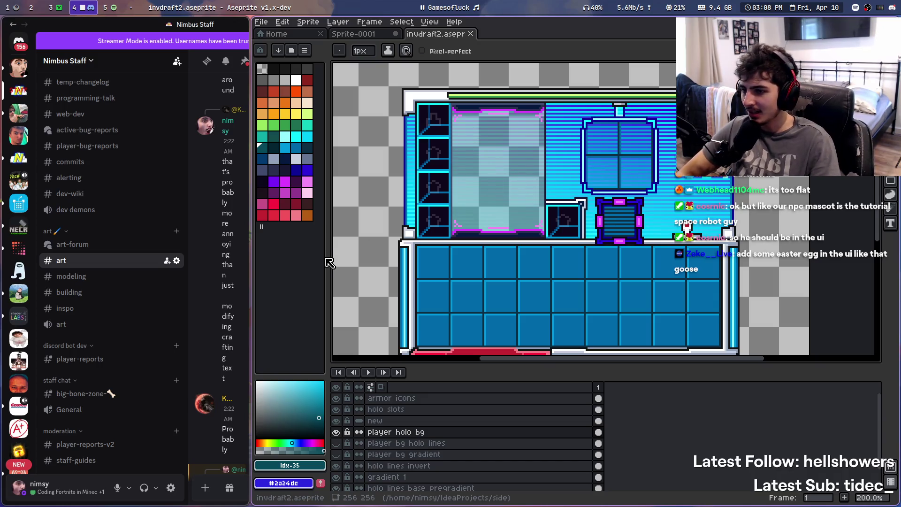
{"action": "mouse_move", "coordinate": [329, 264]}
{"action": "left_mouse_down"}
{"action": "mouse_move", "coordinate": [660, 275]}
{"action": "mouse_move", "coordinate": [345, 284]}
{"action": "mouse_move", "coordinate": [396, 287]}
{"action": "mouse_move", "coordinate": [639, 271]}
{"action": "left_mouse_up"}
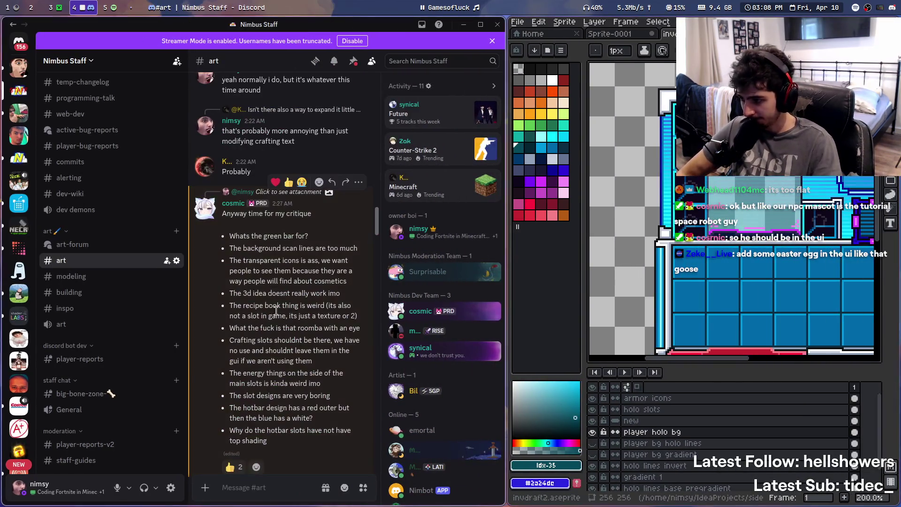
{"action": "left_click_drag", "start_coordinate": [230, 374], "coordinate": [300, 374]}
{"action": "left_click", "coordinate": [300, 374]}
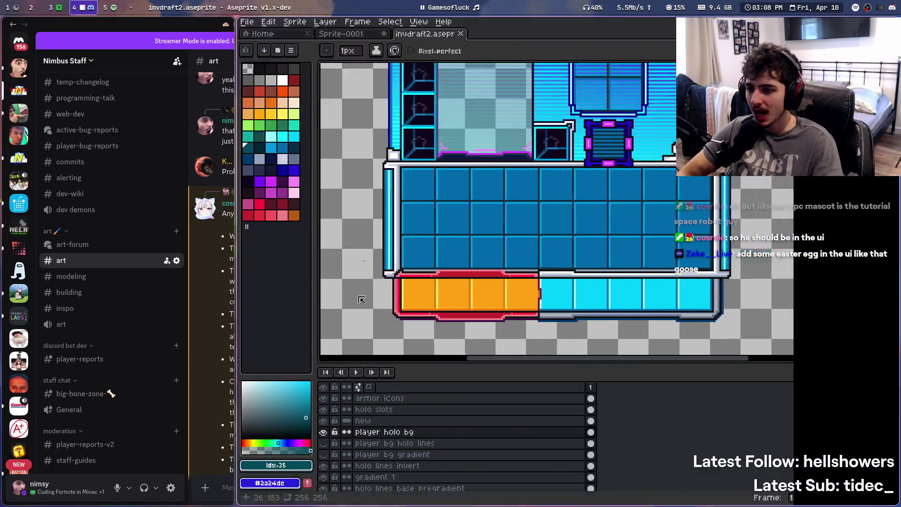
Pan the inventory artwork up slightly to inspect the slot grid
{"action": "scroll", "coordinate": [584, 248], "scroll_direction": "up", "scroll_amount": 3}
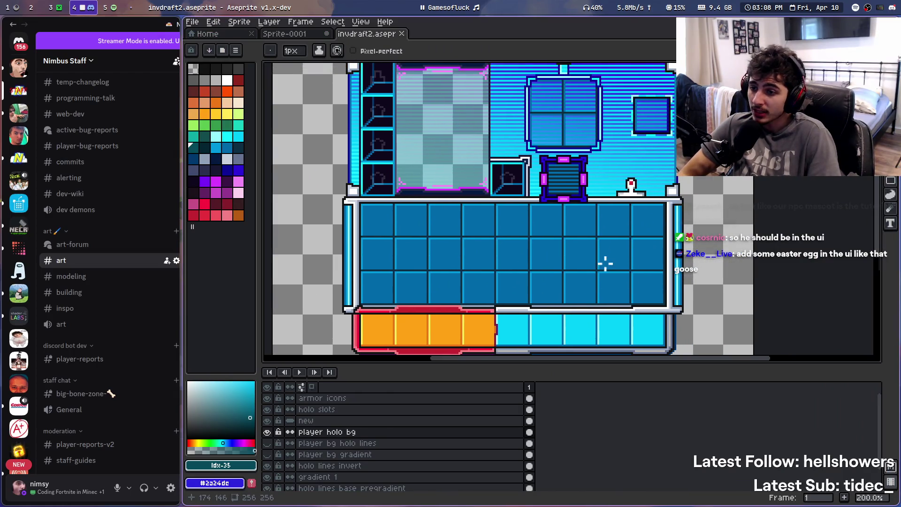
{"action": "scroll", "coordinate": [604, 261], "scroll_direction": "left", "scroll_amount": 4}
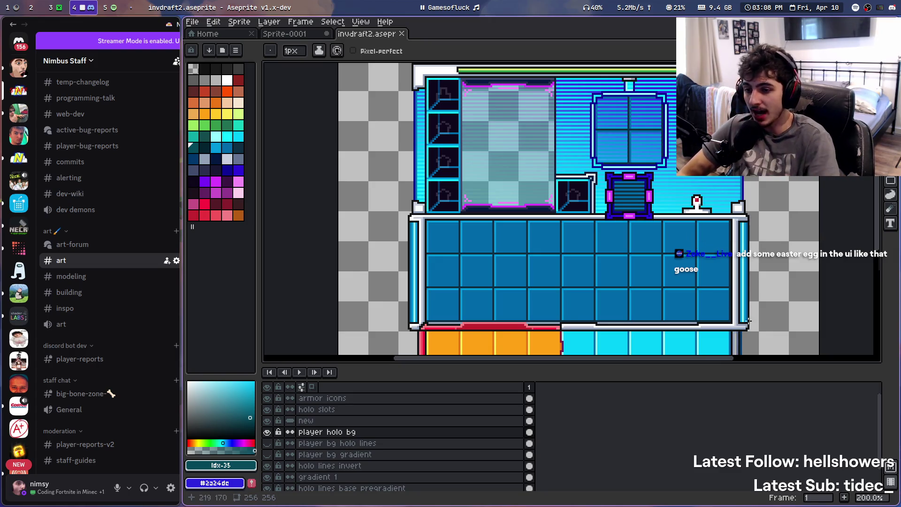
{"action": "scroll", "coordinate": [473, 231], "scroll_direction": "right", "scroll_amount": 3}
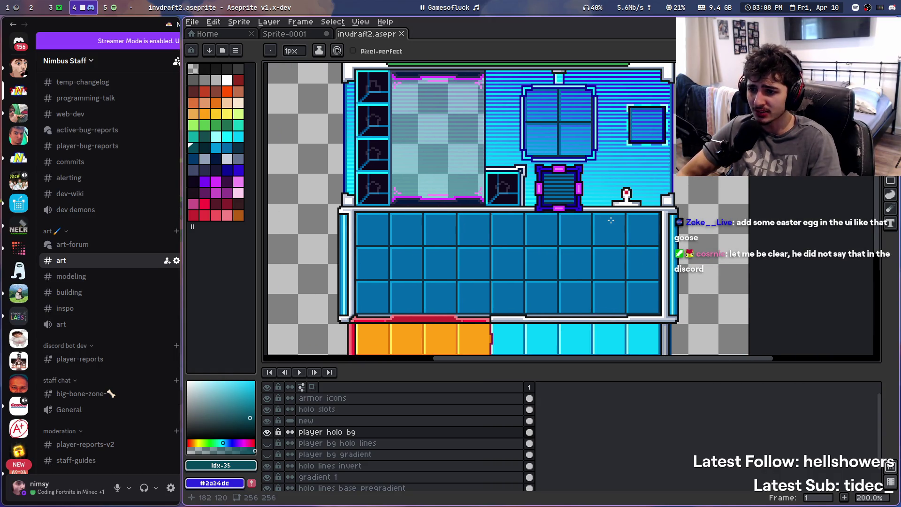
{"action": "left_click_drag", "start_coordinate": [544, 237], "coordinate": [549, 218]}
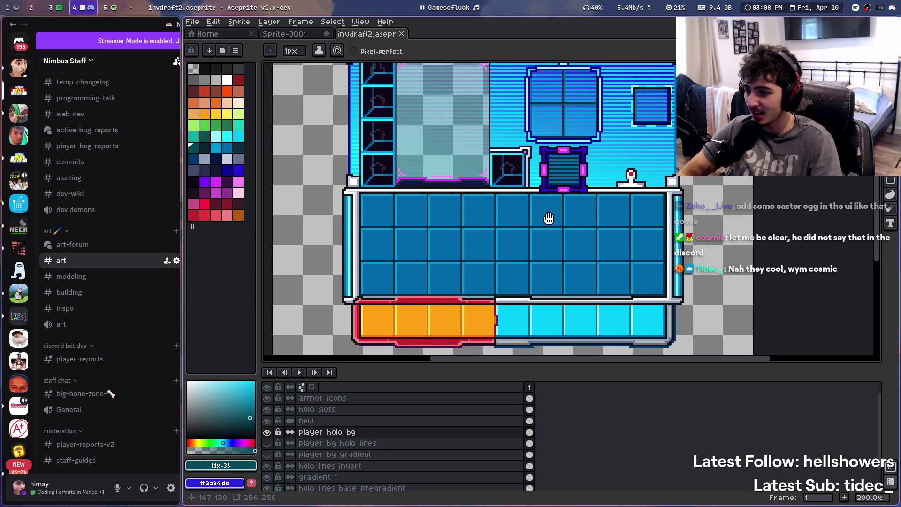
Retile the windows so the Aseprite inventory artwork fills most of the screen
{"action": "key", "text": "super+Left"}
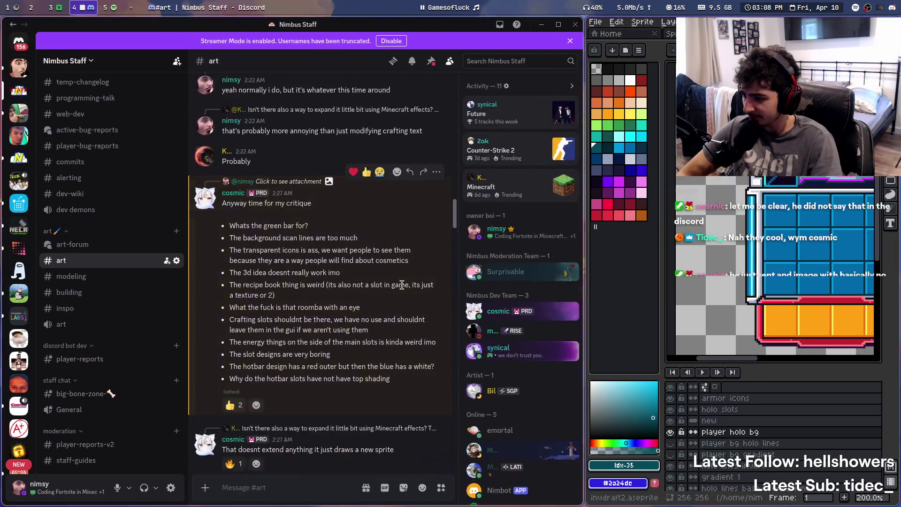
{"action": "key", "text": "super+Right"}
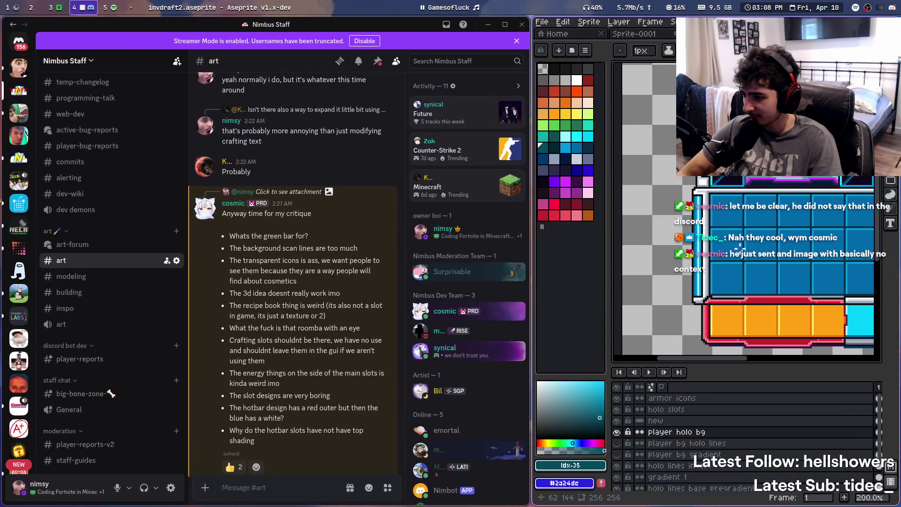
{"action": "scroll", "coordinate": [287, 375], "scroll_direction": "down", "scroll_amount": 3}
{"action": "left_click_drag", "start_coordinate": [242, 310], "coordinate": [331, 311]}
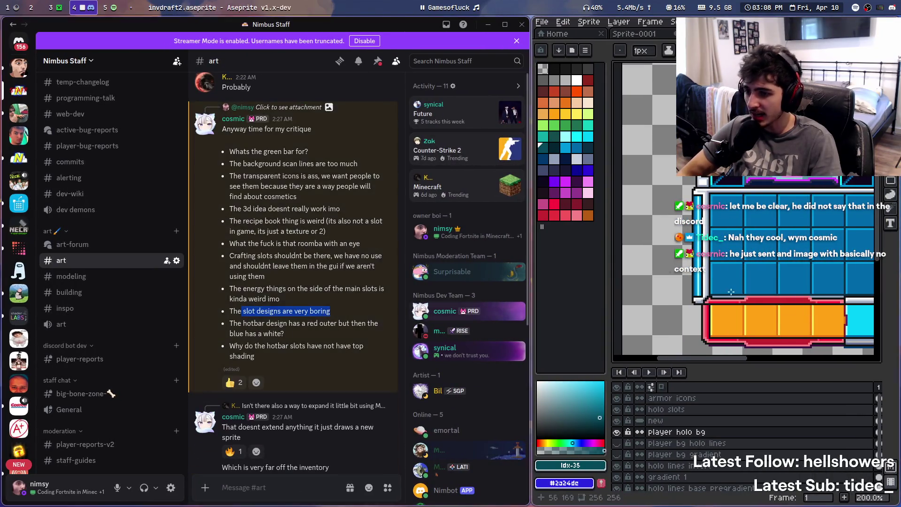
{"action": "key", "text": "super+Right"}
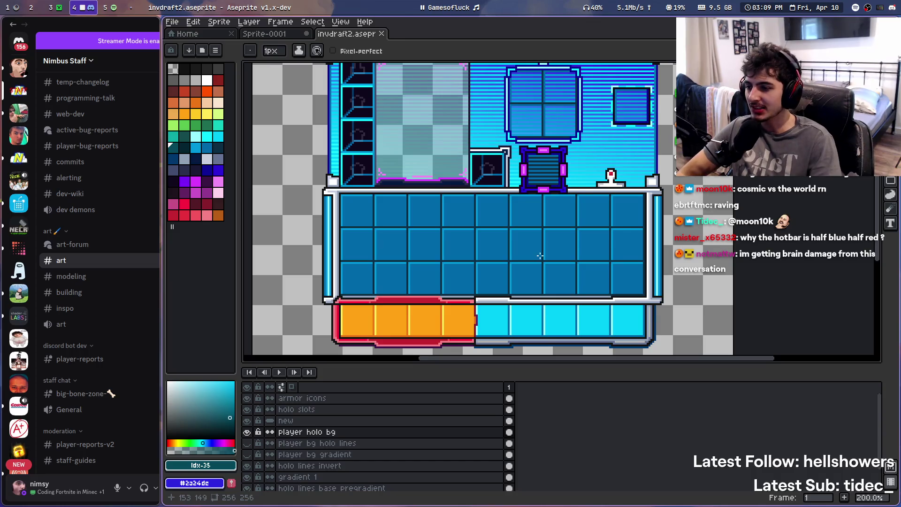
Zoom over the slot grid and orange/cyan hotbar, then tile Discord's critique beside the artwork
{"action": "scroll", "coordinate": [540, 255], "scroll_direction": "down", "scroll_amount": 1}
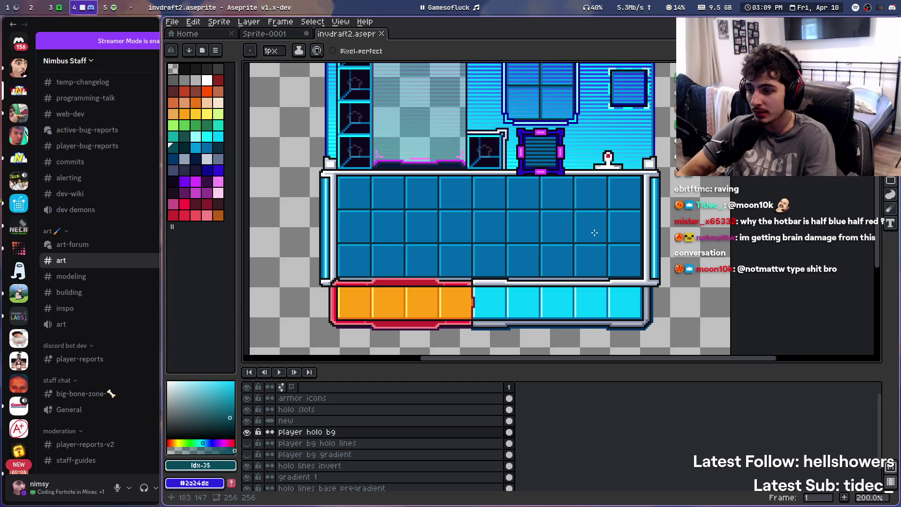
{"action": "scroll", "coordinate": [595, 232], "scroll_direction": "down", "scroll_amount": 3}
{"action": "scroll", "coordinate": [422, 235], "scroll_direction": "up", "scroll_amount": 3}
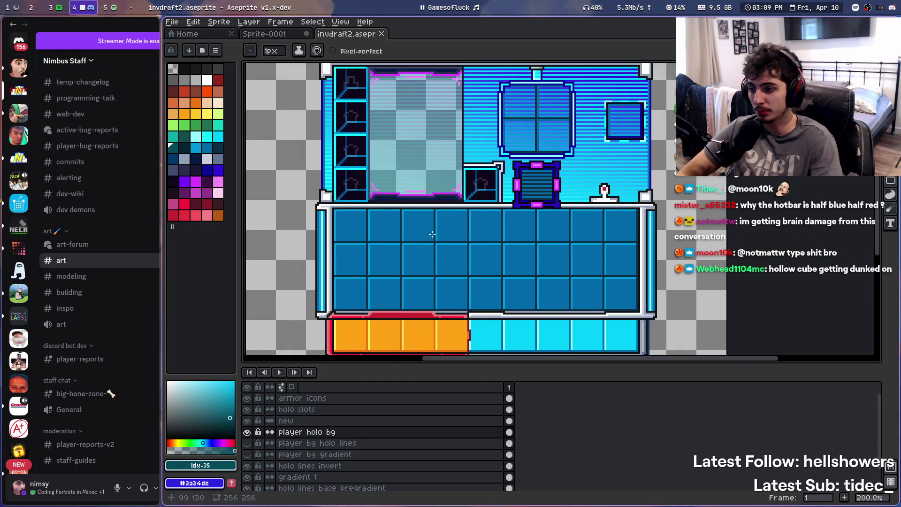
{"action": "key", "text": "super+f"}
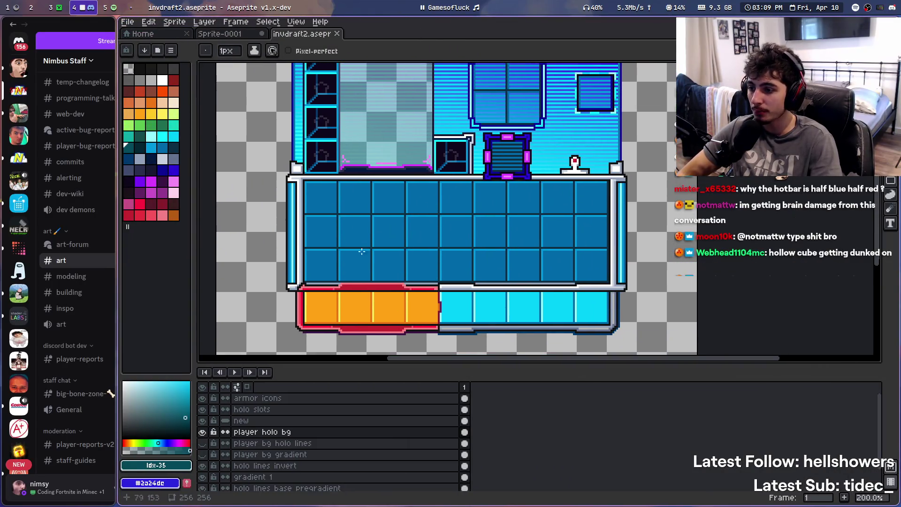
{"action": "key", "text": "super+f"}
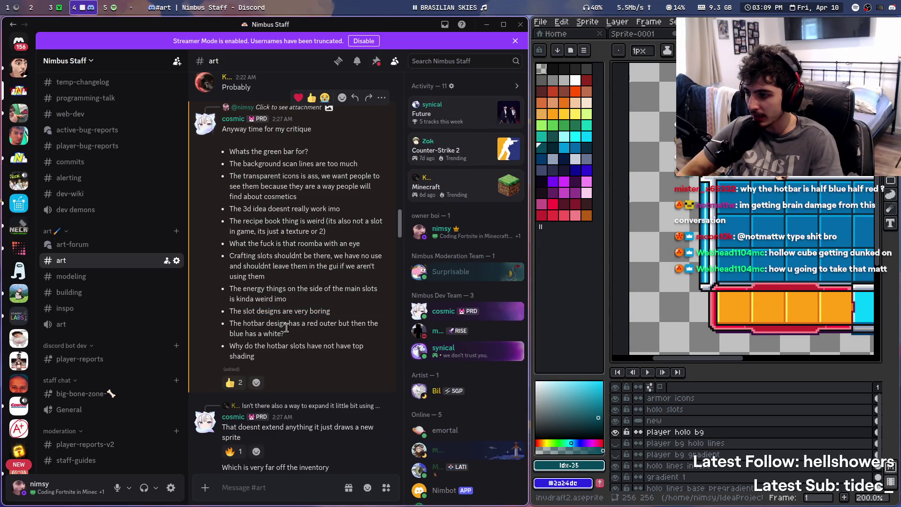
Compare the hotbar outline critique with the artwork, then enlarge Aseprite on the hotbar
{"action": "key", "text": "super+f"}
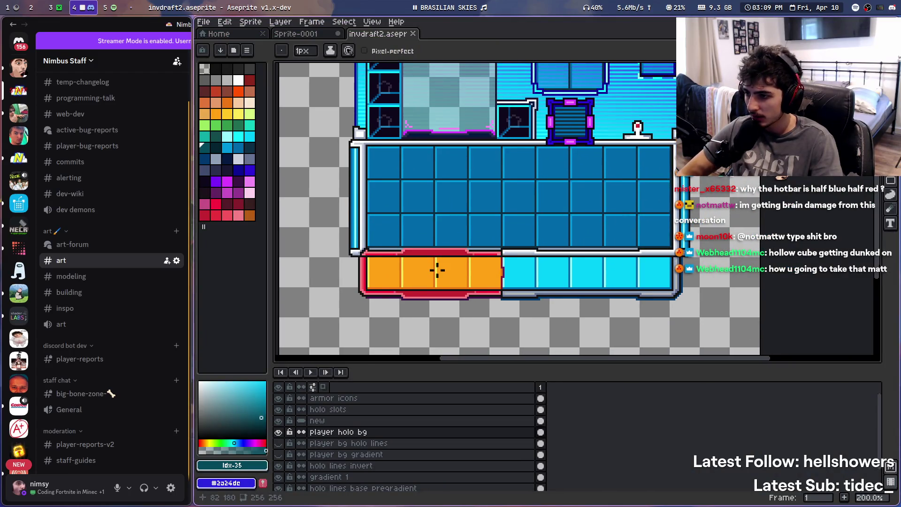
{"action": "key", "text": "super+f"}
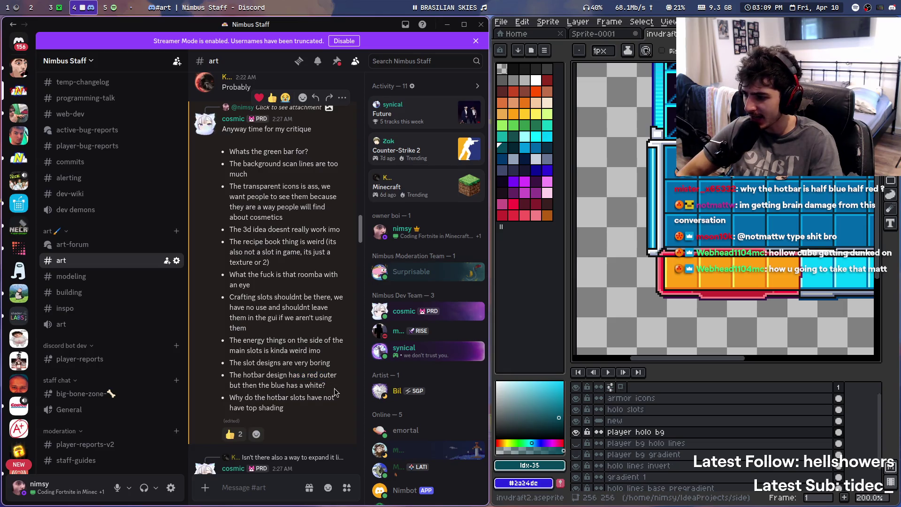
{"action": "mouse_move", "coordinate": [596, 257]}
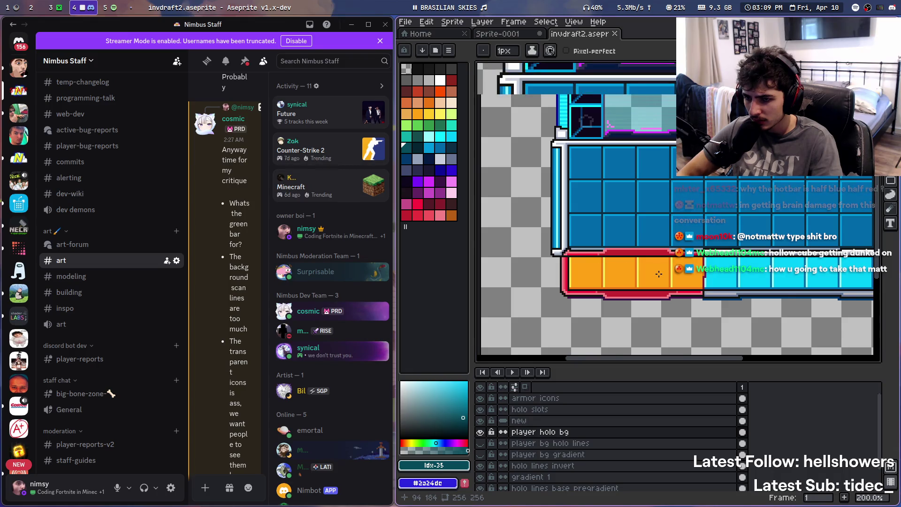
{"action": "scroll", "coordinate": [659, 274], "scroll_direction": "up", "scroll_amount": 1}
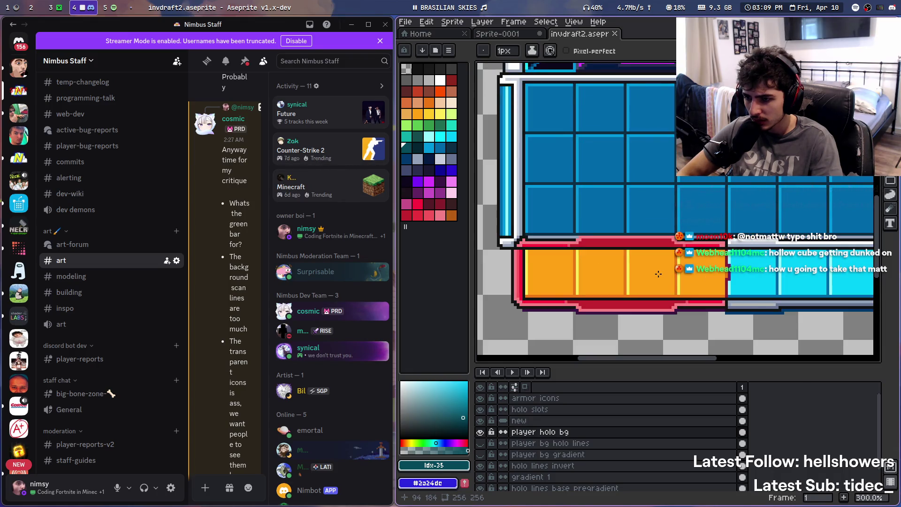
{"action": "scroll", "coordinate": [657, 274], "scroll_direction": "down", "scroll_amount": 1}
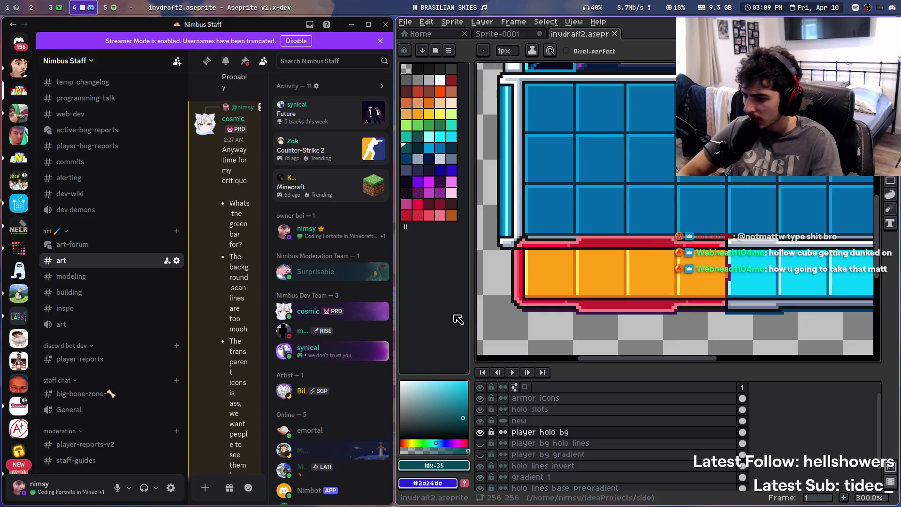
{"action": "key", "text": "super+q"}
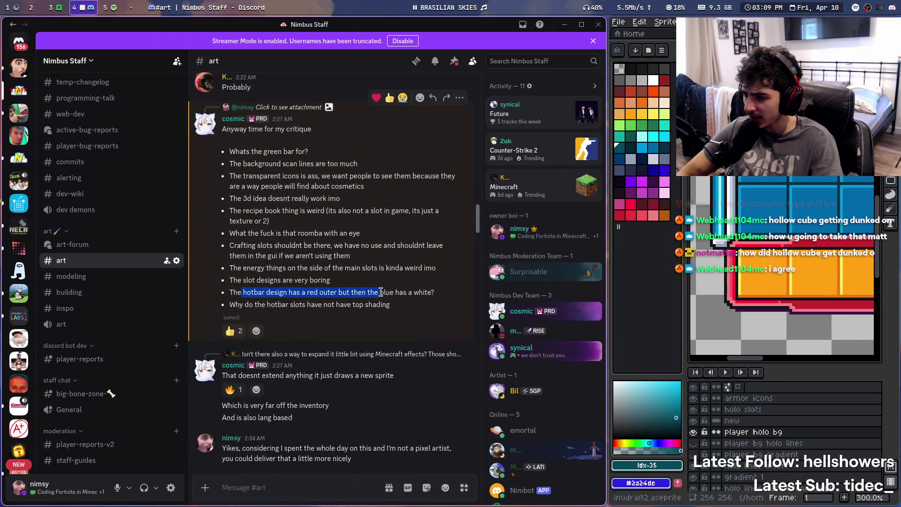
{"action": "key", "text": "super+Return"}
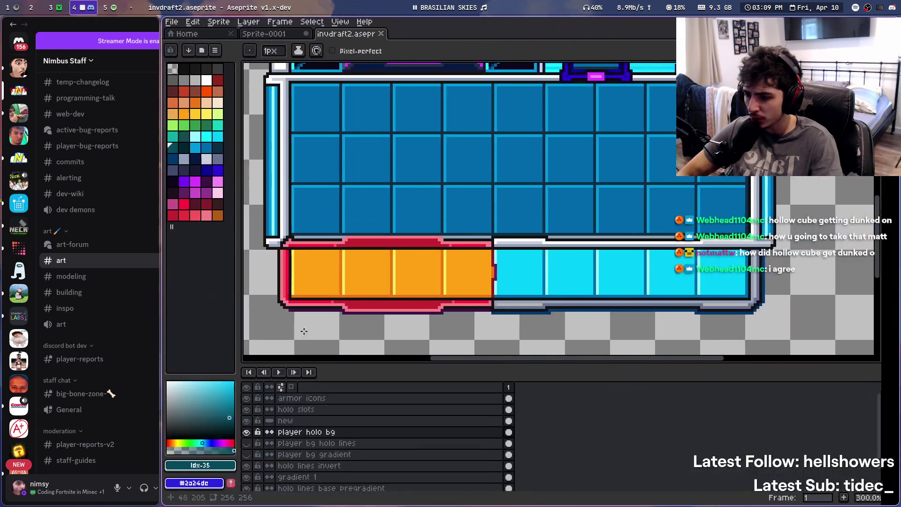
Pan and zoom the canvas to frame the hotbar and the whole inventory panel
{"action": "scroll", "coordinate": [395, 206], "scroll_direction": "up", "scroll_amount": 1}
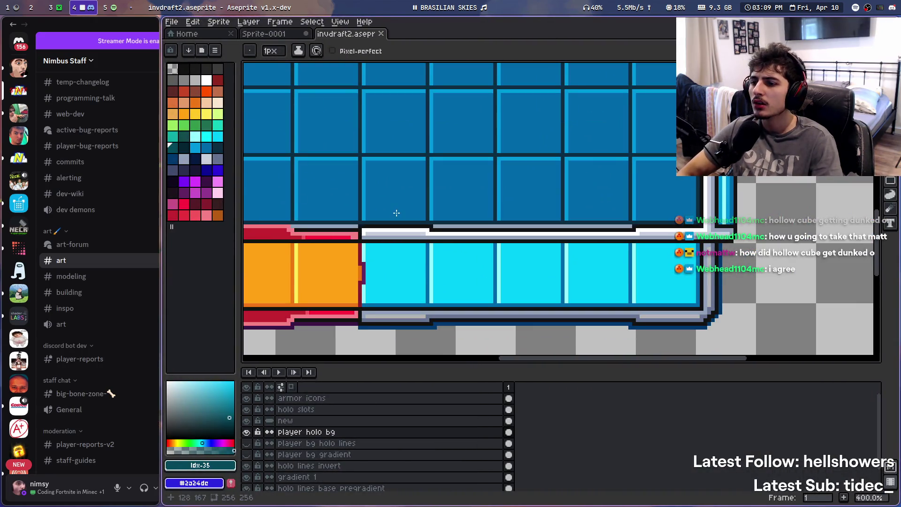
{"action": "mouse_move", "coordinate": [397, 209]}
{"action": "left_mouse_down"}
{"action": "mouse_move", "coordinate": [408, 228]}
{"action": "mouse_move", "coordinate": [434, 225]}
{"action": "left_mouse_up"}
{"action": "scroll", "coordinate": [587, 217], "scroll_direction": "down", "scroll_amount": 2}
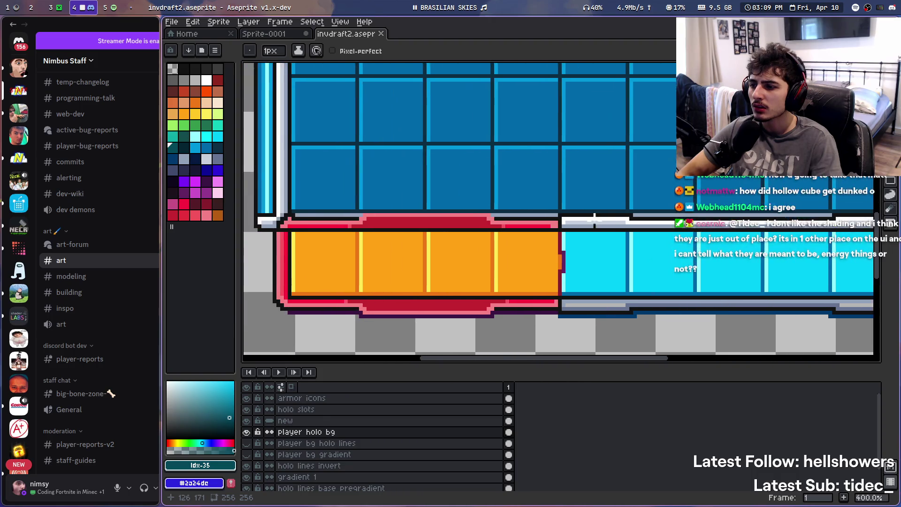
{"action": "scroll", "coordinate": [588, 217], "scroll_direction": "up", "scroll_amount": 1}
{"action": "left_click_drag", "start_coordinate": [587, 216], "coordinate": [551, 253]}
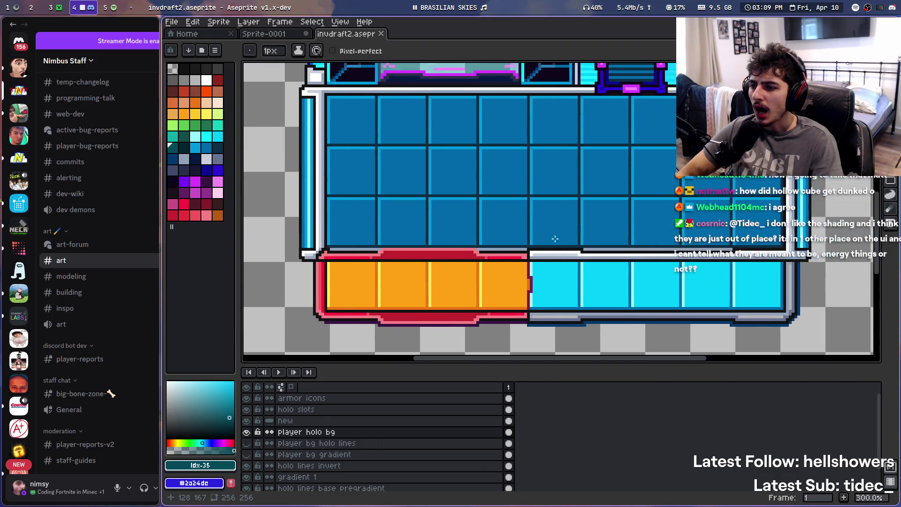
{"action": "scroll", "coordinate": [488, 239], "scroll_direction": "down", "scroll_amount": 1}
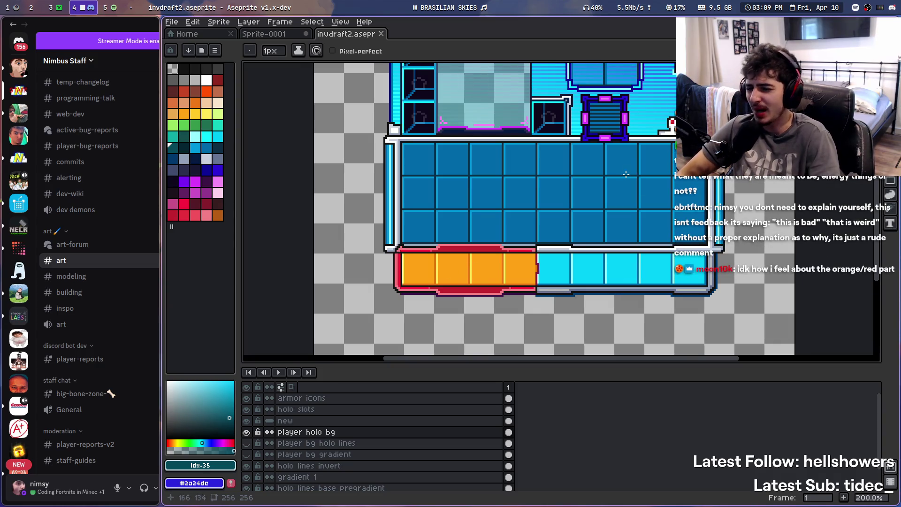
{"action": "left_click_drag", "start_coordinate": [608, 181], "coordinate": [581, 196]}
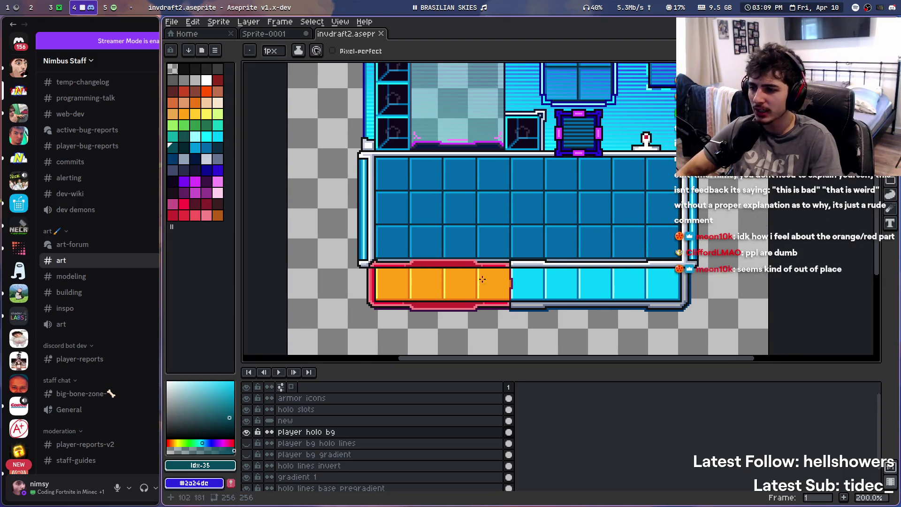
{"action": "scroll", "coordinate": [579, 288], "scroll_direction": "down", "scroll_amount": 1}
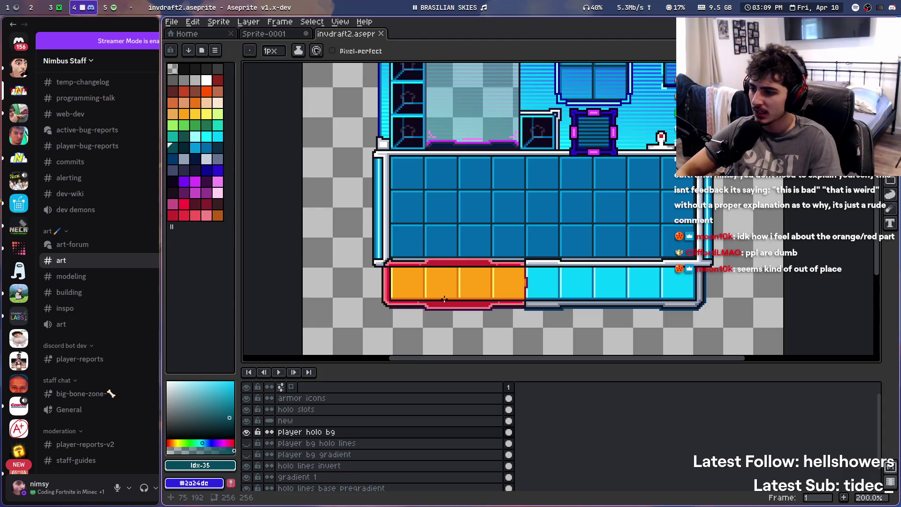
With the Rectangular Marquee, make the 'new' layer active and trial-select the left orange hotbar section
{"action": "key", "text": "m"}
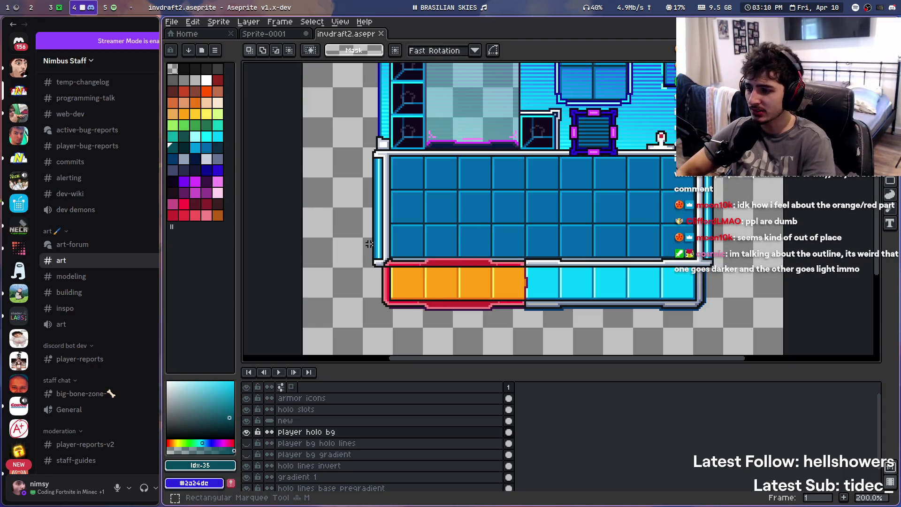
{"action": "left_click", "coordinate": [327, 420]}
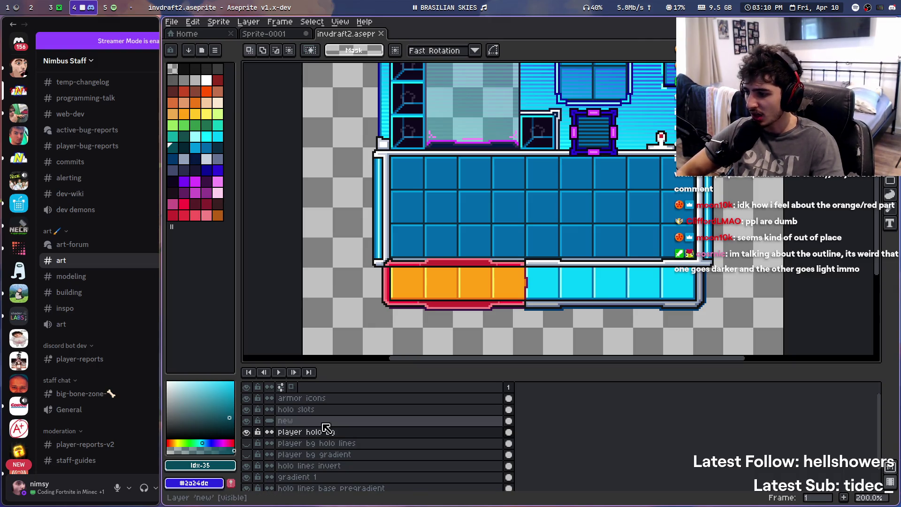
{"action": "mouse_move", "coordinate": [370, 237]}
{"action": "left_mouse_down"}
{"action": "mouse_move", "coordinate": [497, 333]}
{"action": "mouse_move", "coordinate": [471, 324]}
{"action": "left_mouse_up"}
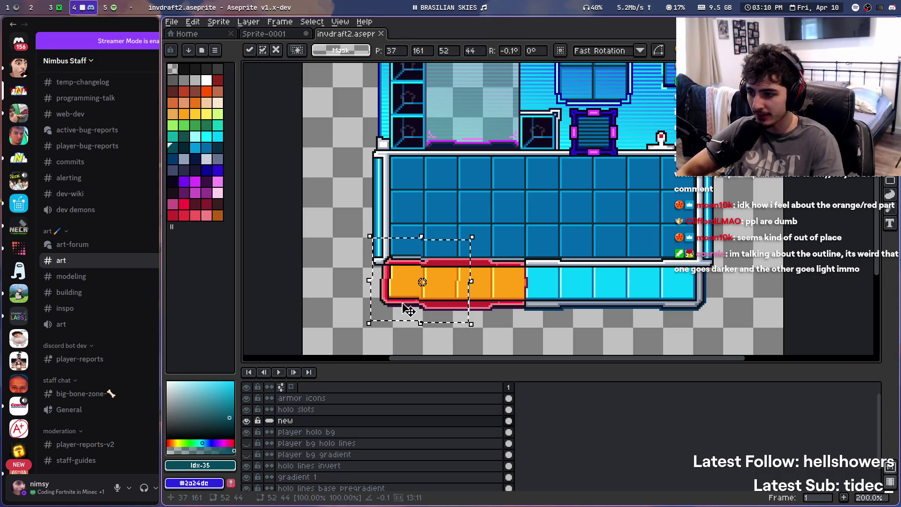
{"action": "left_click", "coordinate": [498, 294]}
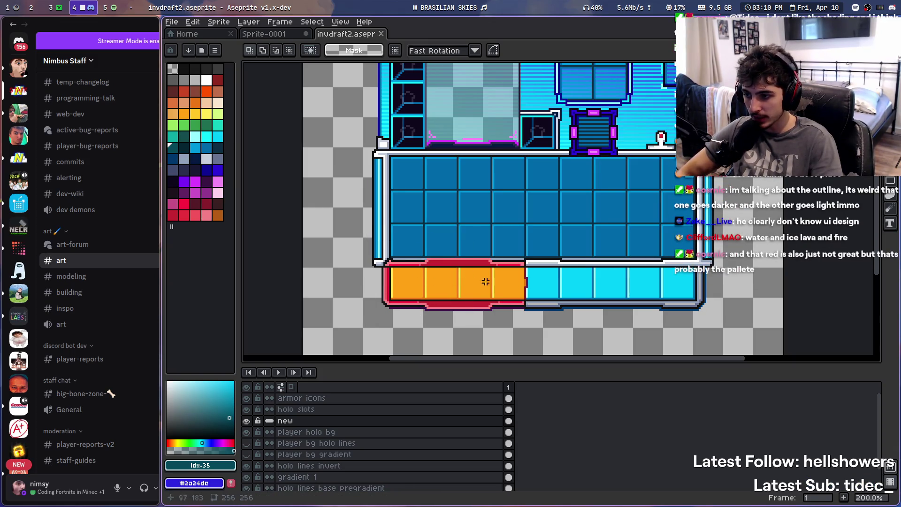
Select an orange hotbar block, drag it onto the cyan bar, then cancel the move
{"action": "scroll", "coordinate": [513, 281], "scroll_direction": "right", "scroll_amount": 3}
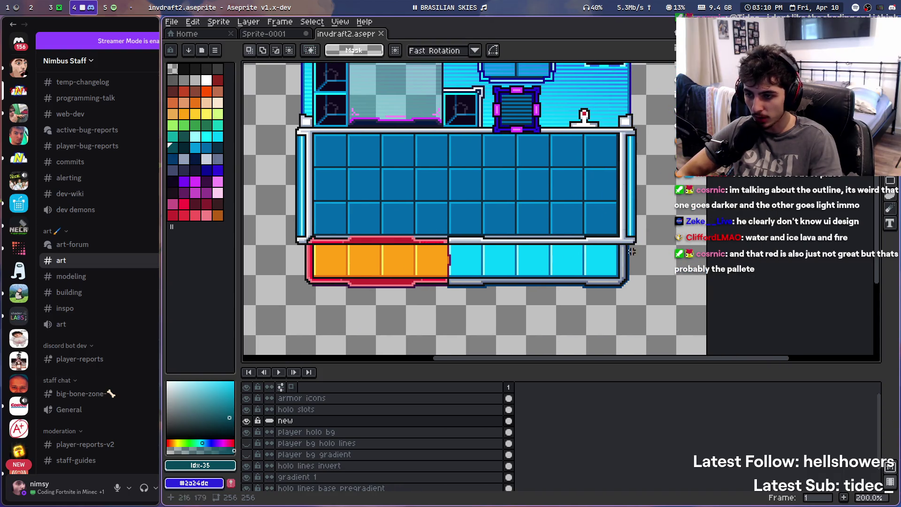
{"action": "scroll", "coordinate": [479, 260], "scroll_direction": "left", "scroll_amount": 1}
{"action": "scroll", "coordinate": [476, 251], "scroll_direction": "up", "scroll_amount": 1}
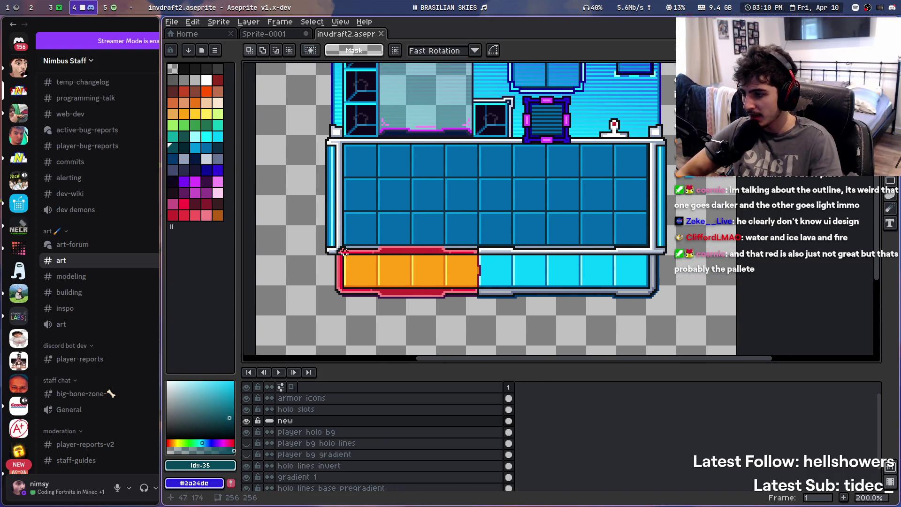
{"action": "mouse_move", "coordinate": [410, 237]}
{"action": "left_mouse_down"}
{"action": "mouse_move", "coordinate": [490, 306]}
{"action": "mouse_move", "coordinate": [482, 306]}
{"action": "left_mouse_up"}
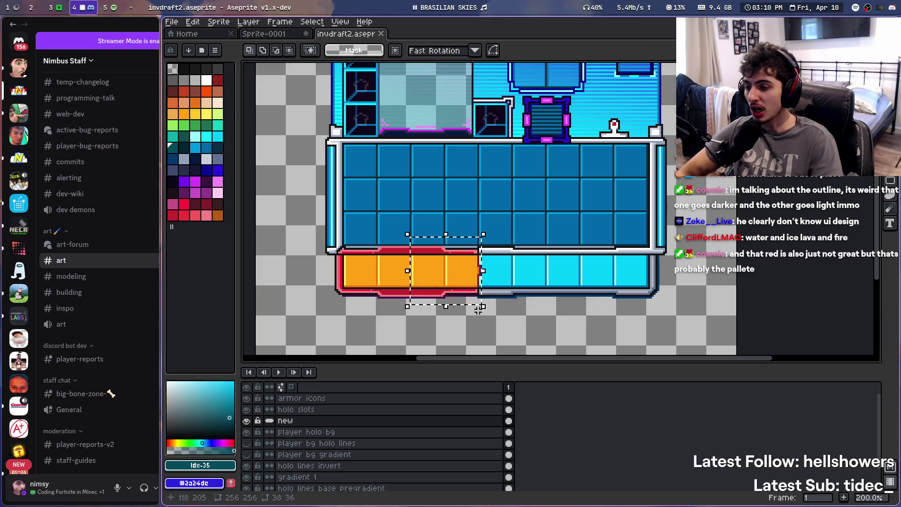
{"action": "mouse_move", "coordinate": [452, 283]}
{"action": "left_mouse_down"}
{"action": "mouse_move", "coordinate": [607, 293]}
{"action": "mouse_move", "coordinate": [624, 269]}
{"action": "mouse_move", "coordinate": [613, 276]}
{"action": "mouse_move", "coordinate": [622, 281]}
{"action": "left_mouse_up"}
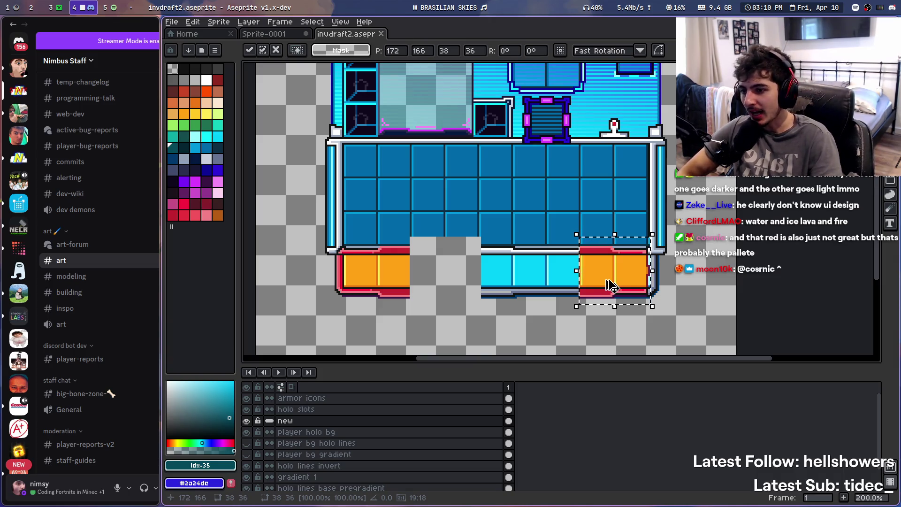
{"action": "key", "text": "Escape"}
{"action": "key", "text": "ctrl+d"}
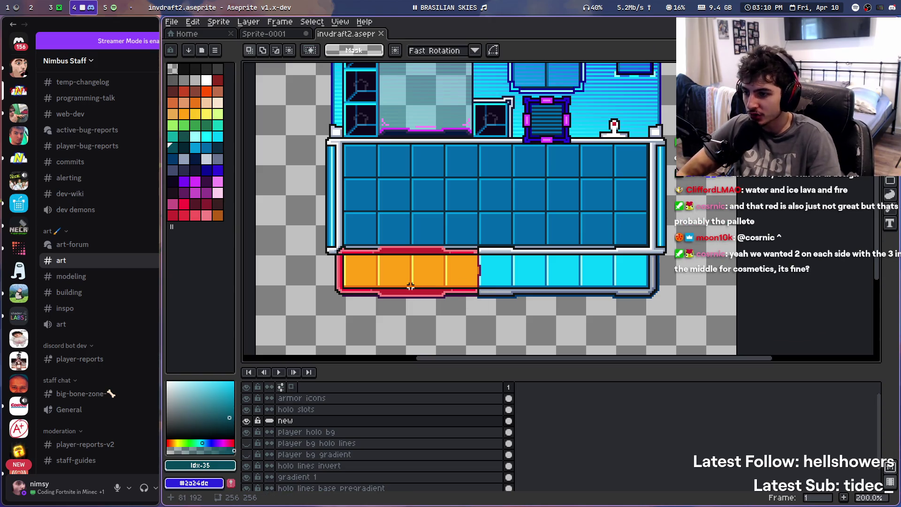
Highlight the Discord critique point about hotbar slot shading, then retile back to Aseprite
{"action": "mouse_move", "coordinate": [111, 394]}
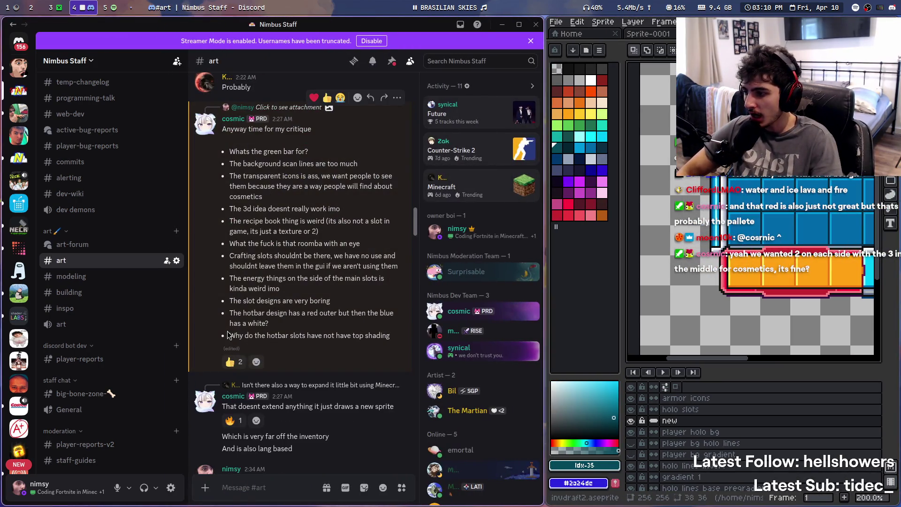
{"action": "left_click_drag", "start_coordinate": [239, 335], "coordinate": [335, 335]}
{"action": "left_click", "coordinate": [334, 335]}
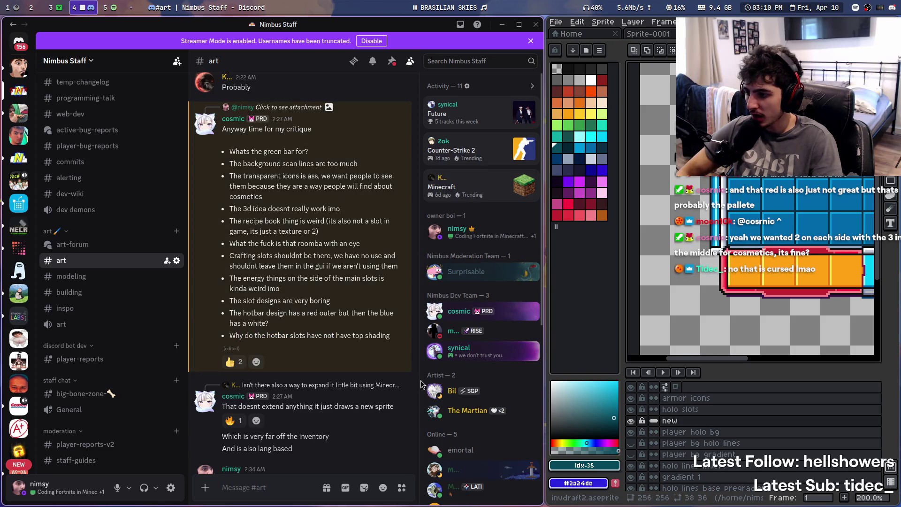
{"action": "key", "text": "super+Right"}
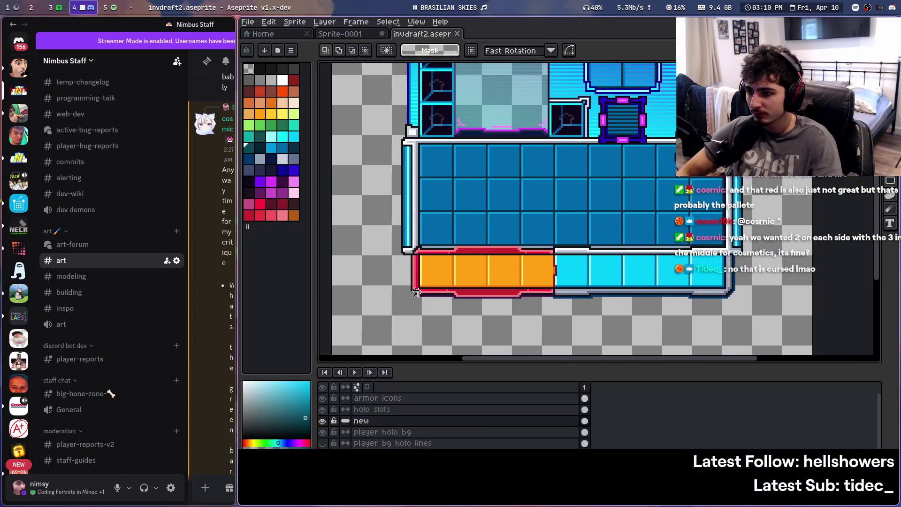
{"action": "scroll", "coordinate": [420, 267], "scroll_direction": "up", "scroll_amount": 2}
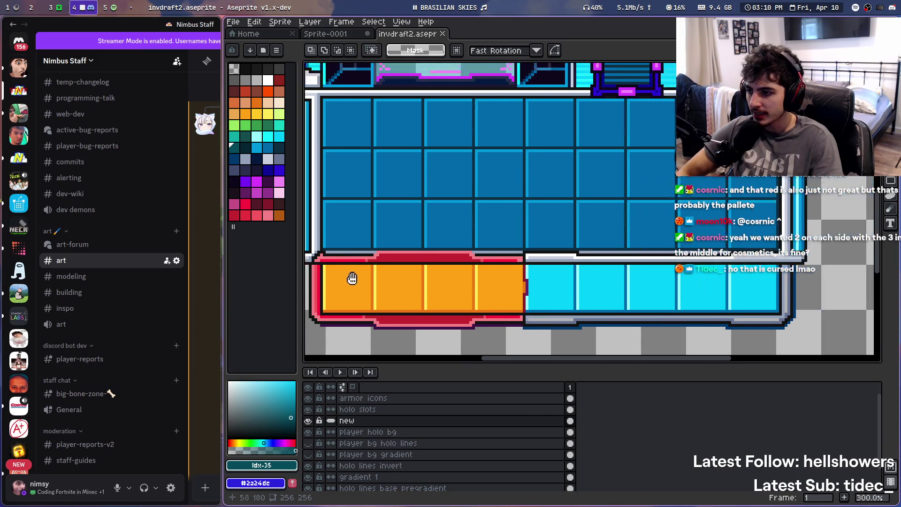
{"action": "scroll", "coordinate": [429, 261], "scroll_direction": "up", "scroll_amount": 5}
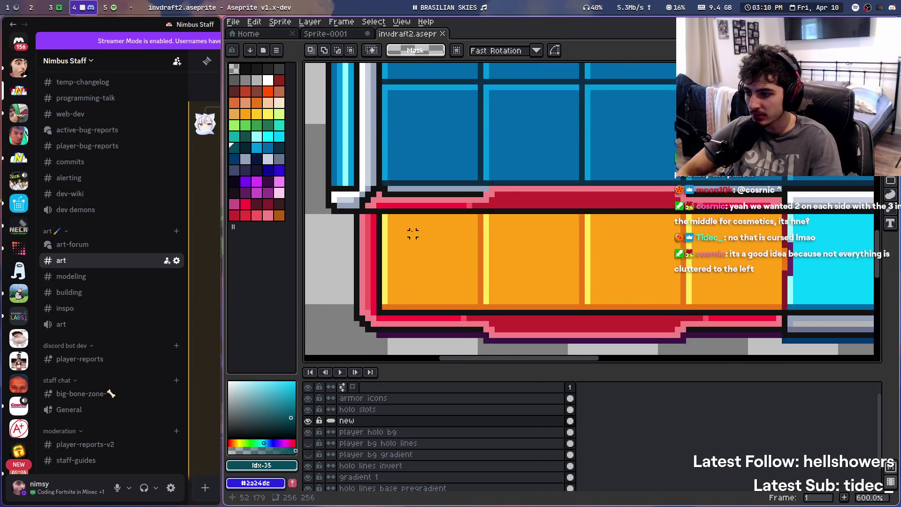
{"action": "scroll", "coordinate": [424, 268], "scroll_direction": "down", "scroll_amount": 6}
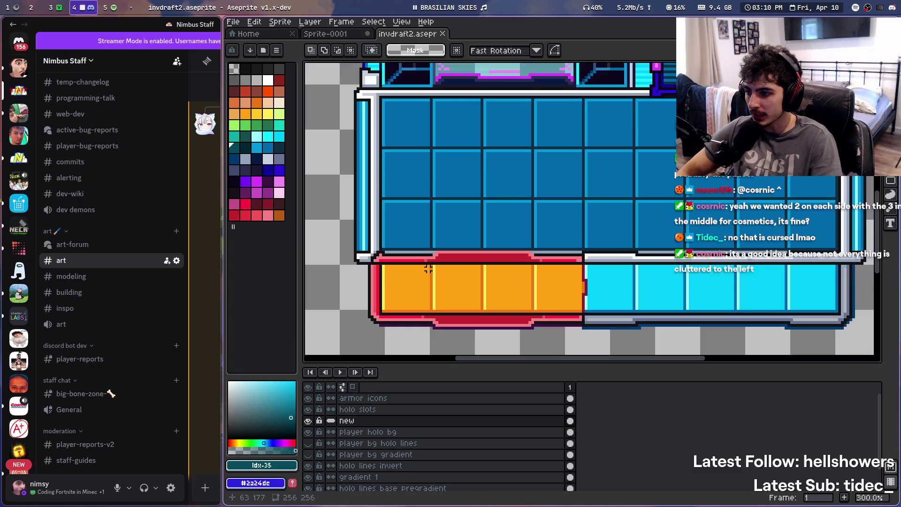
{"action": "scroll", "coordinate": [369, 266], "scroll_direction": "up", "scroll_amount": 3}
{"action": "mouse_move", "coordinate": [398, 251]}
{"action": "left_mouse_down"}
{"action": "mouse_move", "coordinate": [345, 211]}
{"action": "mouse_move", "coordinate": [415, 248]}
{"action": "left_mouse_up"}
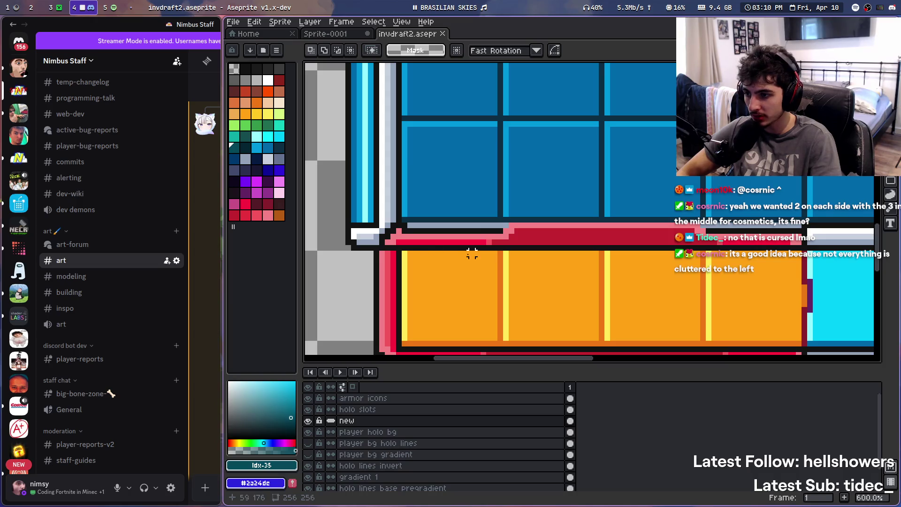
{"action": "scroll", "coordinate": [469, 249], "scroll_direction": "down", "scroll_amount": 4}
{"action": "scroll", "coordinate": [453, 192], "scroll_direction": "up", "scroll_amount": 2}
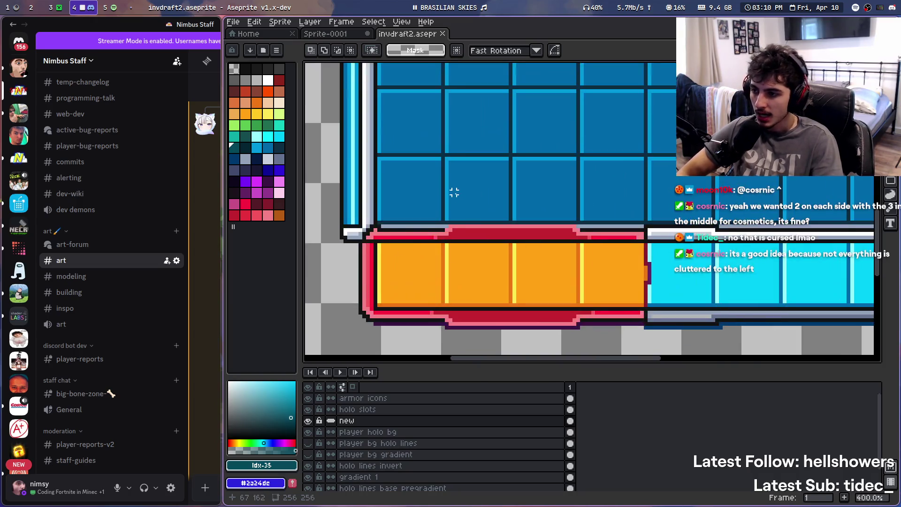
{"action": "scroll", "coordinate": [454, 192], "scroll_direction": "down", "scroll_amount": 3}
{"action": "scroll", "coordinate": [398, 227], "scroll_direction": "up", "scroll_amount": 1}
{"action": "scroll", "coordinate": [404, 230], "scroll_direction": "up", "scroll_amount": 1}
{"action": "scroll", "coordinate": [406, 215], "scroll_direction": "down", "scroll_amount": 2}
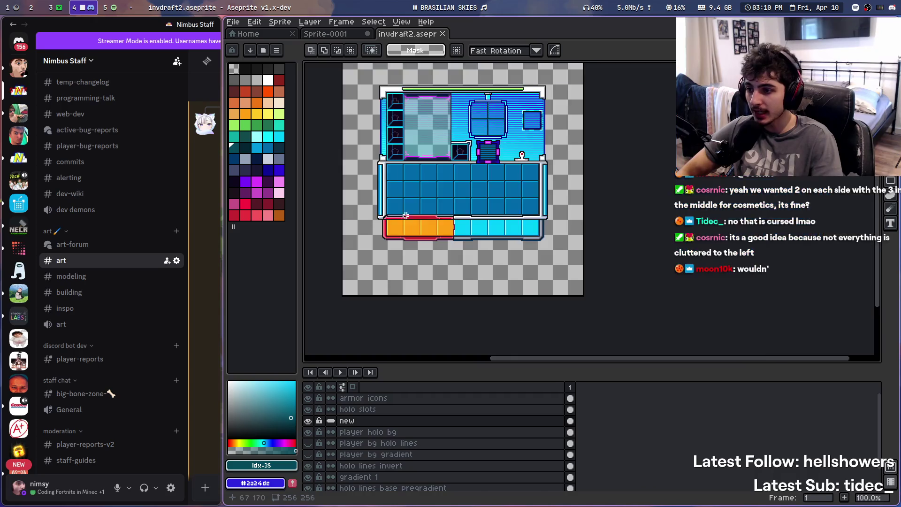
{"action": "scroll", "coordinate": [406, 215], "scroll_direction": "up", "scroll_amount": 4}
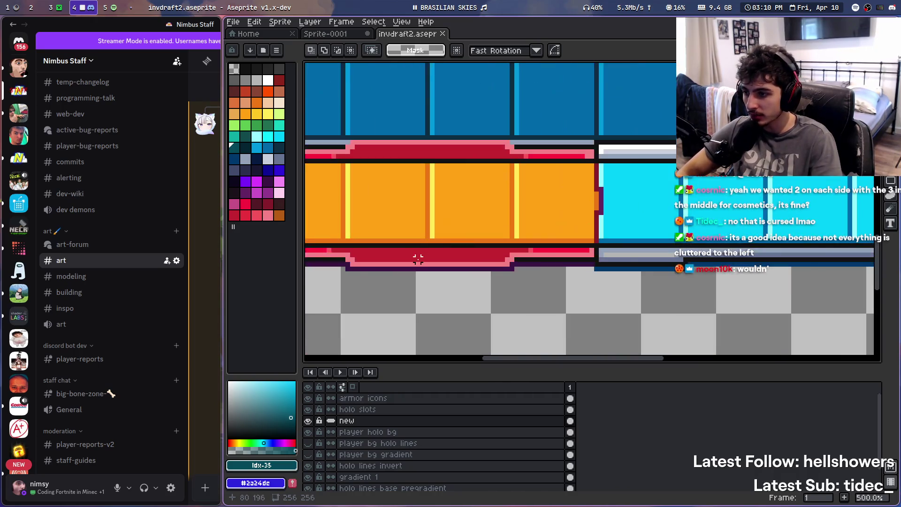
{"action": "scroll", "coordinate": [418, 259], "scroll_direction": "down", "scroll_amount": 1}
{"action": "mouse_move", "coordinate": [606, 226]}
{"action": "left_mouse_down"}
{"action": "mouse_move", "coordinate": [537, 214]}
{"action": "mouse_move", "coordinate": [699, 225]}
{"action": "left_mouse_up"}
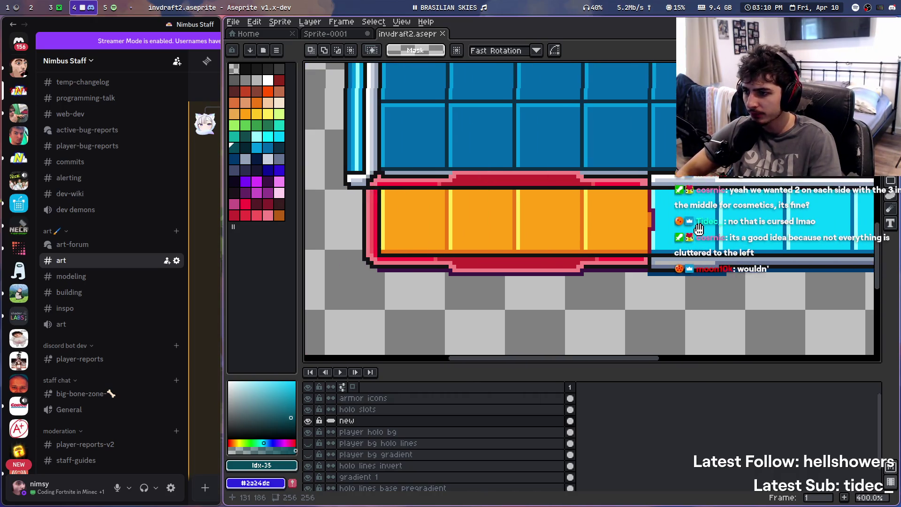
{"action": "mouse_move", "coordinate": [605, 274]}
{"action": "left_mouse_down"}
{"action": "mouse_move", "coordinate": [537, 249]}
{"action": "mouse_move", "coordinate": [551, 267]}
{"action": "left_mouse_up"}
{"action": "scroll", "coordinate": [578, 225], "scroll_direction": "down", "scroll_amount": 2}
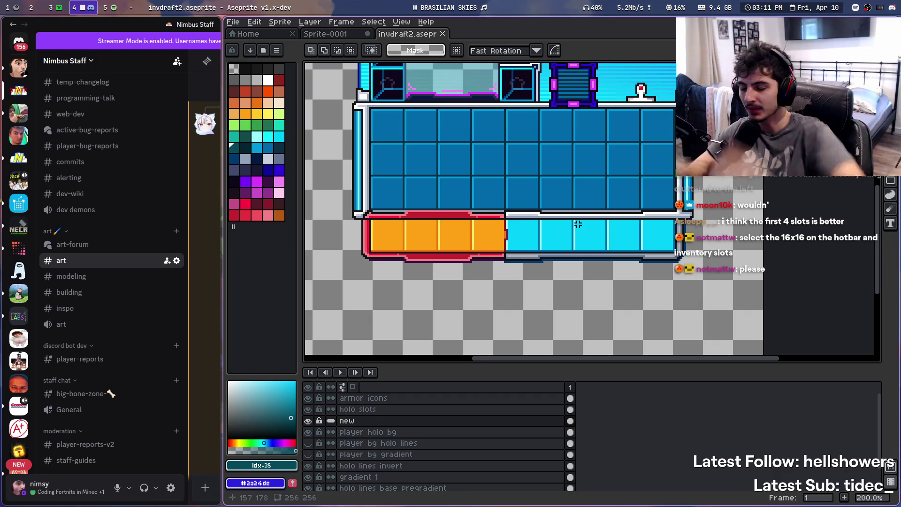
{"action": "left_click_drag", "start_coordinate": [569, 228], "coordinate": [572, 256]}
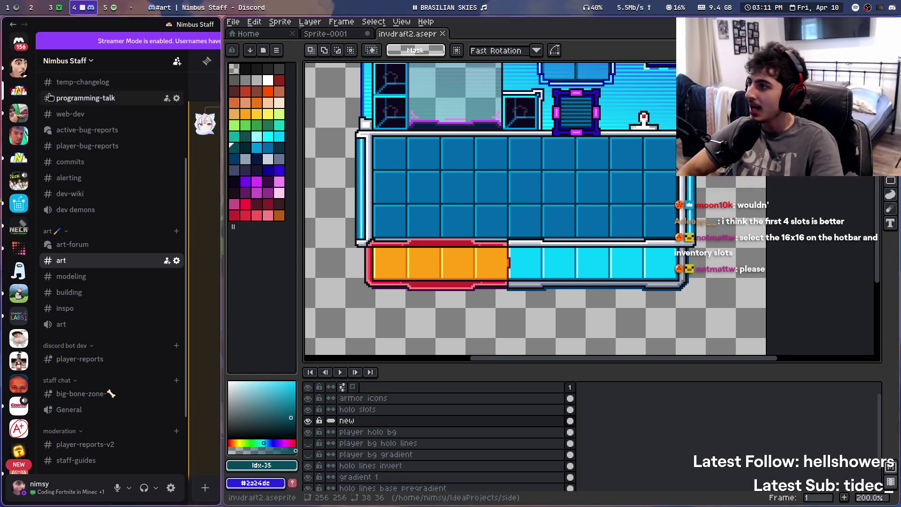
{"action": "left_click_drag", "start_coordinate": [435, 170], "coordinate": [456, 176]}
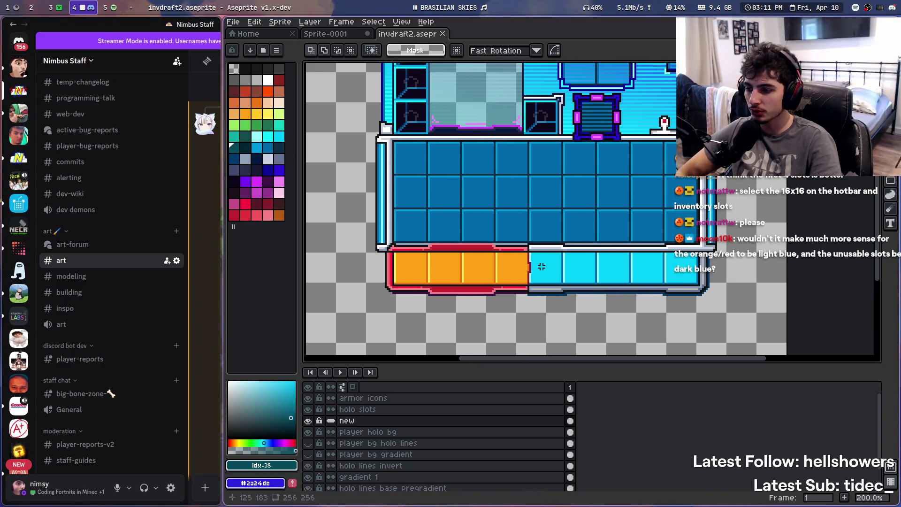
{"action": "scroll", "coordinate": [516, 235], "scroll_direction": "up", "scroll_amount": 2}
{"action": "scroll", "coordinate": [479, 214], "scroll_direction": "down", "scroll_amount": 2}
{"action": "scroll", "coordinate": [479, 214], "scroll_direction": "up", "scroll_amount": 3}
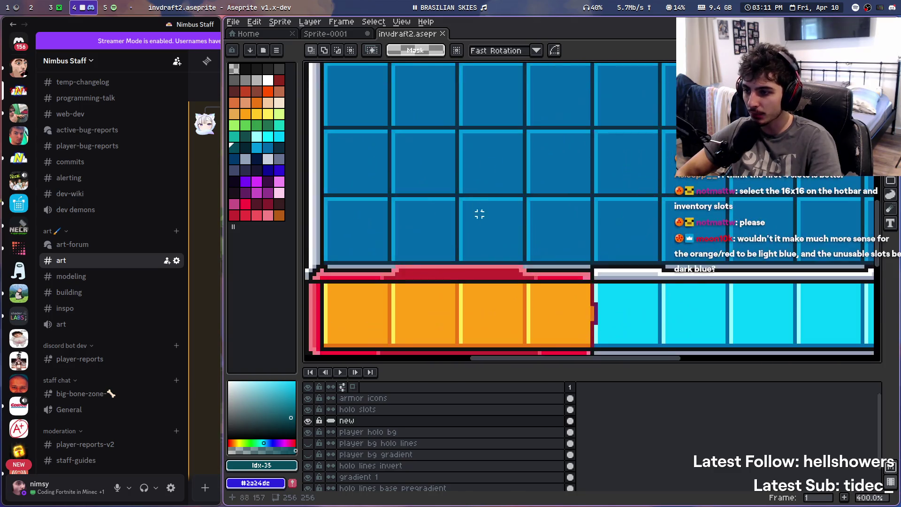
{"action": "scroll", "coordinate": [479, 214], "scroll_direction": "down", "scroll_amount": 1}
{"action": "scroll", "coordinate": [584, 178], "scroll_direction": "up", "scroll_amount": 1}
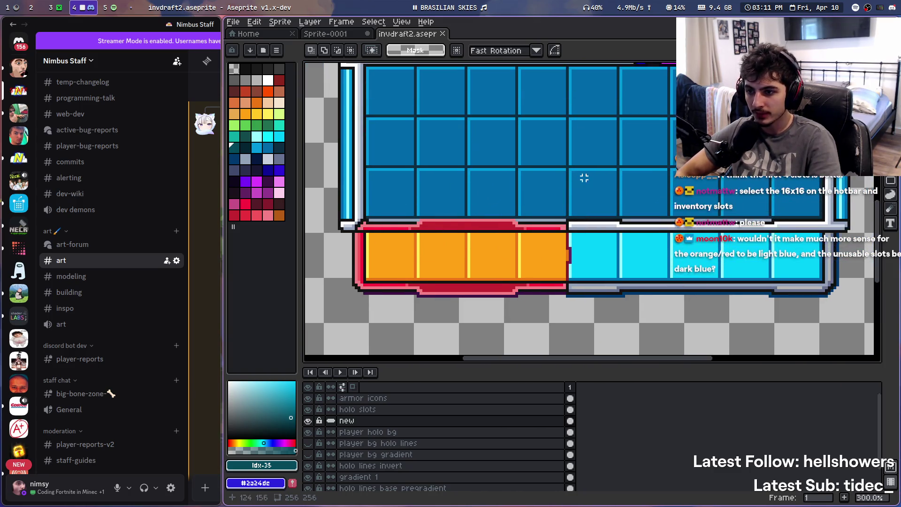
{"action": "mouse_move", "coordinate": [111, 392]}
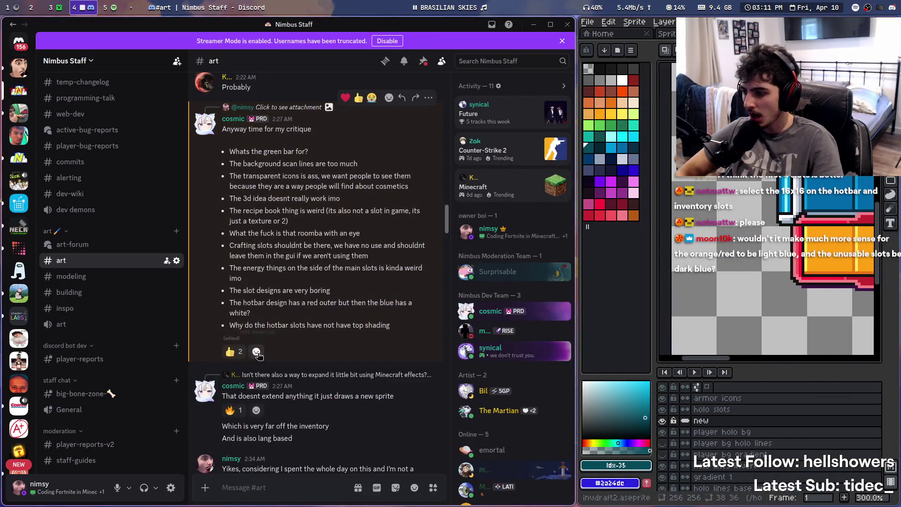
{"action": "mouse_move", "coordinate": [610, 244]}
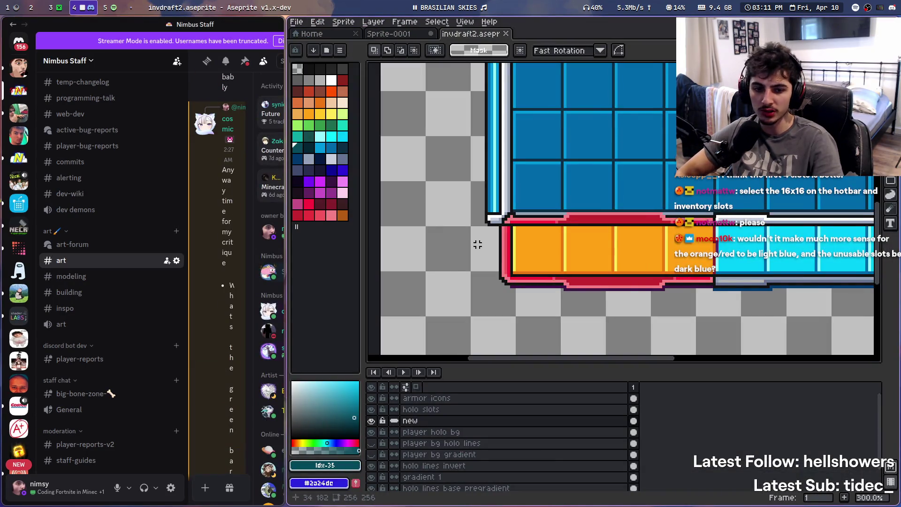
{"action": "left_click_drag", "start_coordinate": [595, 225], "coordinate": [534, 254]}
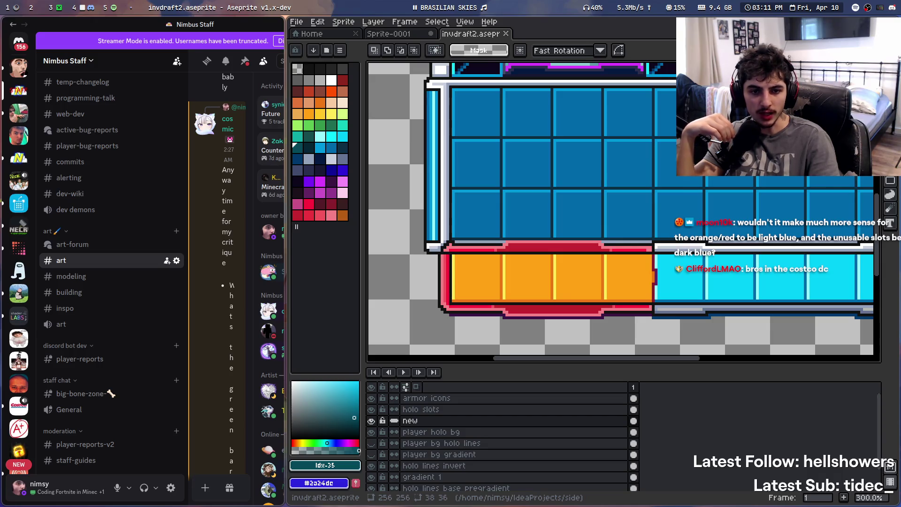
{"action": "mouse_move", "coordinate": [655, 188]}
{"action": "left_mouse_down"}
{"action": "mouse_move", "coordinate": [603, 174]}
{"action": "mouse_move", "coordinate": [624, 169]}
{"action": "mouse_move", "coordinate": [554, 207]}
{"action": "left_mouse_up"}
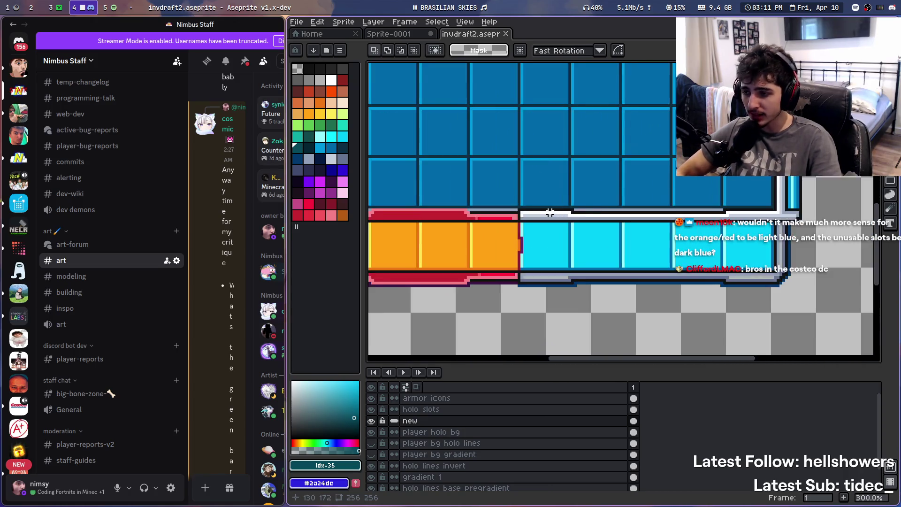
{"action": "scroll", "coordinate": [550, 212], "scroll_direction": "left", "scroll_amount": 5}
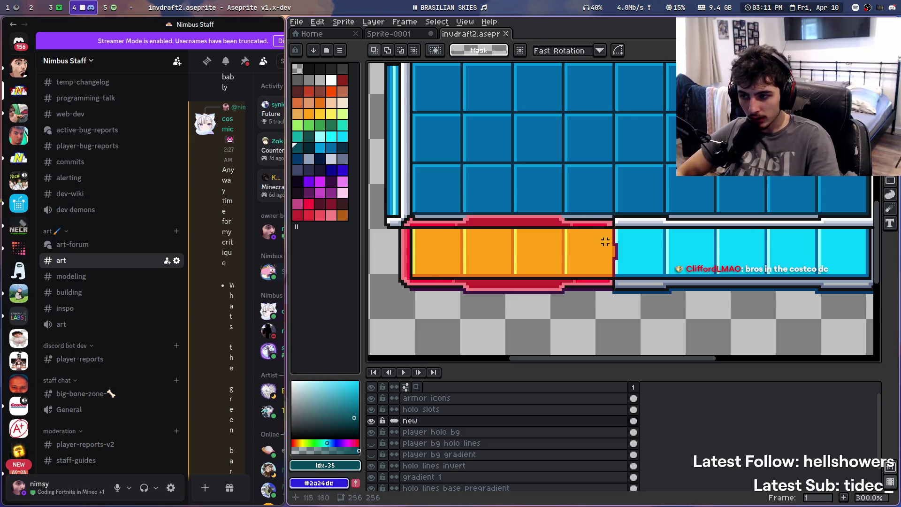
{"action": "scroll", "coordinate": [610, 258], "scroll_direction": "right", "scroll_amount": 3}
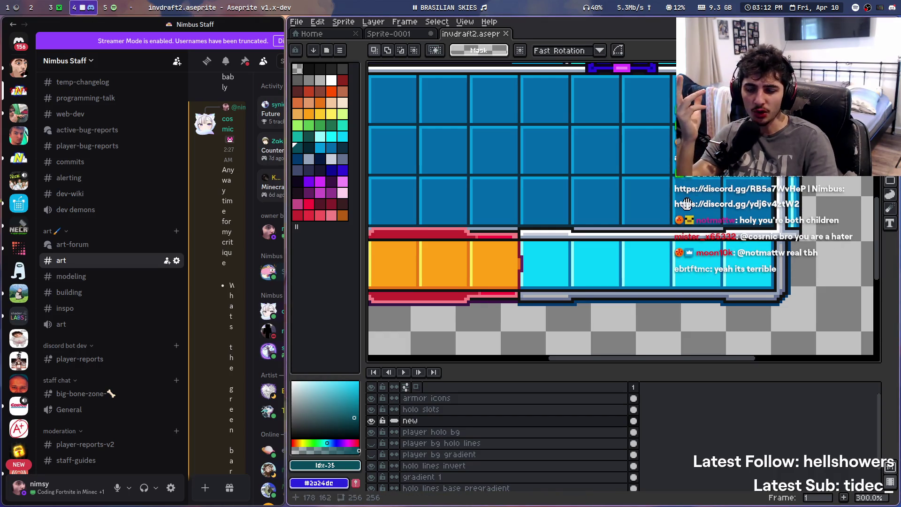
{"action": "scroll", "coordinate": [687, 207], "scroll_direction": "down", "scroll_amount": 1}
{"action": "left_click_drag", "start_coordinate": [656, 220], "coordinate": [679, 275]}
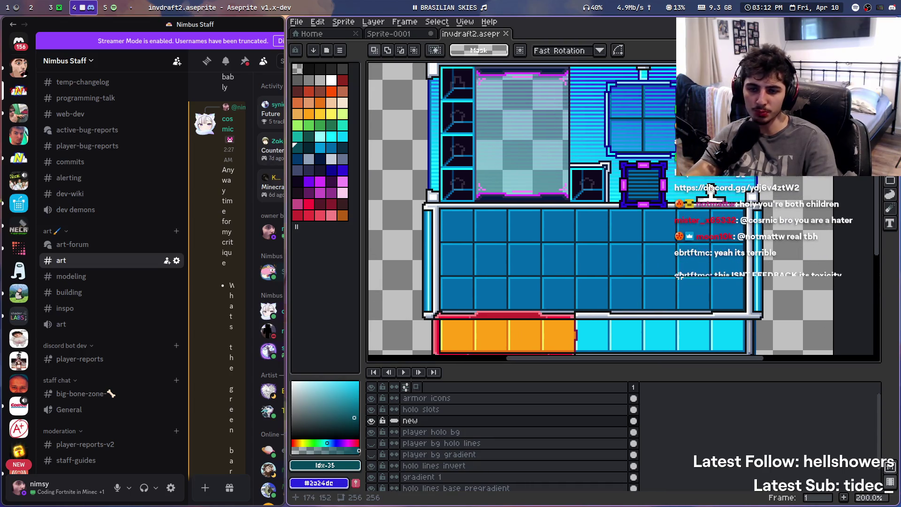
{"action": "scroll", "coordinate": [677, 275], "scroll_direction": "down", "scroll_amount": 1}
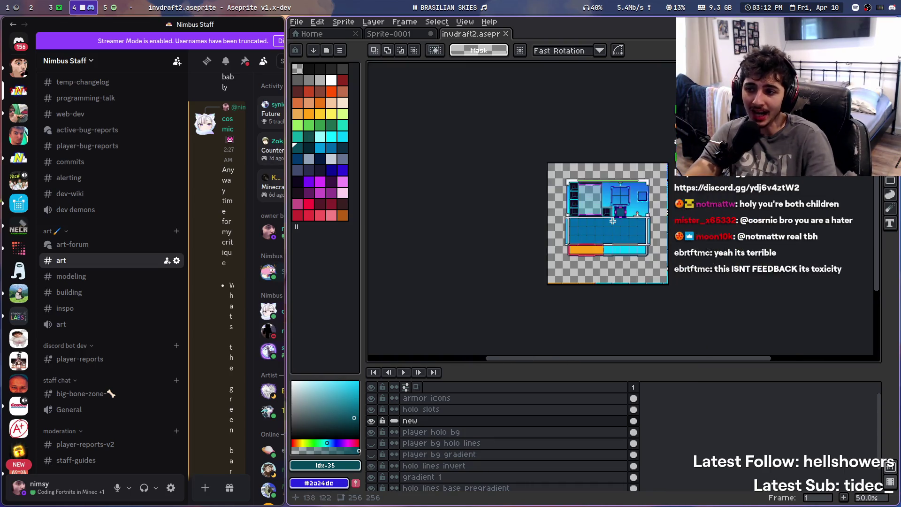
{"action": "scroll", "coordinate": [577, 201], "scroll_direction": "up", "scroll_amount": 1}
{"action": "scroll", "coordinate": [584, 209], "scroll_direction": "down", "scroll_amount": 1}
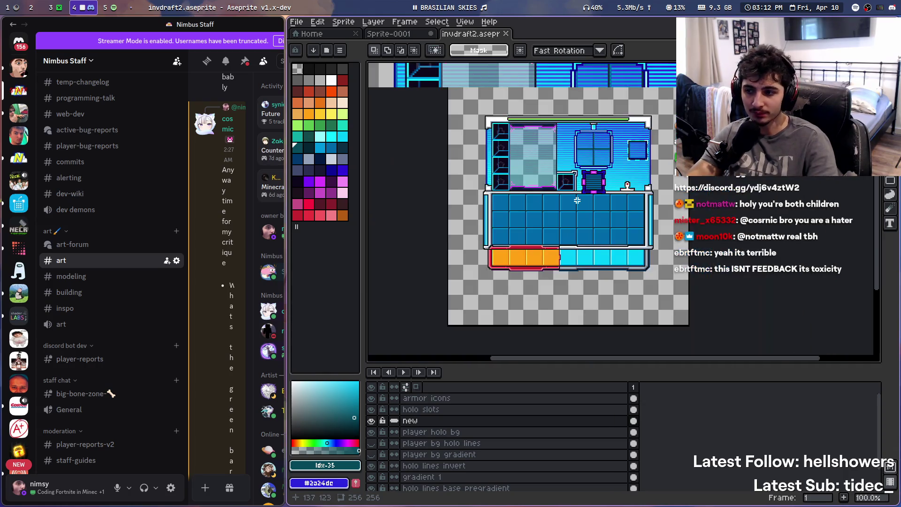
{"action": "scroll", "coordinate": [594, 219], "scroll_direction": "up", "scroll_amount": 1}
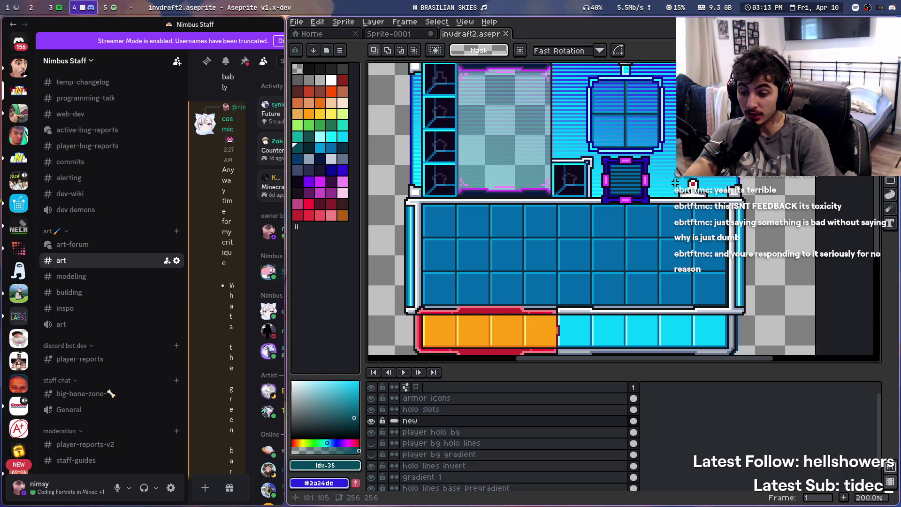
{"action": "scroll", "coordinate": [673, 190], "scroll_direction": "up", "scroll_amount": 1}
{"action": "left_click_drag", "start_coordinate": [673, 189], "coordinate": [672, 187]}
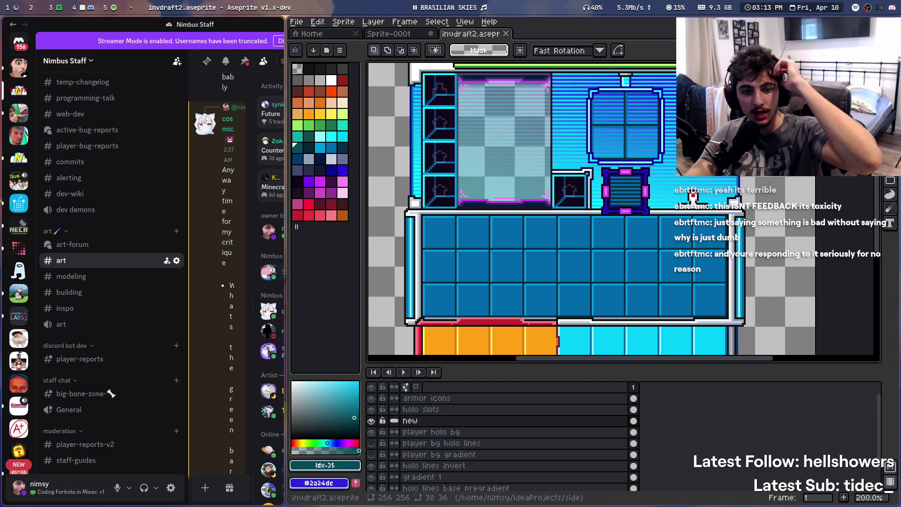
{"action": "scroll", "coordinate": [539, 209], "scroll_direction": "down", "scroll_amount": 3}
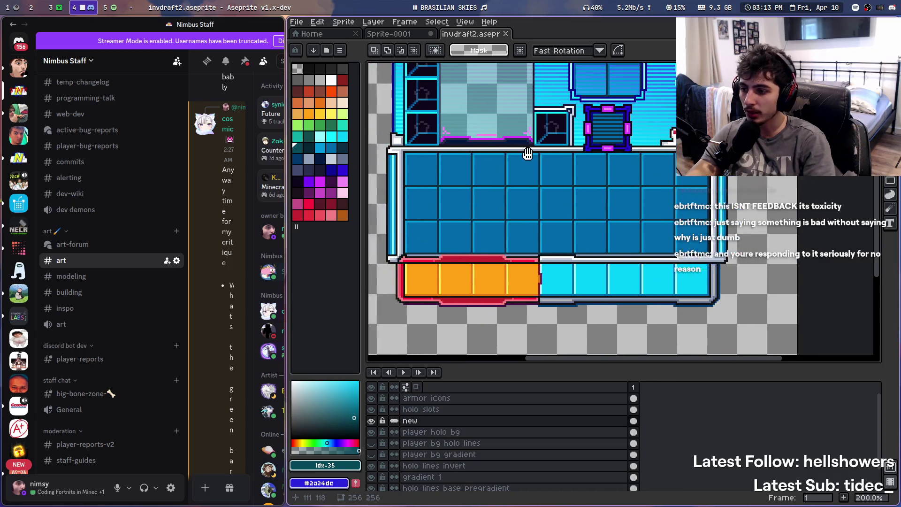
{"action": "scroll", "coordinate": [529, 169], "scroll_direction": "down", "scroll_amount": 1}
{"action": "scroll", "coordinate": [529, 169], "scroll_direction": "up", "scroll_amount": 1}
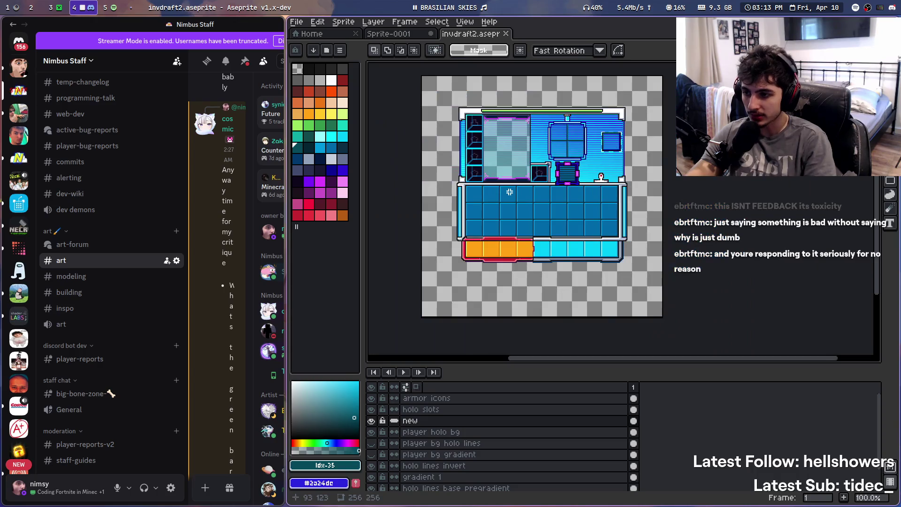
{"action": "scroll", "coordinate": [484, 250], "scroll_direction": "up", "scroll_amount": 1}
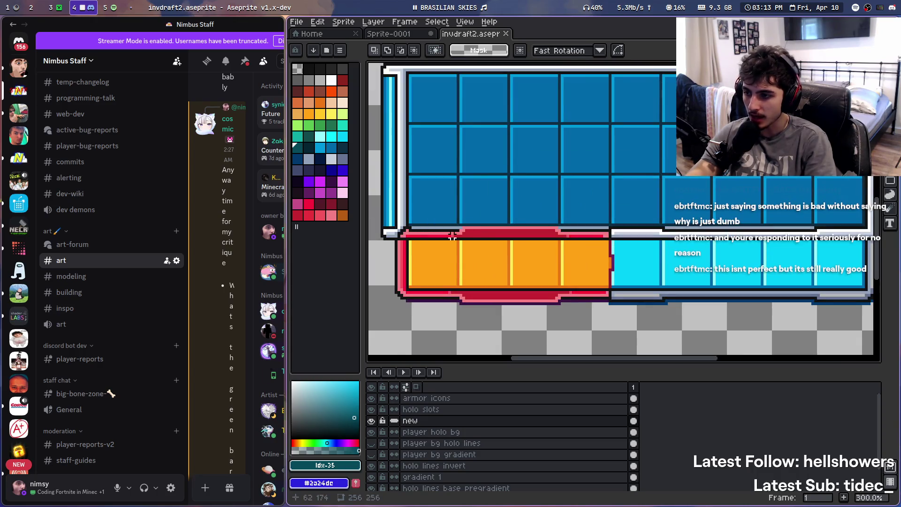
{"action": "scroll", "coordinate": [516, 235], "scroll_direction": "up", "scroll_amount": 1}
{"action": "scroll", "coordinate": [515, 205], "scroll_direction": "down", "scroll_amount": 1}
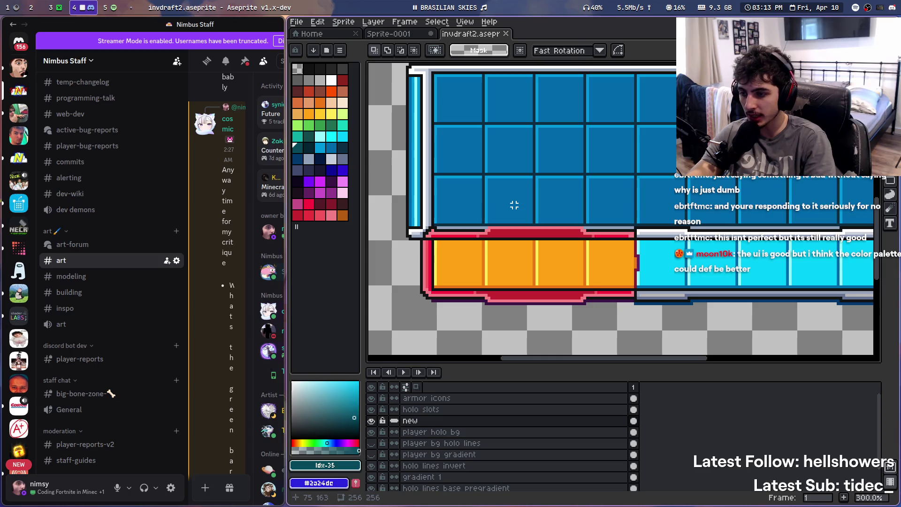
{"action": "mouse_move", "coordinate": [630, 169]}
{"action": "left_mouse_down"}
{"action": "mouse_move", "coordinate": [537, 221]}
{"action": "mouse_move", "coordinate": [530, 214]}
{"action": "left_mouse_up"}
{"action": "scroll", "coordinate": [590, 188], "scroll_direction": "down", "scroll_amount": 1}
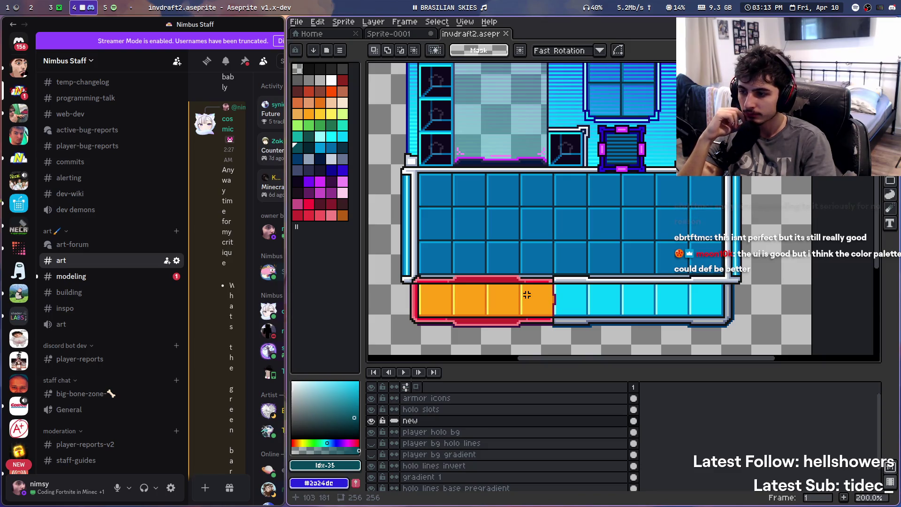
{"action": "scroll", "coordinate": [527, 294], "scroll_direction": "up", "scroll_amount": 2}
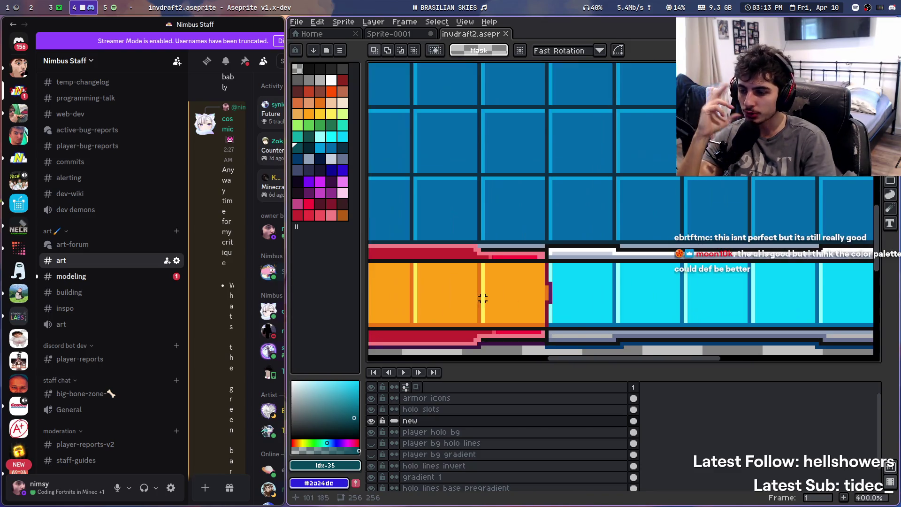
Zoom and pan to bring the blue slot grid and hotbar into view
{"action": "scroll", "coordinate": [562, 267], "scroll_direction": "down", "scroll_amount": 1}
{"action": "scroll", "coordinate": [561, 268], "scroll_direction": "down", "scroll_amount": 1}
{"action": "scroll", "coordinate": [488, 225], "scroll_direction": "up", "scroll_amount": 3}
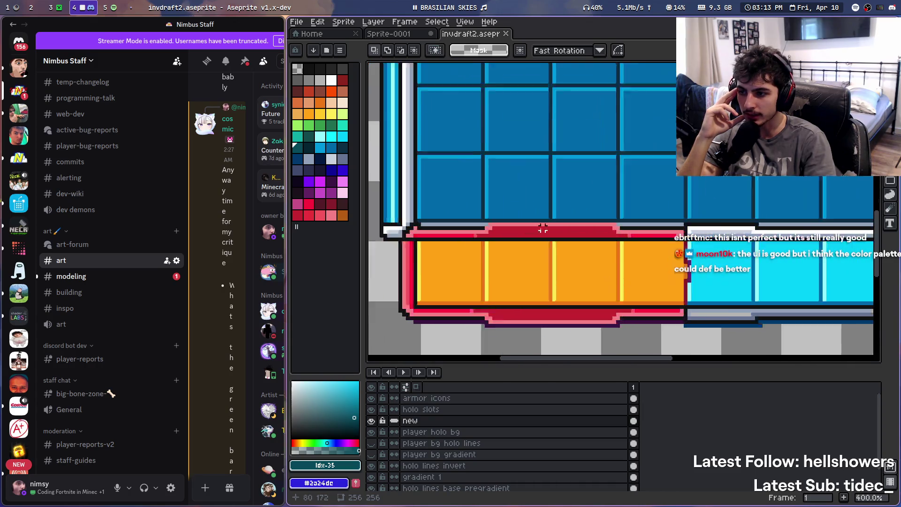
{"action": "scroll", "coordinate": [615, 233], "scroll_direction": "down", "scroll_amount": 3}
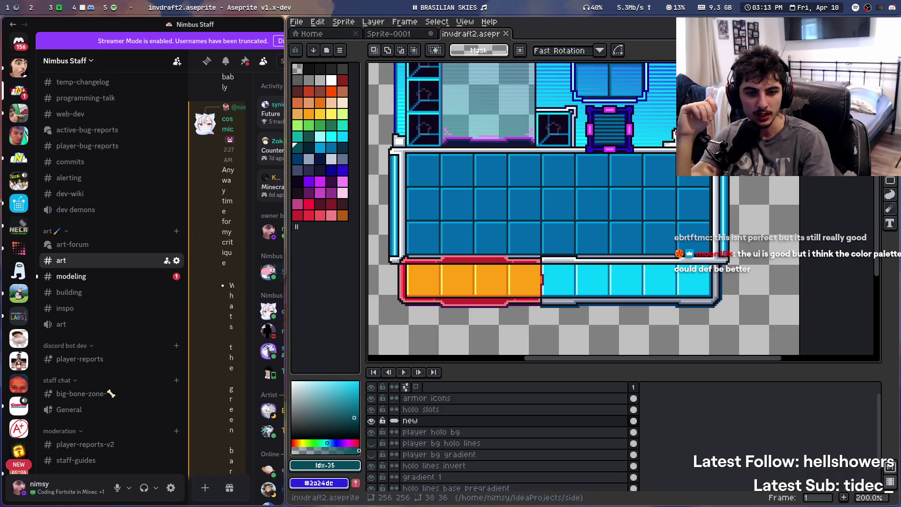
{"action": "scroll", "coordinate": [638, 190], "scroll_direction": "up", "scroll_amount": 2}
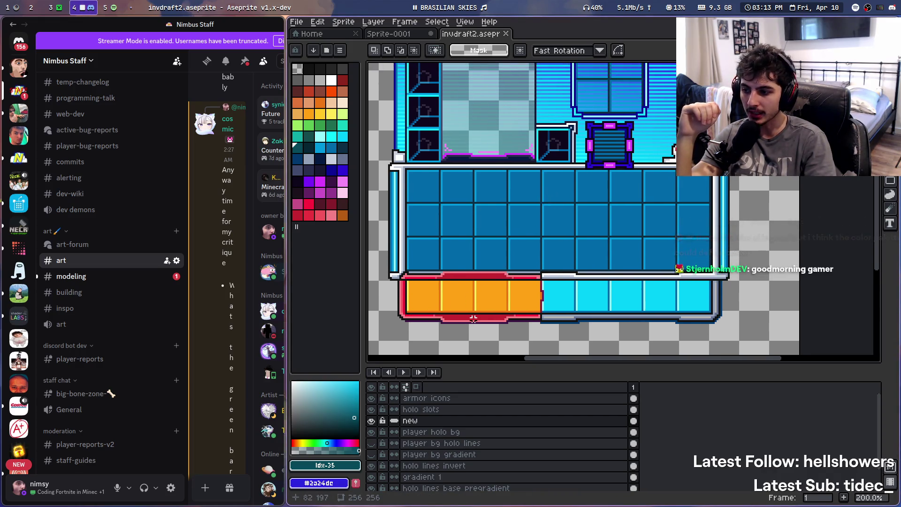
{"action": "scroll", "coordinate": [503, 277], "scroll_direction": "down", "scroll_amount": 4}
{"action": "scroll", "coordinate": [481, 280], "scroll_direction": "up", "scroll_amount": 2}
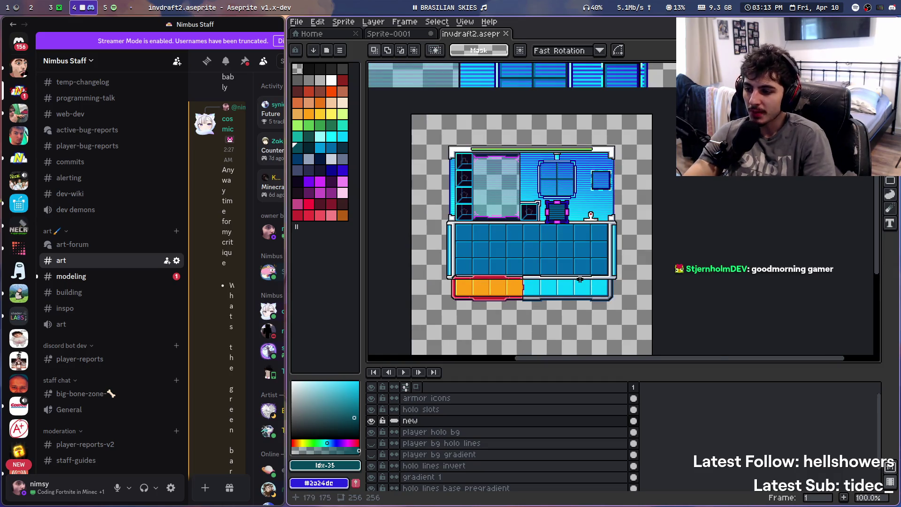
{"action": "scroll", "coordinate": [507, 282], "scroll_direction": "up", "scroll_amount": 1}
{"action": "left_click_drag", "start_coordinate": [735, 286], "coordinate": [680, 310]}
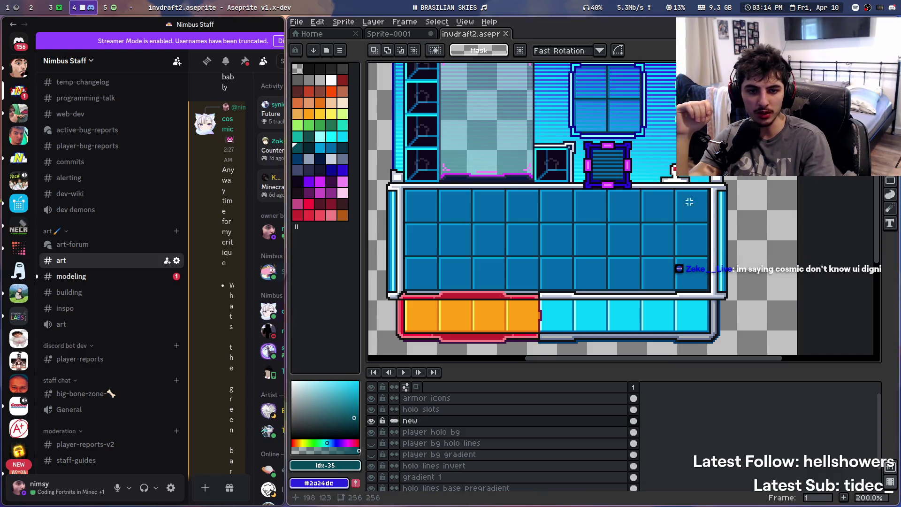
Marquee-select the bottom-left square of the blue inventory grid
{"action": "scroll", "coordinate": [666, 148], "scroll_direction": "down", "scroll_amount": 3}
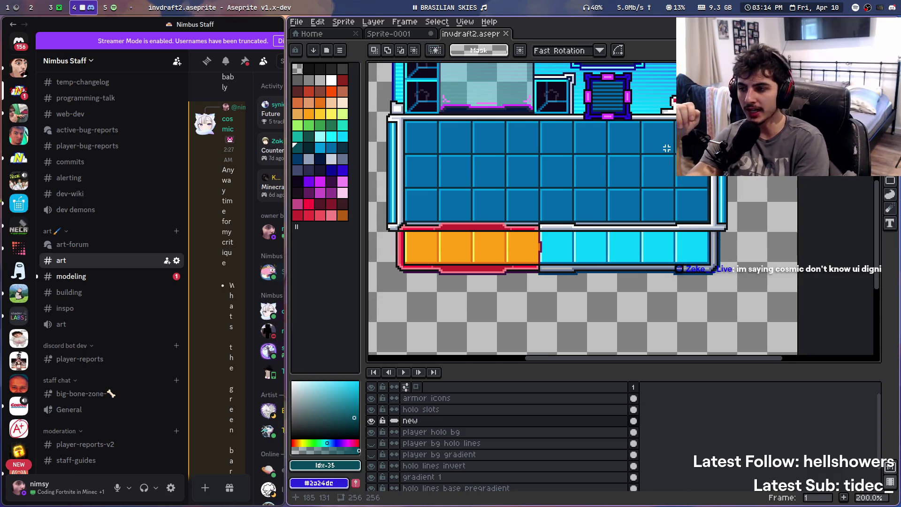
{"action": "scroll", "coordinate": [554, 149], "scroll_direction": "up", "scroll_amount": 2}
{"action": "scroll", "coordinate": [522, 149], "scroll_direction": "up", "scroll_amount": 3}
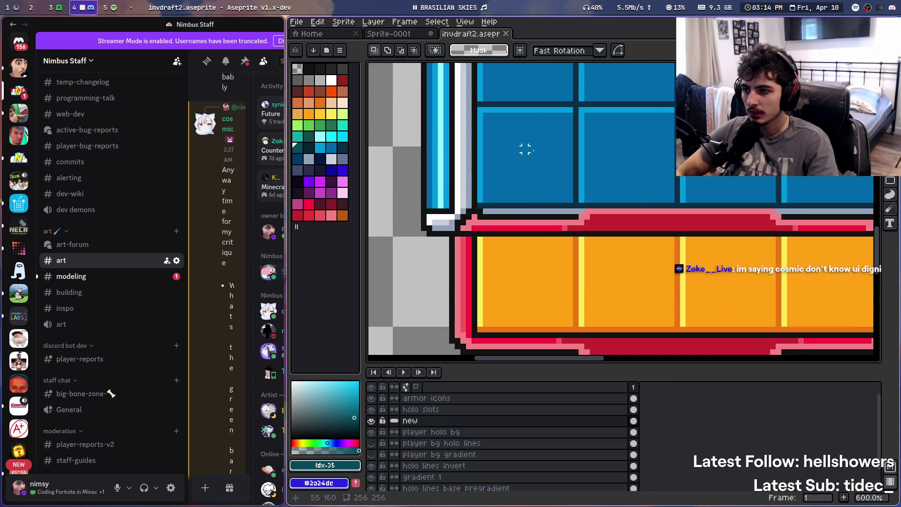
{"action": "scroll", "coordinate": [527, 195], "scroll_direction": "down", "scroll_amount": 2}
{"action": "scroll", "coordinate": [468, 145], "scroll_direction": "up", "scroll_amount": 2}
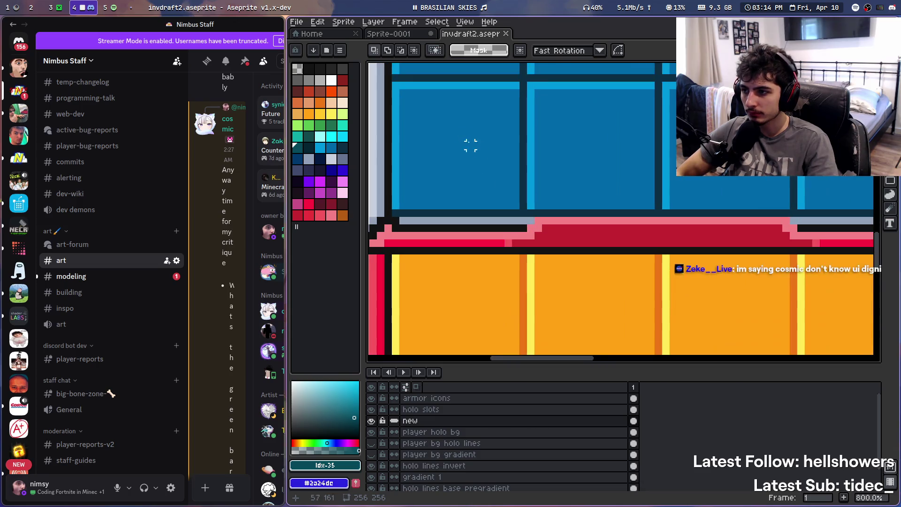
{"action": "scroll", "coordinate": [479, 189], "scroll_direction": "down", "scroll_amount": 1}
{"action": "mouse_move", "coordinate": [450, 167]}
{"action": "left_mouse_down"}
{"action": "mouse_move", "coordinate": [524, 234]}
{"action": "mouse_move", "coordinate": [535, 256]}
{"action": "left_mouse_up"}
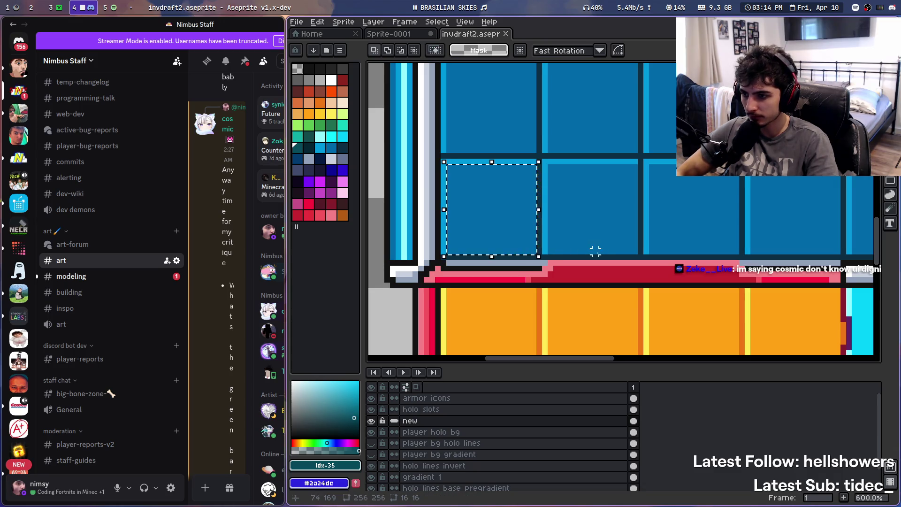
Nudge the selected slot block downward and drop it in place
{"action": "scroll", "coordinate": [565, 145], "scroll_direction": "down", "scroll_amount": 2}
{"action": "mouse_move", "coordinate": [483, 149]}
{"action": "left_mouse_down"}
{"action": "mouse_move", "coordinate": [486, 225]}
{"action": "mouse_move", "coordinate": [478, 147]}
{"action": "left_mouse_up"}
{"action": "scroll", "coordinate": [477, 193], "scroll_direction": "up", "scroll_amount": 3}
{"action": "scroll", "coordinate": [477, 192], "scroll_direction": "down", "scroll_amount": 3}
{"action": "left_click", "coordinate": [558, 244]}
Zoom in and out to check the slot's alignment against the hotbar
{"action": "scroll", "coordinate": [532, 199], "scroll_direction": "up", "scroll_amount": 3}
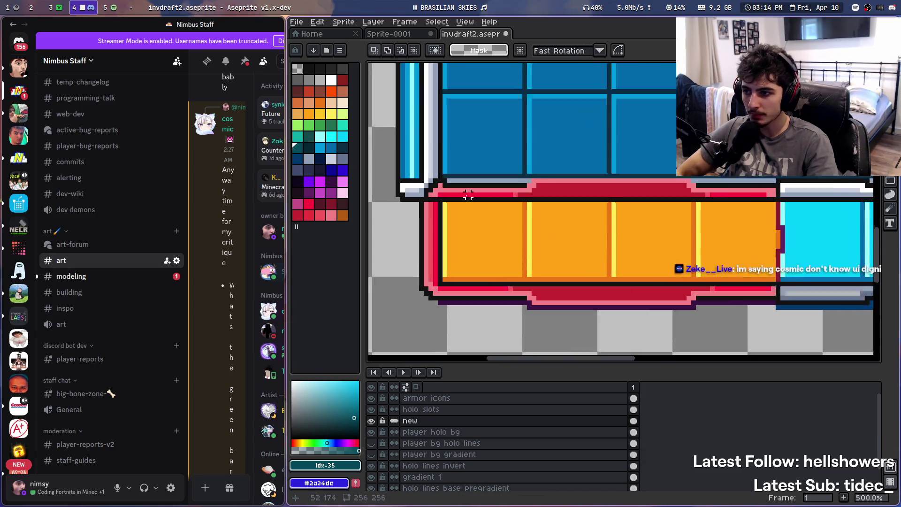
{"action": "scroll", "coordinate": [531, 199], "scroll_direction": "down", "scroll_amount": 3}
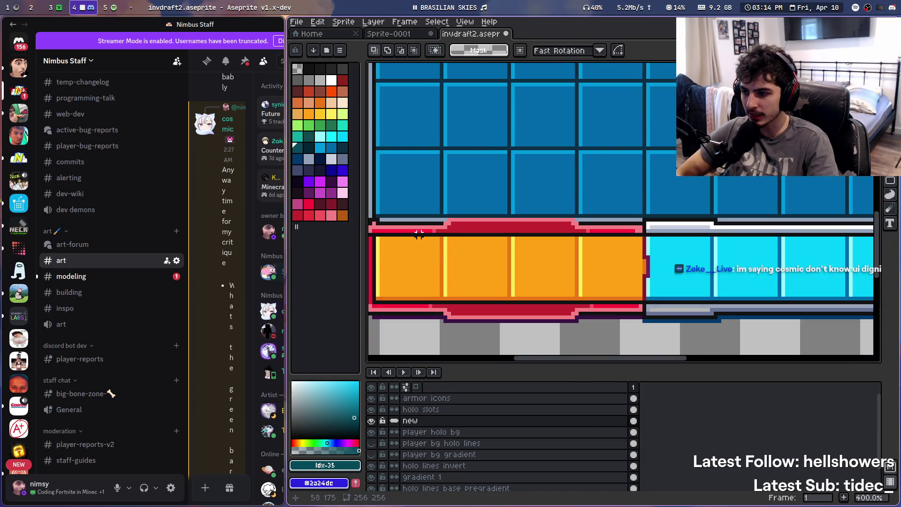
{"action": "scroll", "coordinate": [486, 227], "scroll_direction": "down", "scroll_amount": 3}
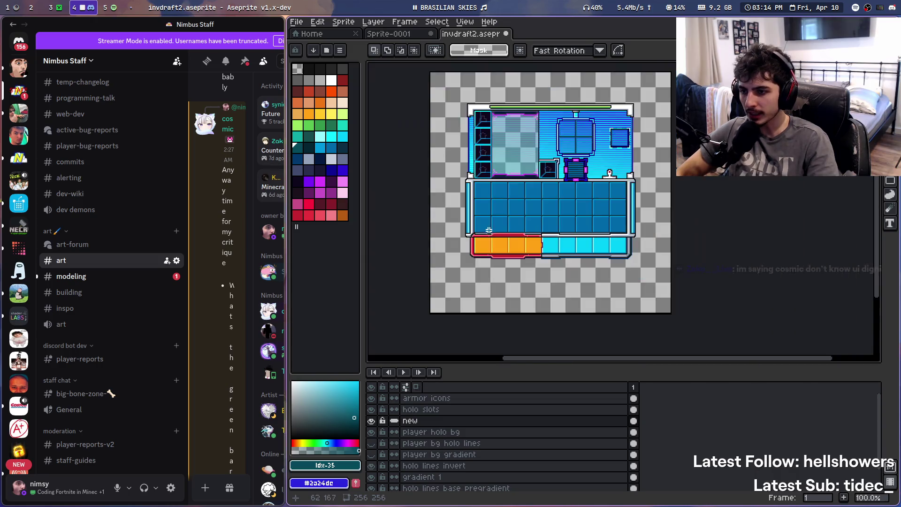
{"action": "scroll", "coordinate": [486, 226], "scroll_direction": "up", "scroll_amount": 2}
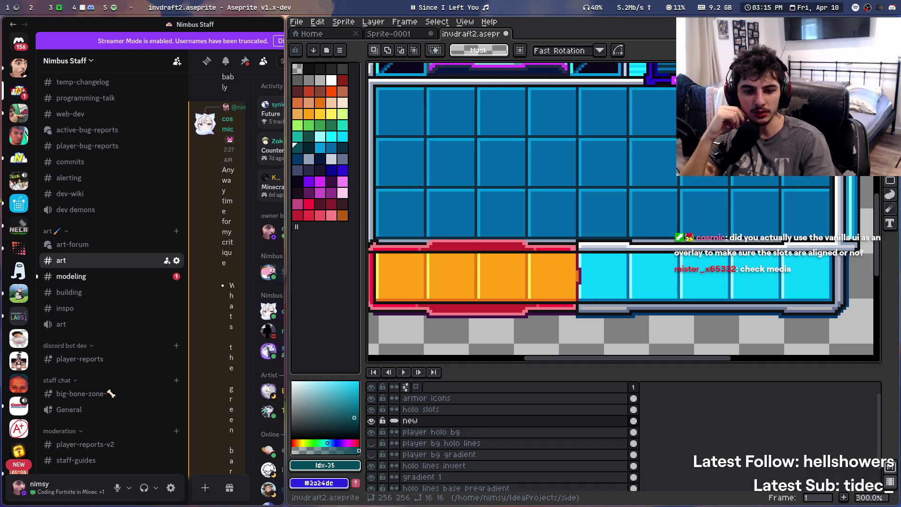
{"action": "scroll", "coordinate": [645, 184], "scroll_direction": "down", "scroll_amount": 2}
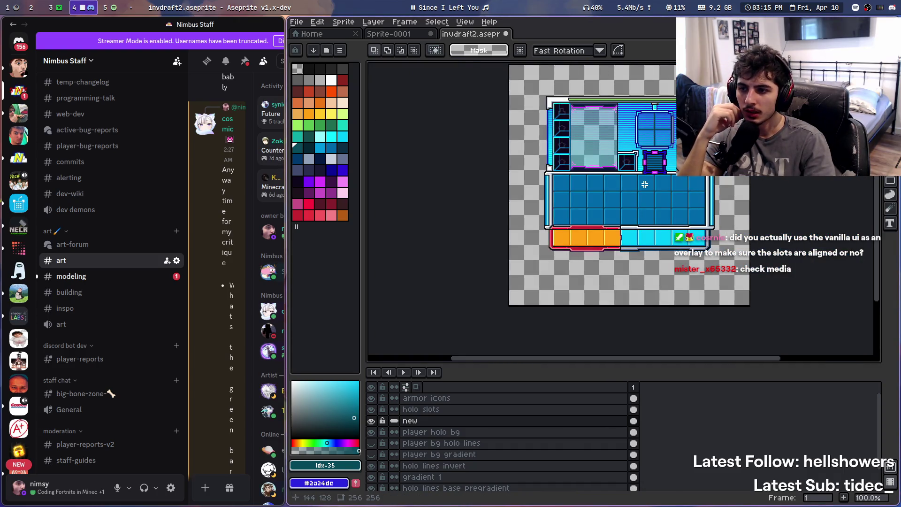
{"action": "scroll", "coordinate": [644, 184], "scroll_direction": "up", "scroll_amount": 1}
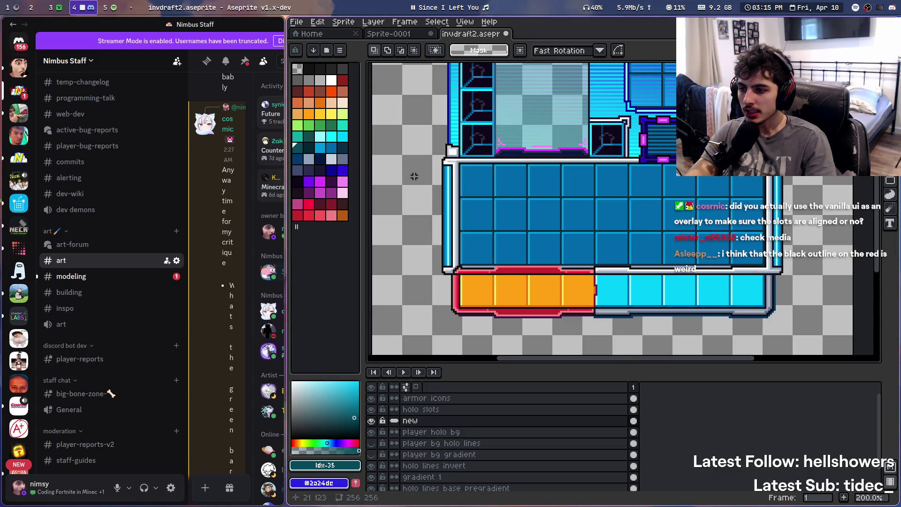
{"action": "mouse_move", "coordinate": [505, 203]}
{"action": "left_mouse_down"}
{"action": "mouse_move", "coordinate": [491, 287]}
{"action": "mouse_move", "coordinate": [513, 181]}
{"action": "mouse_move", "coordinate": [495, 233]}
{"action": "mouse_move", "coordinate": [512, 217]}
{"action": "mouse_move", "coordinate": [510, 201]}
{"action": "left_mouse_up"}
{"action": "scroll", "coordinate": [511, 201], "scroll_direction": "down", "scroll_amount": 1}
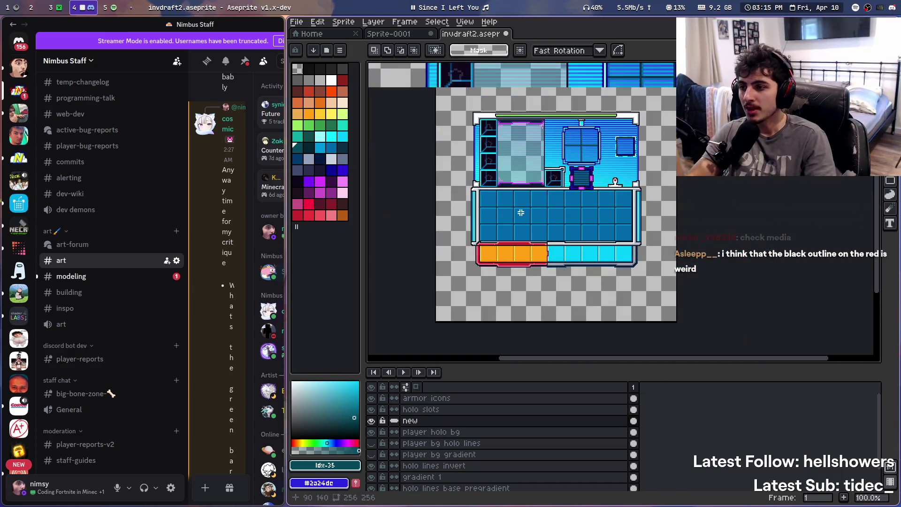
{"action": "scroll", "coordinate": [495, 169], "scroll_direction": "up", "scroll_amount": 1}
{"action": "left_click_drag", "start_coordinate": [494, 169], "coordinate": [496, 187]}
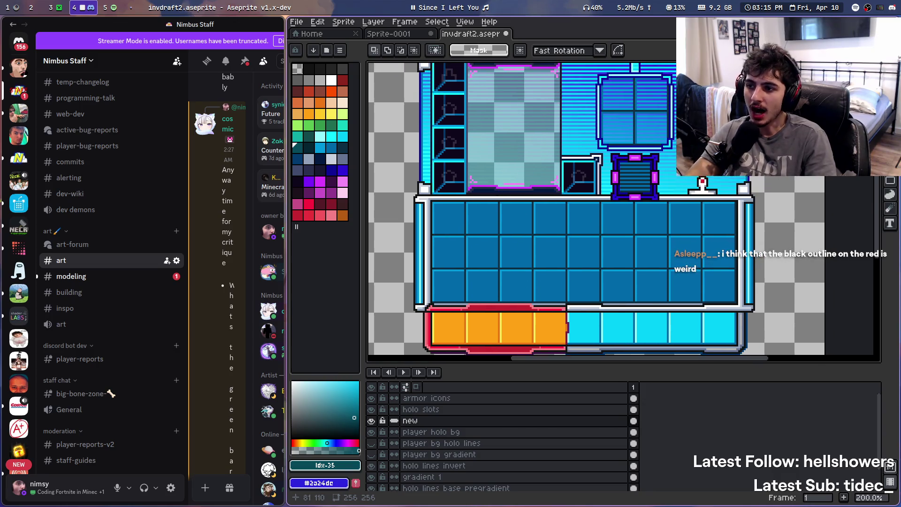
{"action": "scroll", "coordinate": [495, 188], "scroll_direction": "down", "scroll_amount": 1}
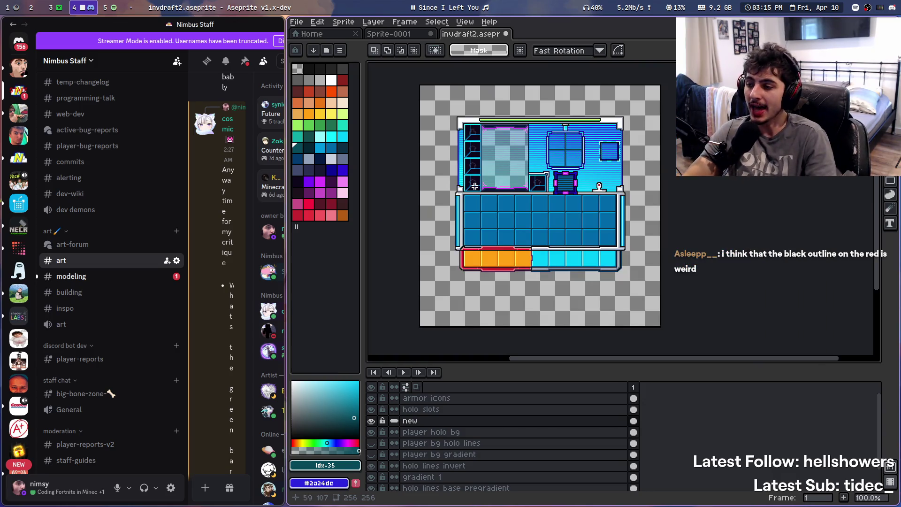
{"action": "scroll", "coordinate": [493, 174], "scroll_direction": "up", "scroll_amount": 1}
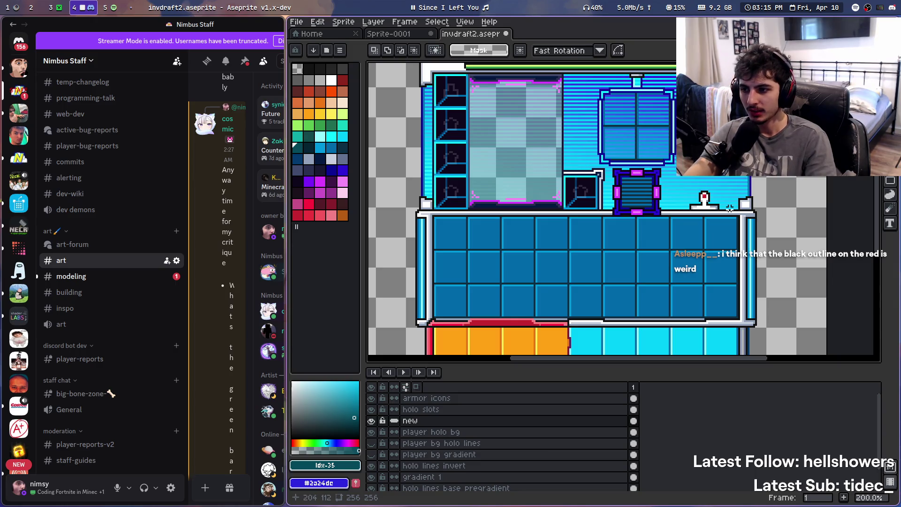
{"action": "mouse_move", "coordinate": [682, 210]}
{"action": "left_mouse_down"}
{"action": "mouse_move", "coordinate": [674, 239]}
{"action": "mouse_move", "coordinate": [644, 181]}
{"action": "left_mouse_up"}
{"action": "scroll", "coordinate": [661, 230], "scroll_direction": "down", "scroll_amount": 1}
{"action": "scroll", "coordinate": [648, 219], "scroll_direction": "up", "scroll_amount": 1}
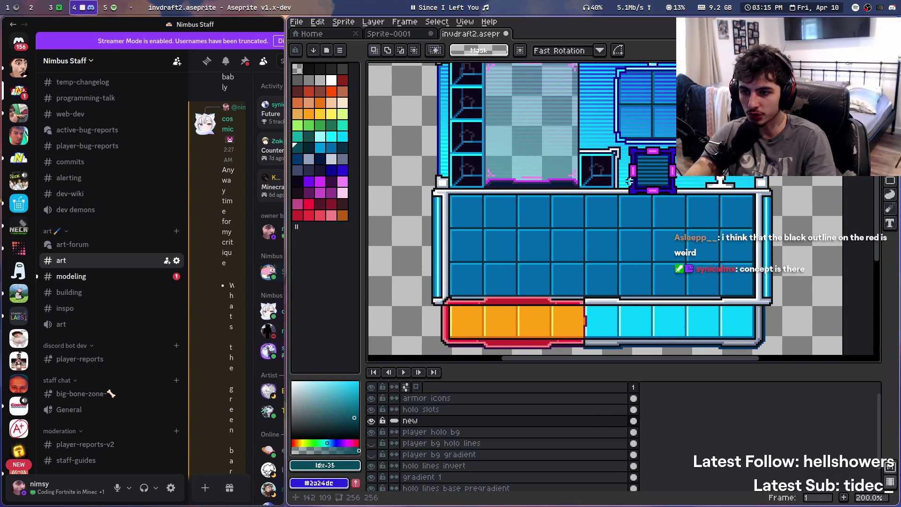
{"action": "mouse_move", "coordinate": [627, 181]}
{"action": "left_mouse_down"}
{"action": "mouse_move", "coordinate": [634, 258]}
{"action": "mouse_move", "coordinate": [626, 251]}
{"action": "left_mouse_up"}
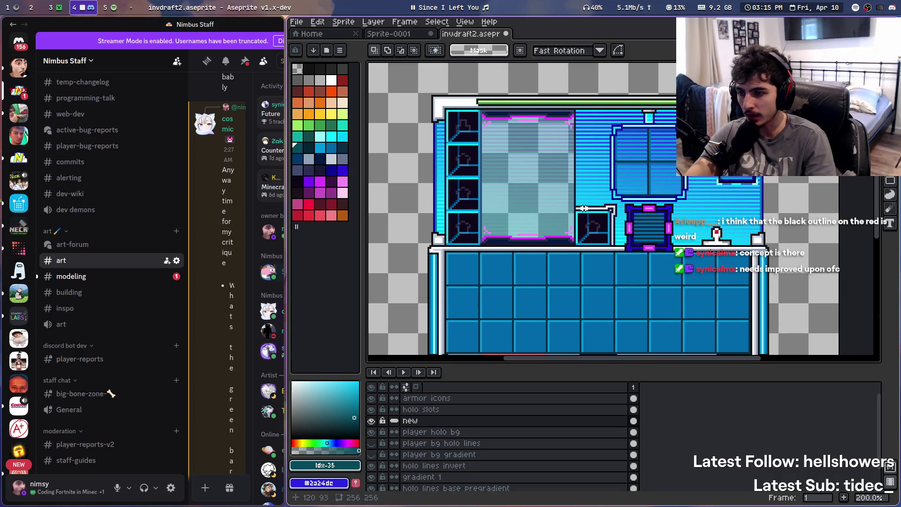
{"action": "scroll", "coordinate": [577, 153], "scroll_direction": "down", "scroll_amount": 1}
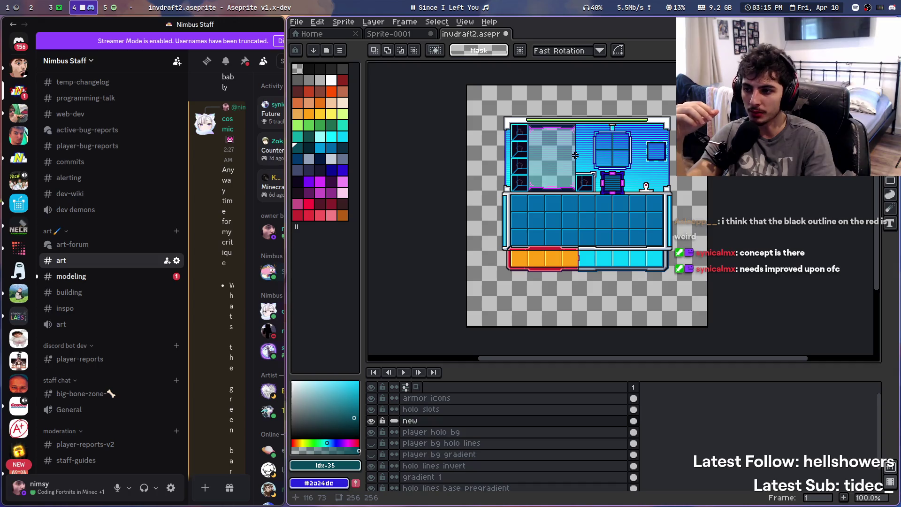
{"action": "scroll", "coordinate": [577, 154], "scroll_direction": "up", "scroll_amount": 1}
{"action": "left_click_drag", "start_coordinate": [549, 136], "coordinate": [544, 114]}
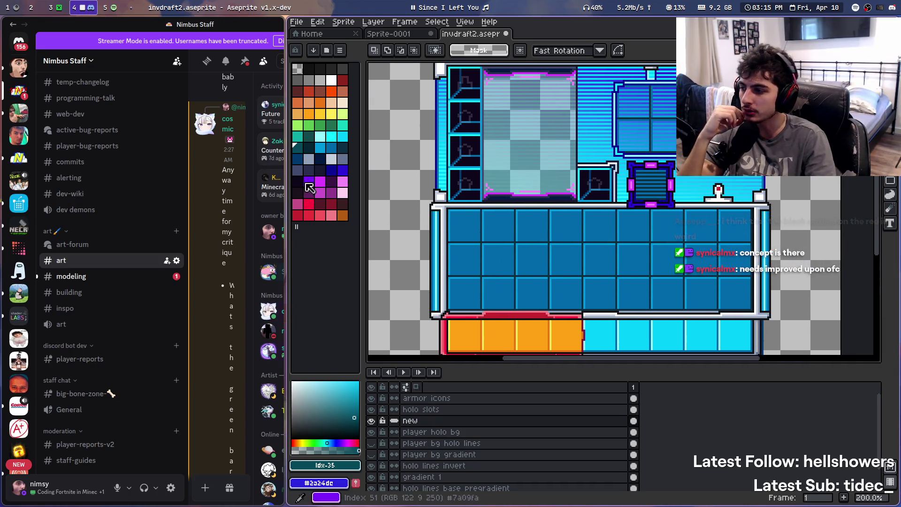
{"action": "left_click_drag", "start_coordinate": [592, 183], "coordinate": [586, 173]}
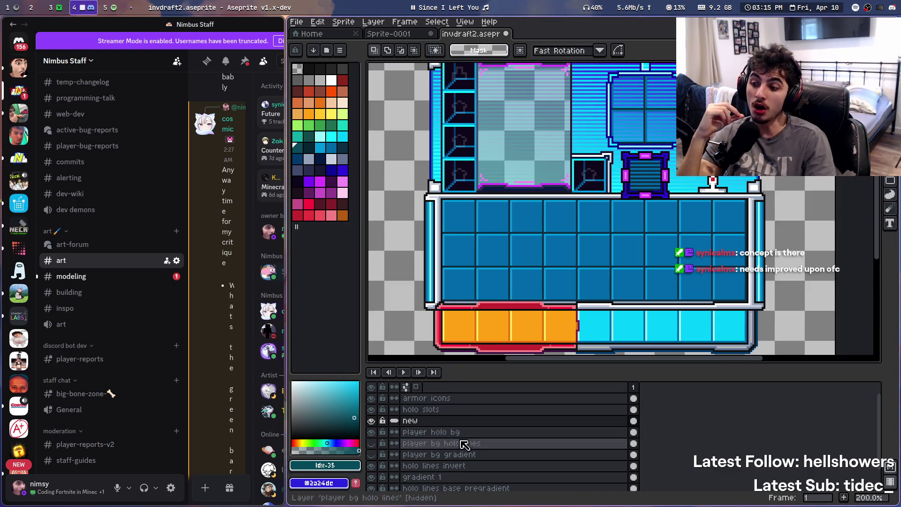
{"action": "scroll", "coordinate": [458, 431], "scroll_direction": "down", "scroll_amount": 2}
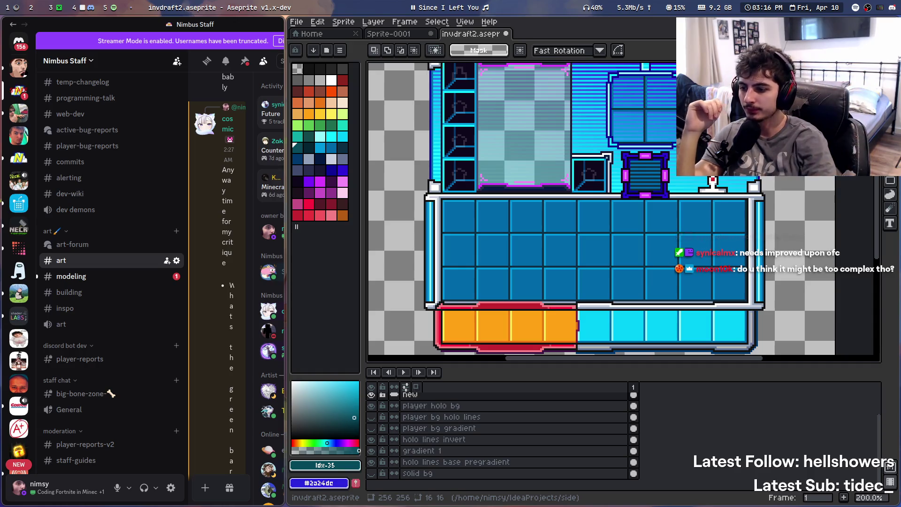
{"action": "scroll", "coordinate": [584, 274], "scroll_direction": "up", "scroll_amount": 6}
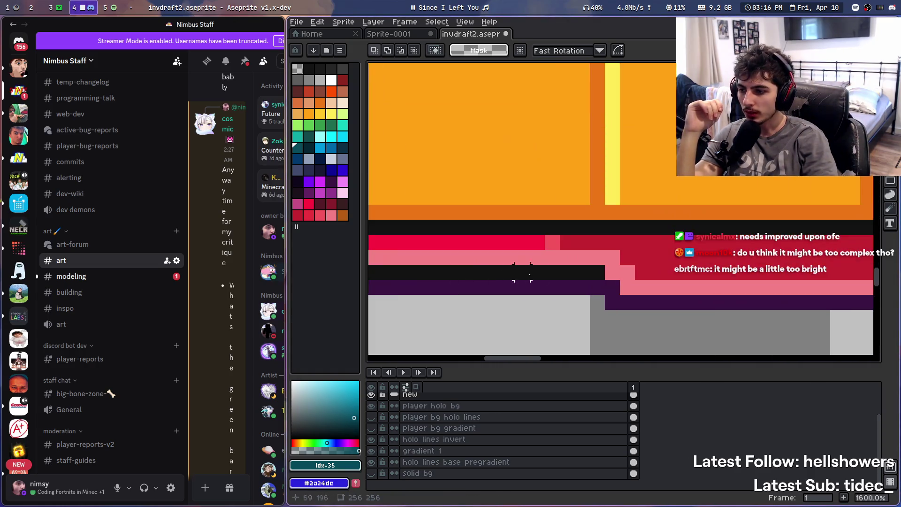
{"action": "scroll", "coordinate": [488, 267], "scroll_direction": "down", "scroll_amount": 3}
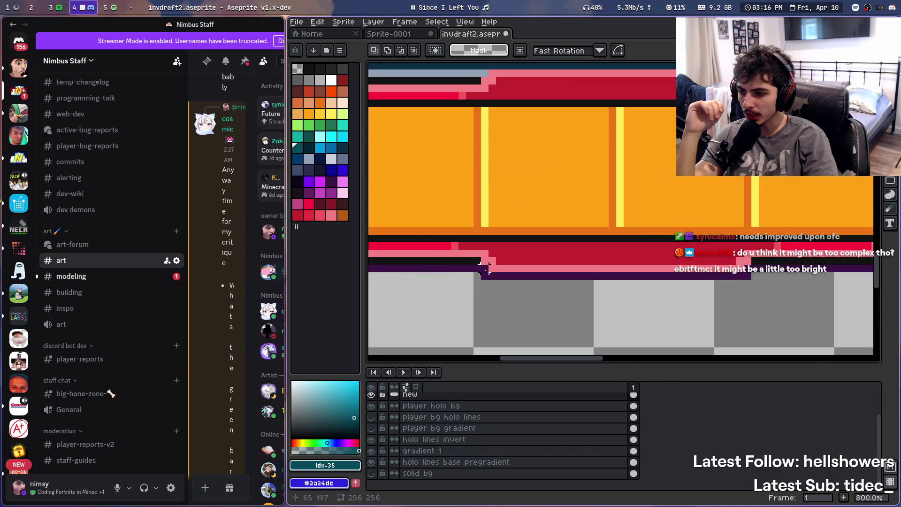
{"action": "scroll", "coordinate": [582, 275], "scroll_direction": "down", "scroll_amount": 5}
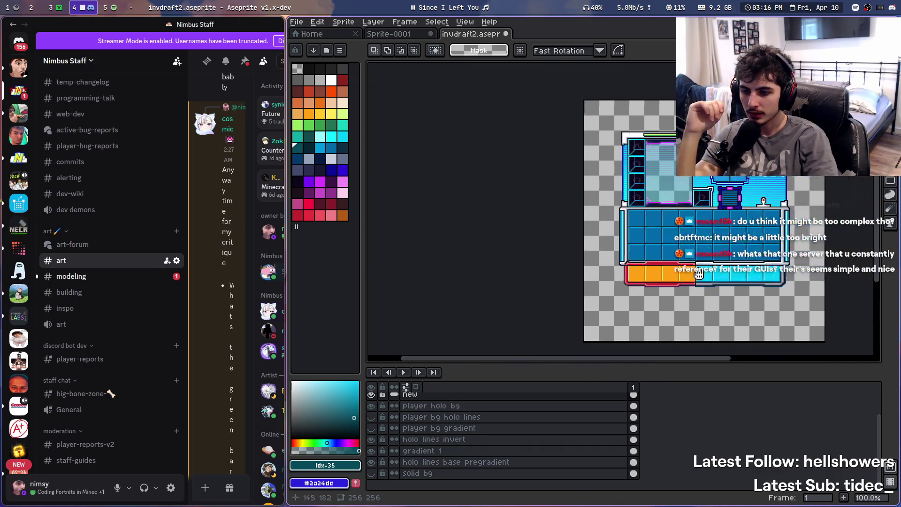
{"action": "scroll", "coordinate": [662, 311], "scroll_direction": "up", "scroll_amount": 3}
{"action": "mouse_move", "coordinate": [662, 312]}
{"action": "left_mouse_down"}
{"action": "mouse_move", "coordinate": [618, 217]}
{"action": "mouse_move", "coordinate": [396, 233]}
{"action": "mouse_move", "coordinate": [478, 246]}
{"action": "left_mouse_up"}
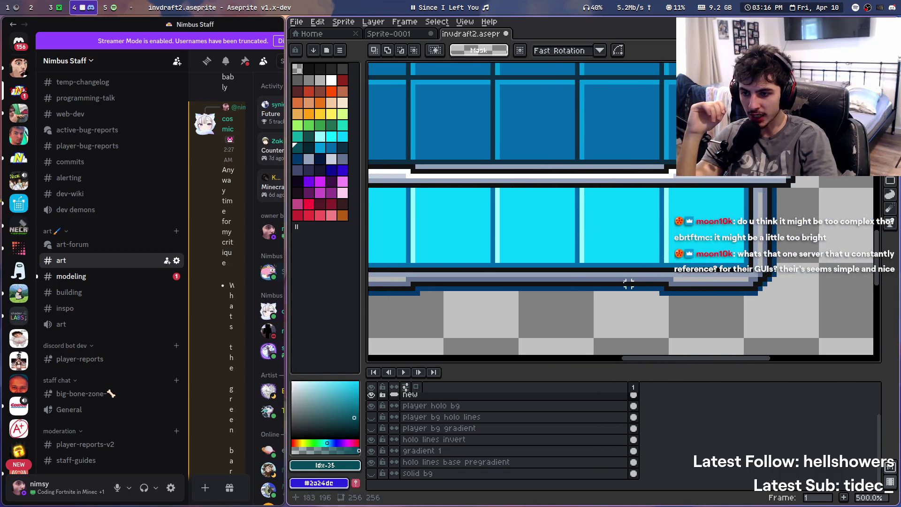
{"action": "scroll", "coordinate": [598, 253], "scroll_direction": "down", "scroll_amount": 4}
{"action": "scroll", "coordinate": [597, 249], "scroll_direction": "up", "scroll_amount": 2}
{"action": "mouse_move", "coordinate": [598, 246]}
{"action": "left_mouse_down"}
{"action": "mouse_move", "coordinate": [612, 217]}
{"action": "mouse_move", "coordinate": [647, 203]}
{"action": "mouse_move", "coordinate": [646, 226]}
{"action": "left_mouse_up"}
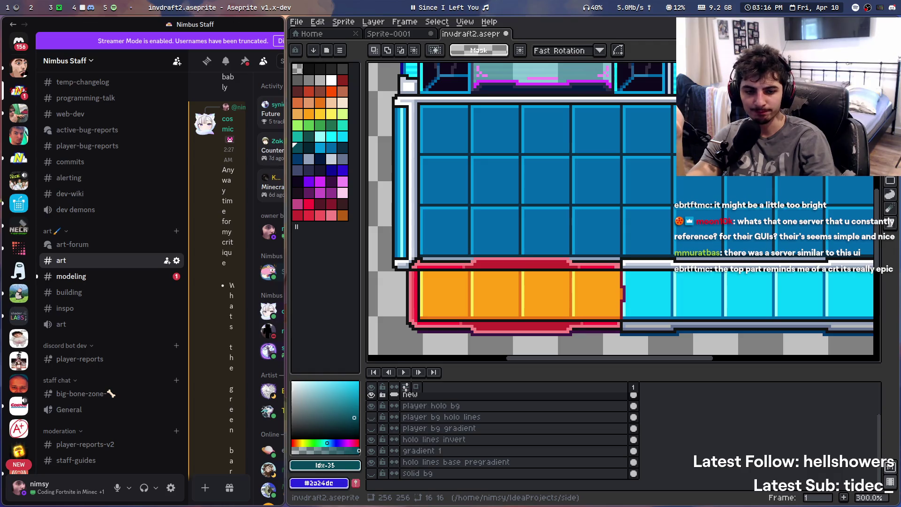
{"action": "key", "text": "XF86AudioPlay"}
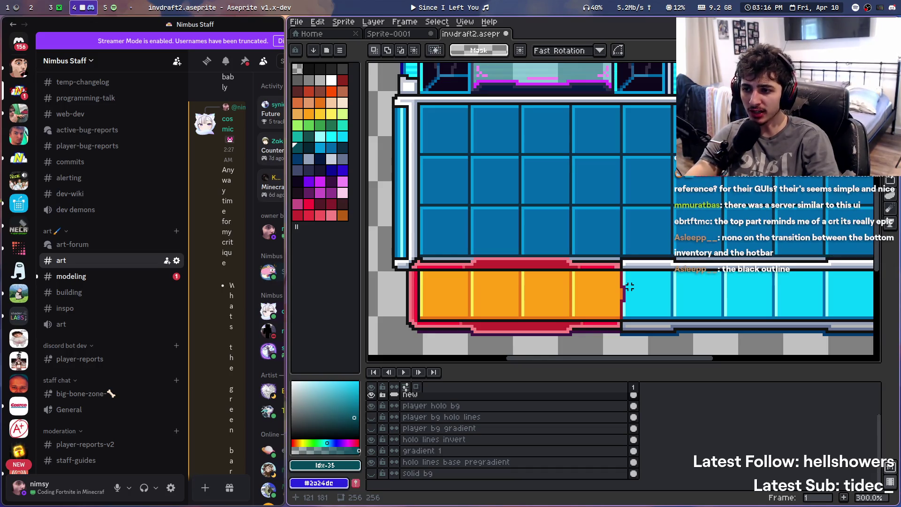
{"action": "scroll", "coordinate": [627, 281], "scroll_direction": "down", "scroll_amount": 2}
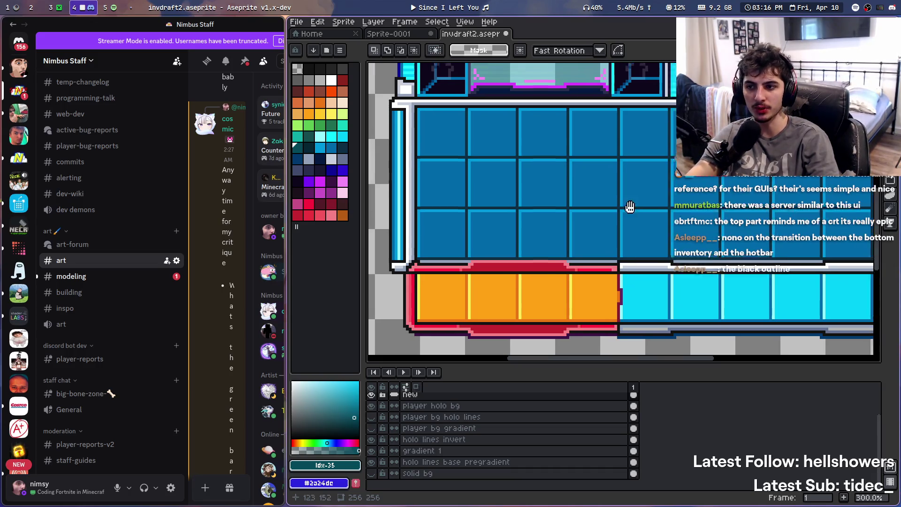
{"action": "left_click_drag", "start_coordinate": [553, 273], "coordinate": [571, 238]}
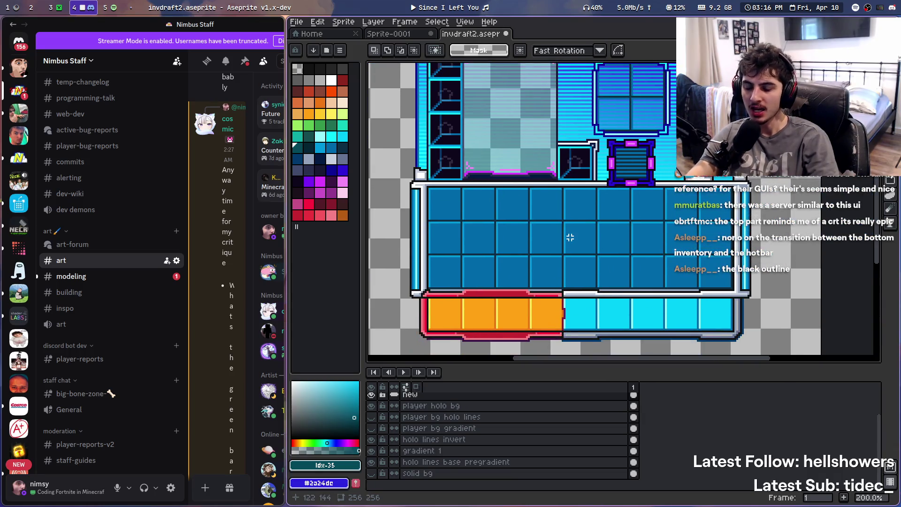
{"action": "scroll", "coordinate": [570, 238], "scroll_direction": "down", "scroll_amount": 1}
{"action": "scroll", "coordinate": [570, 238], "scroll_direction": "up", "scroll_amount": 1}
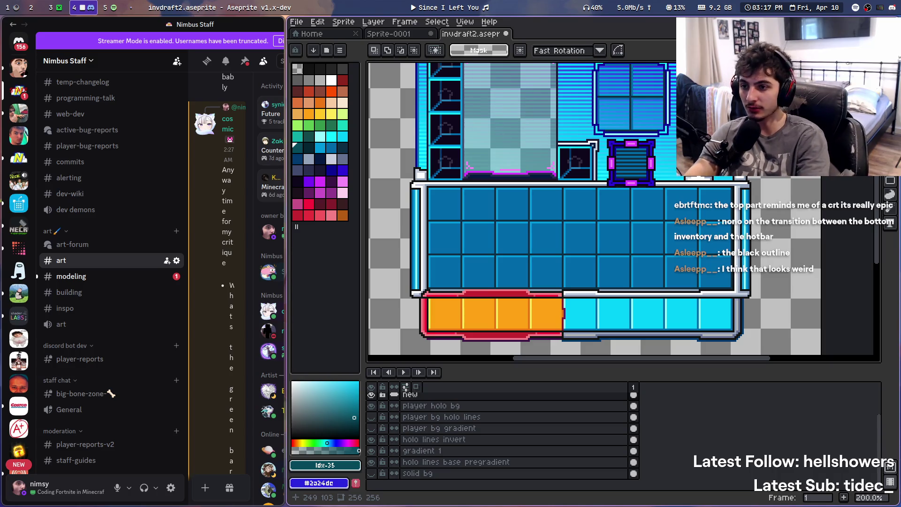
{"action": "left_click", "coordinate": [417, 5]}
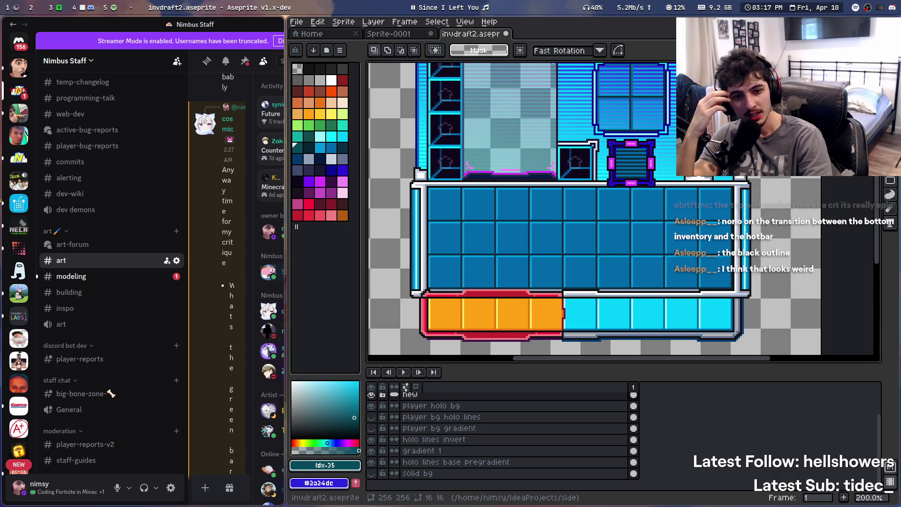
{"action": "scroll", "coordinate": [627, 198], "scroll_direction": "down", "scroll_amount": 2}
{"action": "scroll", "coordinate": [627, 197], "scroll_direction": "up", "scroll_amount": 2}
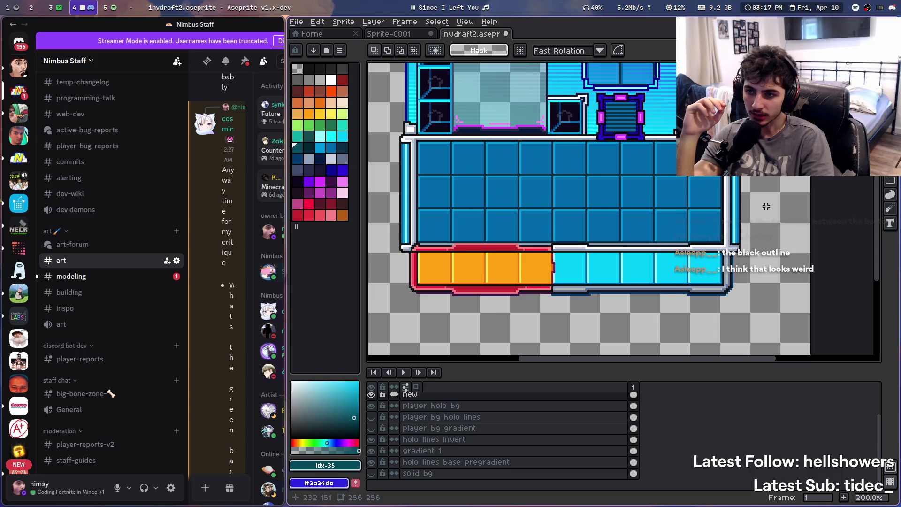
{"action": "scroll", "coordinate": [646, 205], "scroll_direction": "up", "scroll_amount": 3}
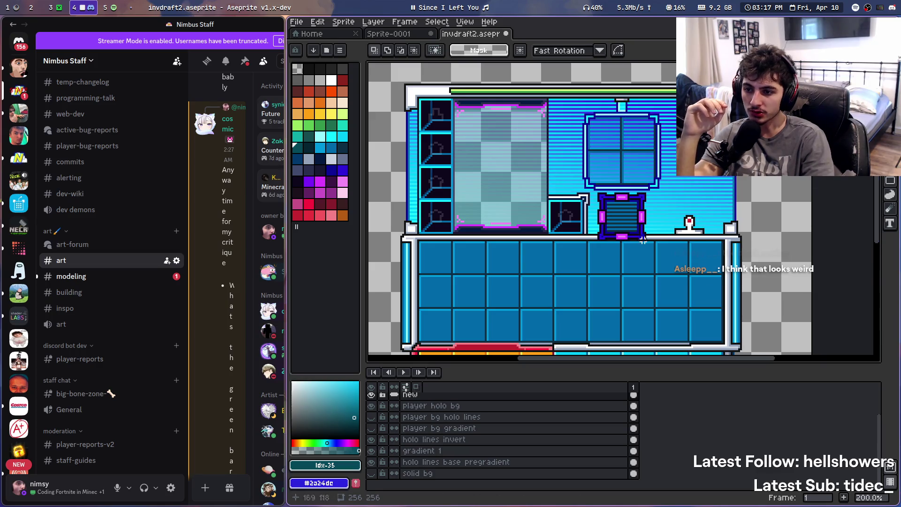
{"action": "scroll", "coordinate": [530, 207], "scroll_direction": "left", "scroll_amount": 1}
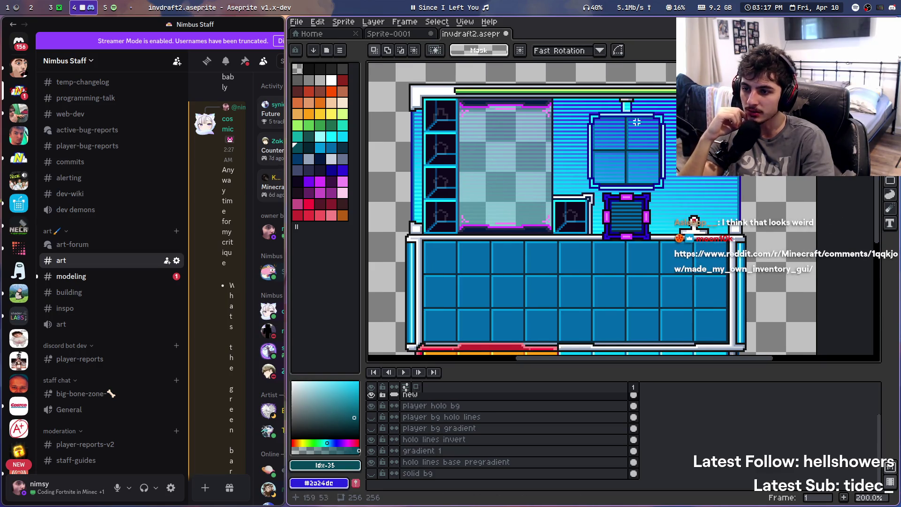
{"action": "scroll", "coordinate": [694, 209], "scroll_direction": "up", "scroll_amount": 3}
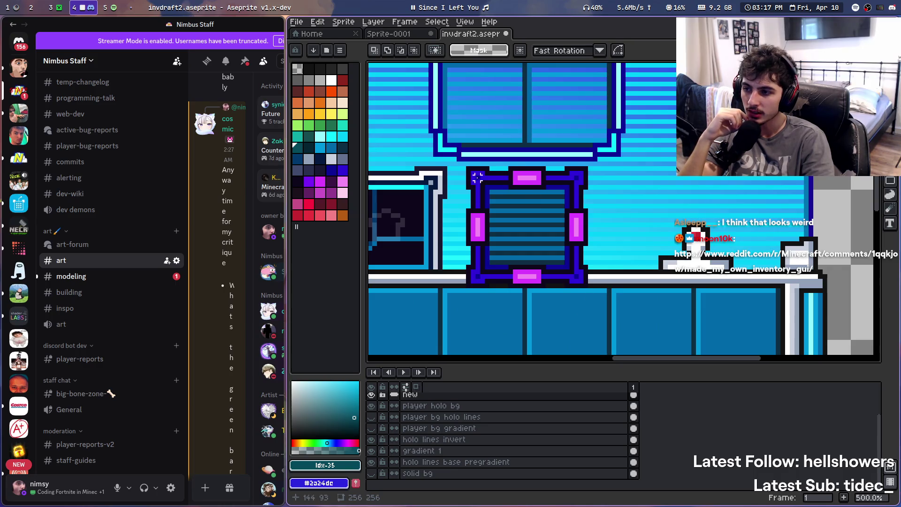
{"action": "scroll", "coordinate": [544, 230], "scroll_direction": "up", "scroll_amount": 2}
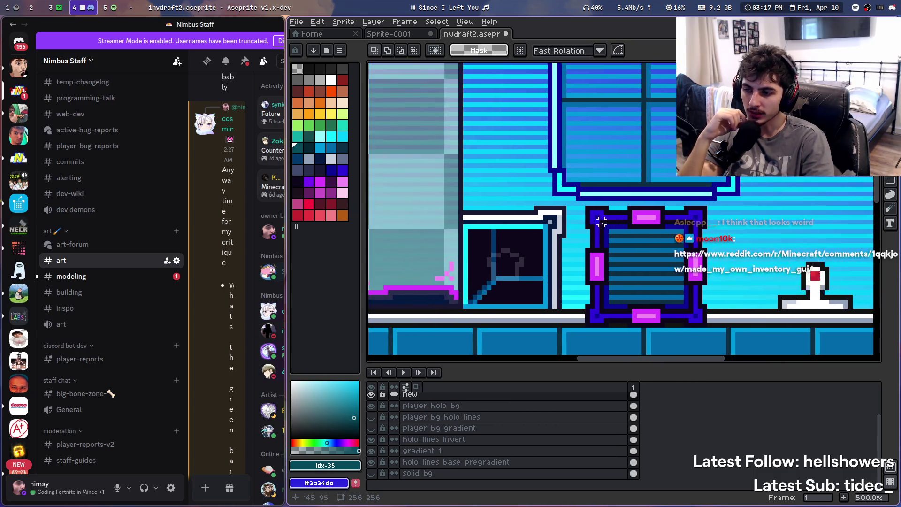
{"action": "scroll", "coordinate": [643, 249], "scroll_direction": "down", "scroll_amount": 6}
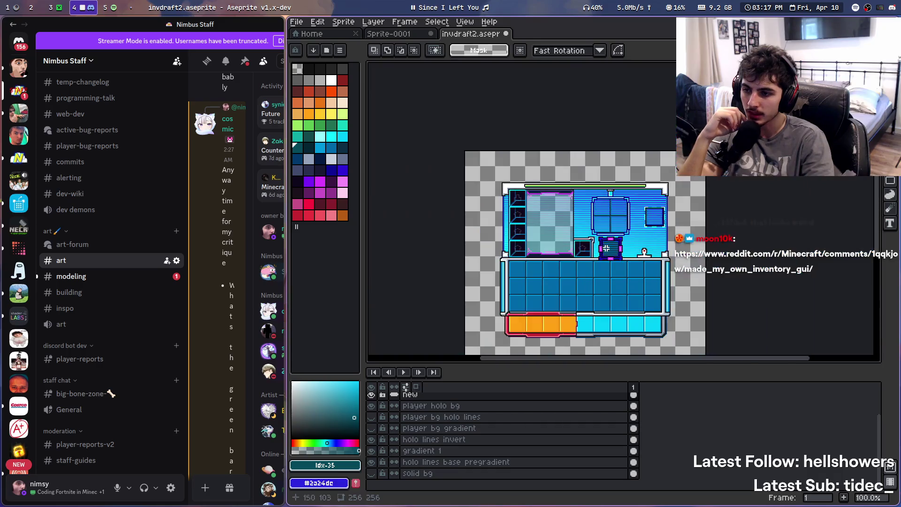
{"action": "scroll", "coordinate": [626, 241], "scroll_direction": "up", "scroll_amount": 2}
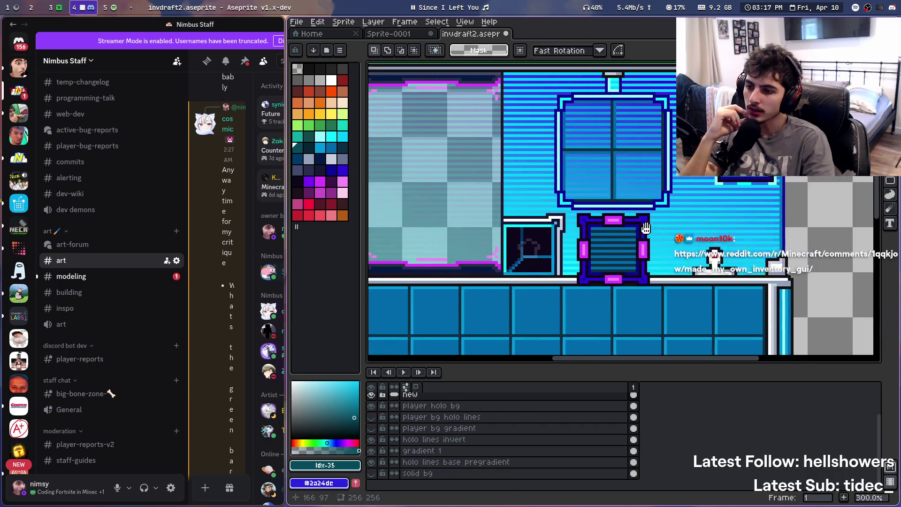
{"action": "scroll", "coordinate": [621, 249], "scroll_direction": "down", "scroll_amount": 2}
{"action": "scroll", "coordinate": [599, 278], "scroll_direction": "up", "scroll_amount": 2}
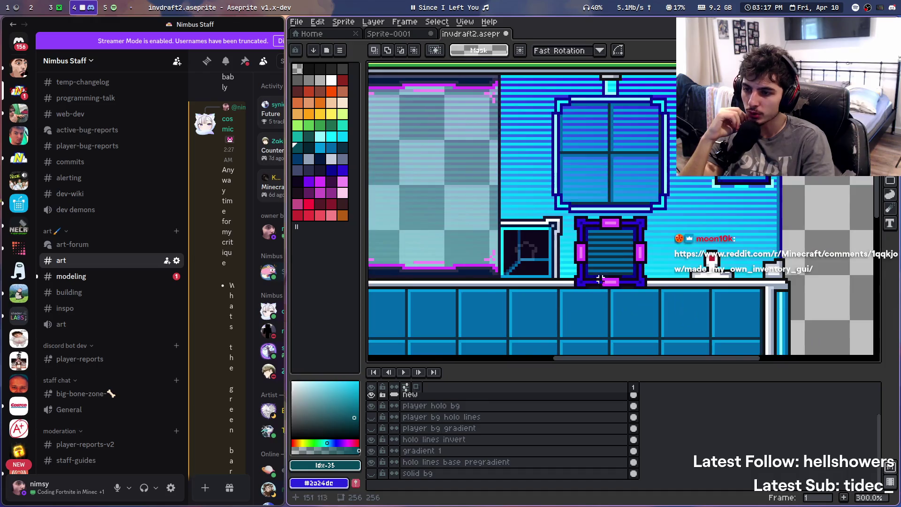
{"action": "scroll", "coordinate": [683, 229], "scroll_direction": "down", "scroll_amount": 1}
{"action": "scroll", "coordinate": [683, 229], "scroll_direction": "up", "scroll_amount": 1}
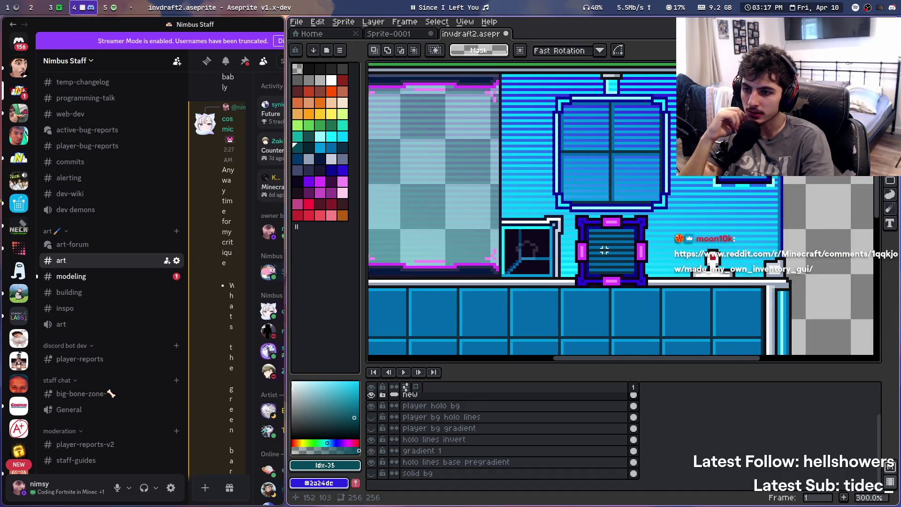
{"action": "scroll", "coordinate": [604, 250], "scroll_direction": "up", "scroll_amount": 1}
{"action": "scroll", "coordinate": [591, 244], "scroll_direction": "down", "scroll_amount": 3}
{"action": "scroll", "coordinate": [578, 240], "scroll_direction": "up", "scroll_amount": 1}
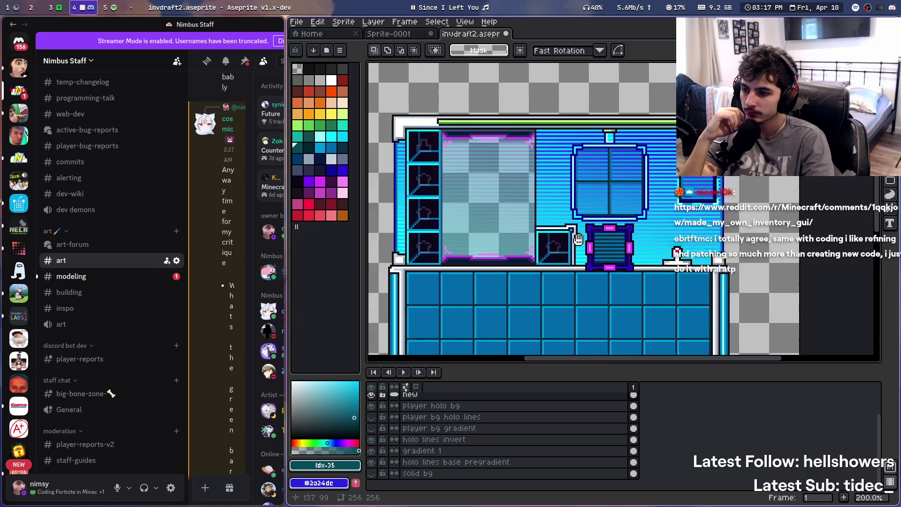
{"action": "scroll", "coordinate": [582, 230], "scroll_direction": "up", "scroll_amount": 1}
{"action": "scroll", "coordinate": [588, 213], "scroll_direction": "down", "scroll_amount": 1}
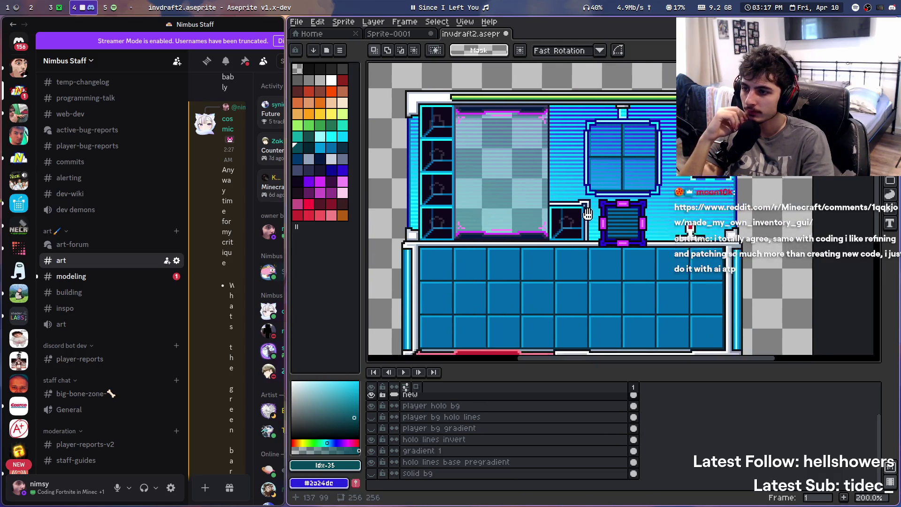
{"action": "left_click_drag", "start_coordinate": [588, 213], "coordinate": [567, 185]}
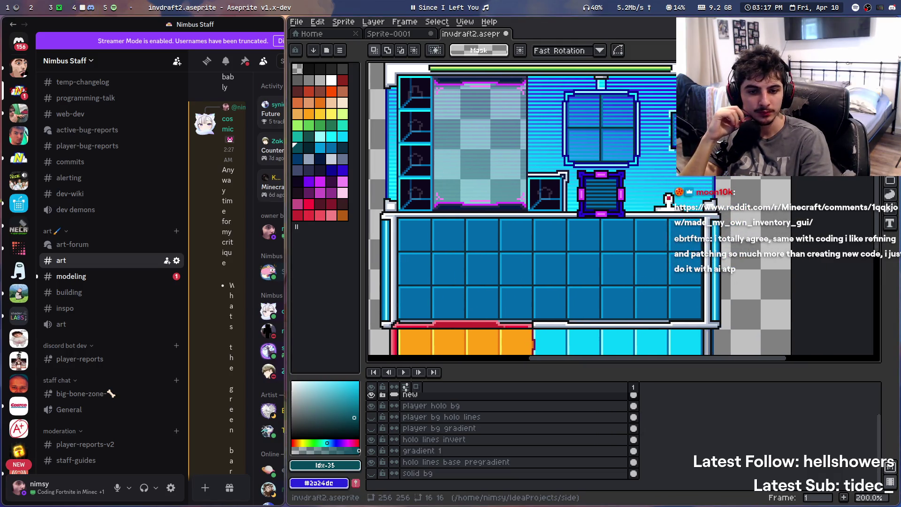
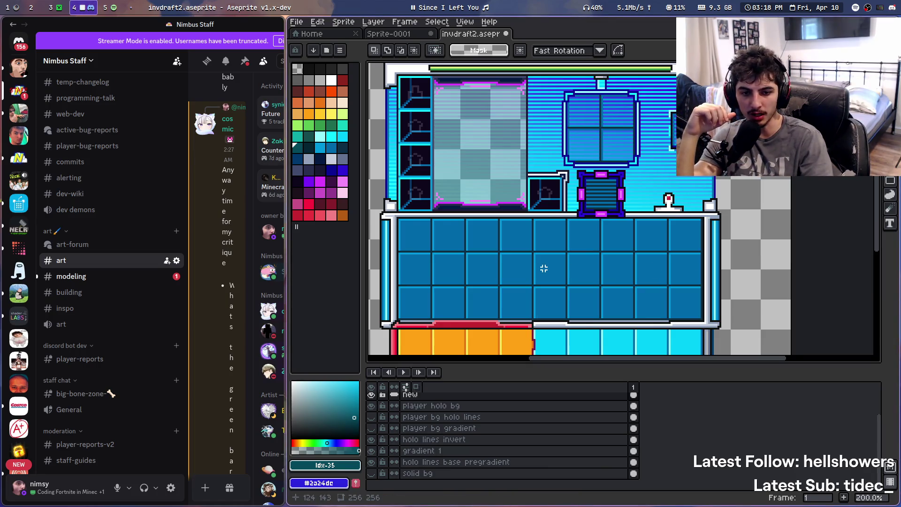
Pan and zoom around the slot grid and orange/cyan hotbar, then switch to Minecraft
{"action": "left_click_drag", "start_coordinate": [543, 268], "coordinate": [559, 205]}
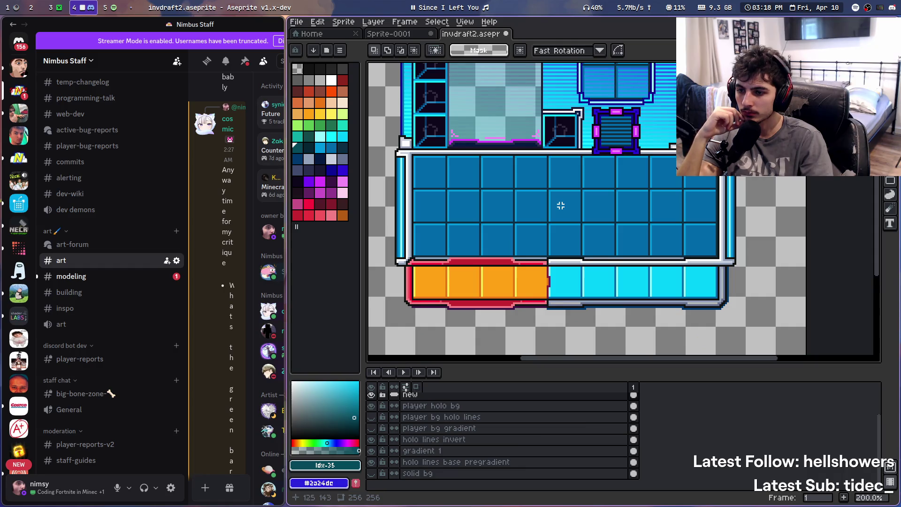
{"action": "scroll", "coordinate": [597, 250], "scroll_direction": "up", "scroll_amount": 2}
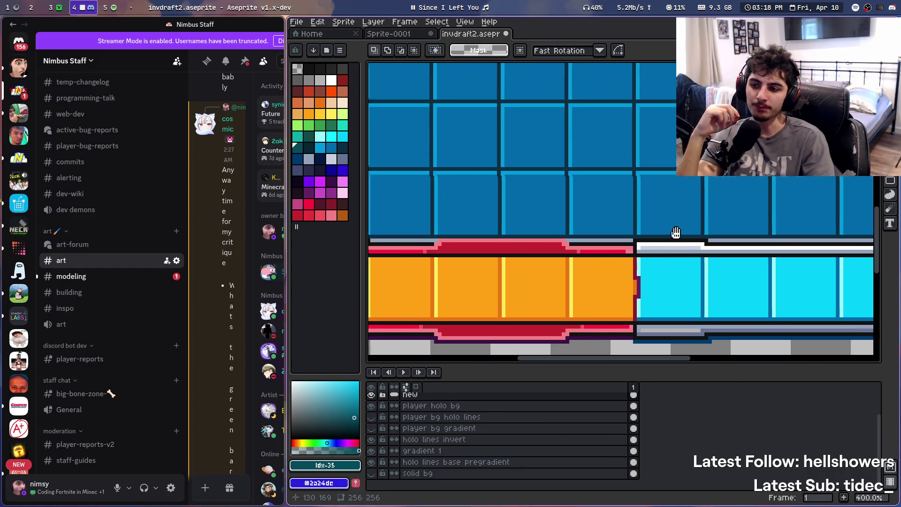
{"action": "scroll", "coordinate": [598, 257], "scroll_direction": "down", "scroll_amount": 3}
{"action": "scroll", "coordinate": [597, 257], "scroll_direction": "up", "scroll_amount": 3}
{"action": "scroll", "coordinate": [657, 263], "scroll_direction": "down", "scroll_amount": 3}
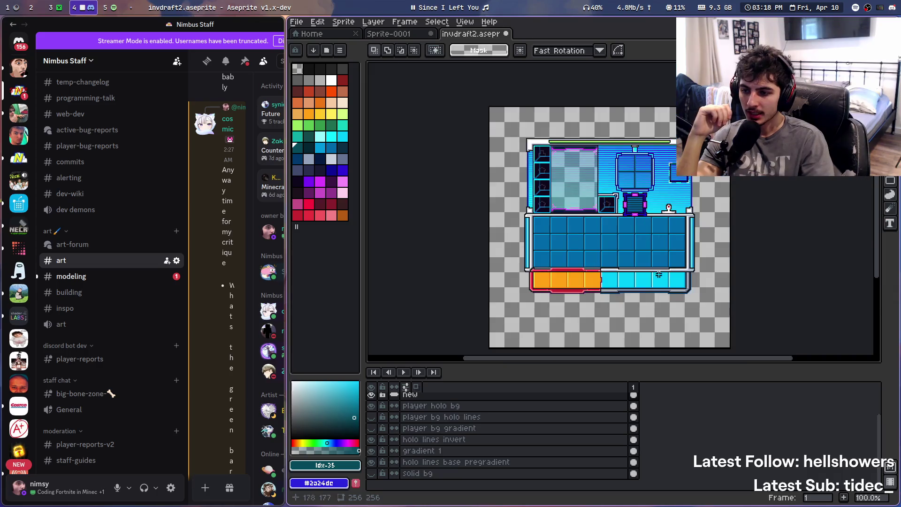
{"action": "scroll", "coordinate": [696, 270], "scroll_direction": "up", "scroll_amount": 2}
{"action": "scroll", "coordinate": [481, 267], "scroll_direction": "left", "scroll_amount": 2}
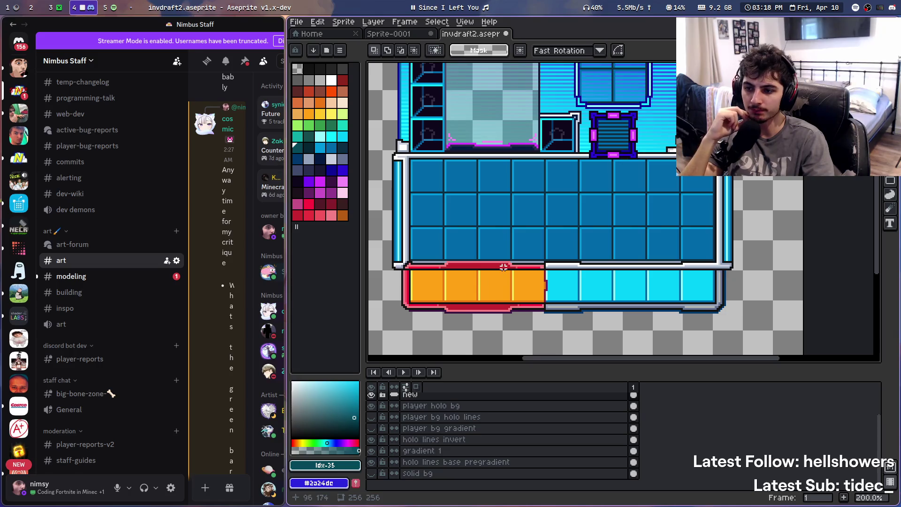
{"action": "scroll", "coordinate": [564, 265], "scroll_direction": "up", "scroll_amount": 1}
{"action": "scroll", "coordinate": [630, 272], "scroll_direction": "left", "scroll_amount": 2}
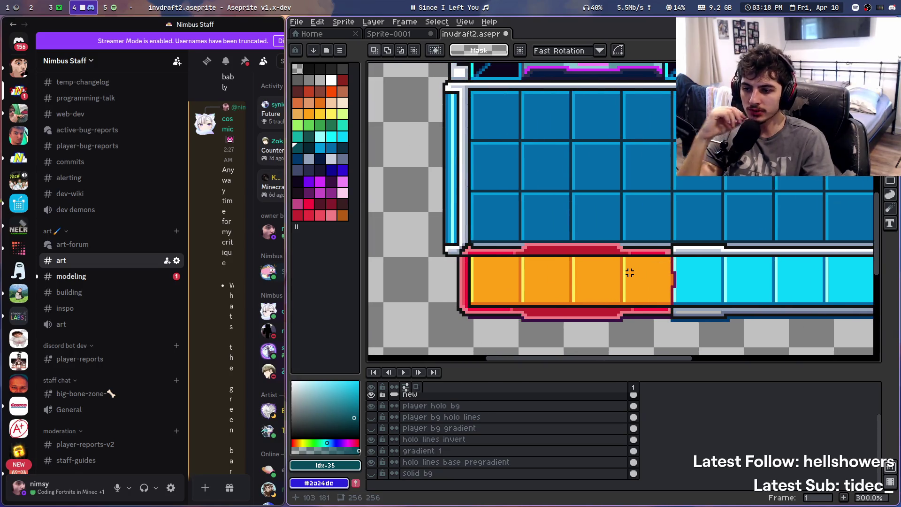
{"action": "scroll", "coordinate": [630, 273], "scroll_direction": "down", "scroll_amount": 2}
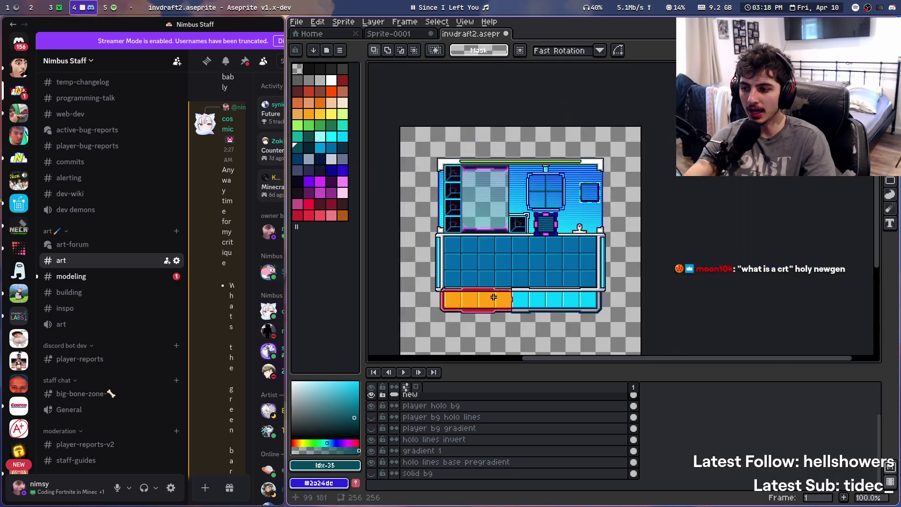
{"action": "scroll", "coordinate": [493, 297], "scroll_direction": "up", "scroll_amount": 1}
{"action": "key", "text": "super+3"}
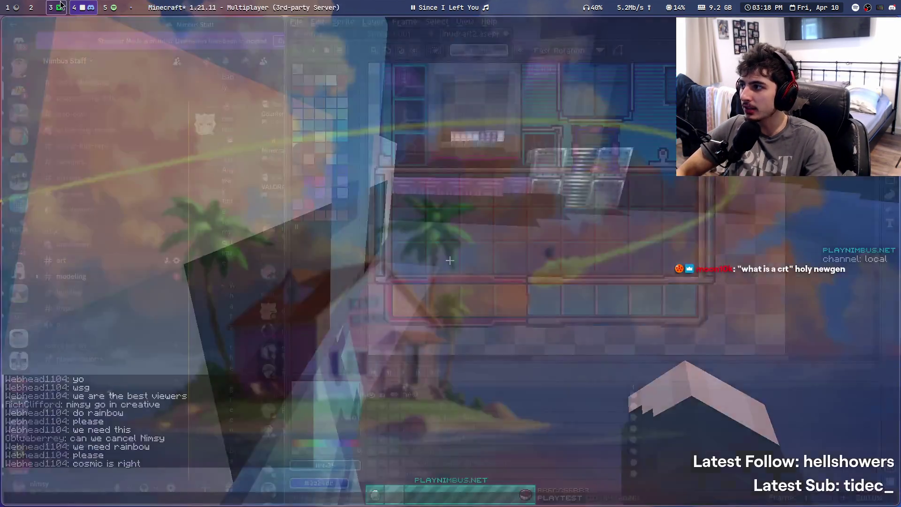
Disconnect from the current server and rejoin it from the server list
{"action": "key", "text": "Escape"}
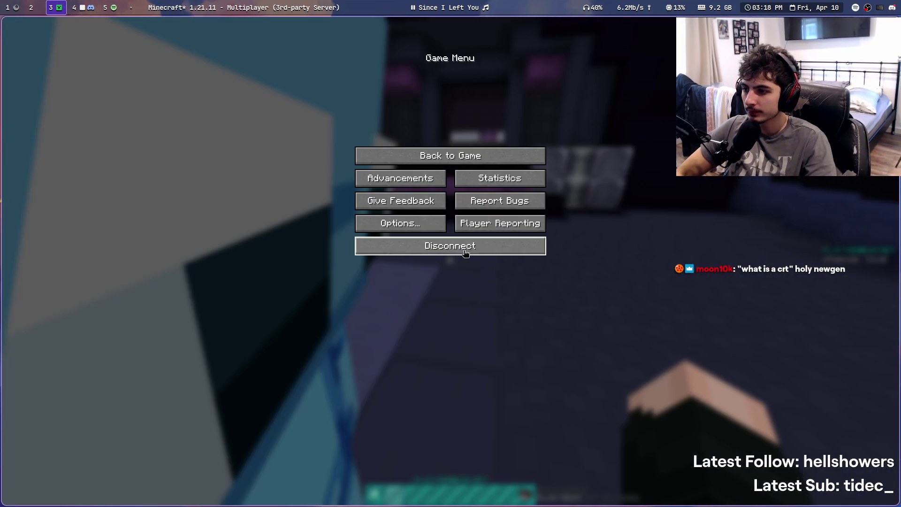
{"action": "left_click", "coordinate": [462, 248]}
{"action": "double_click", "coordinate": [385, 202]}
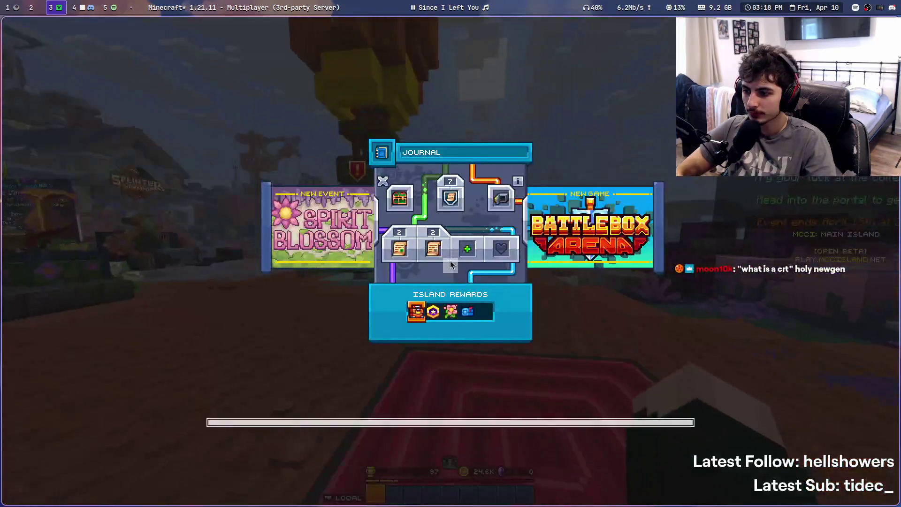
Study the inventory screen, stash the navigator compass in slot 1, then go to full-screen Discord
{"action": "key", "text": "e"}
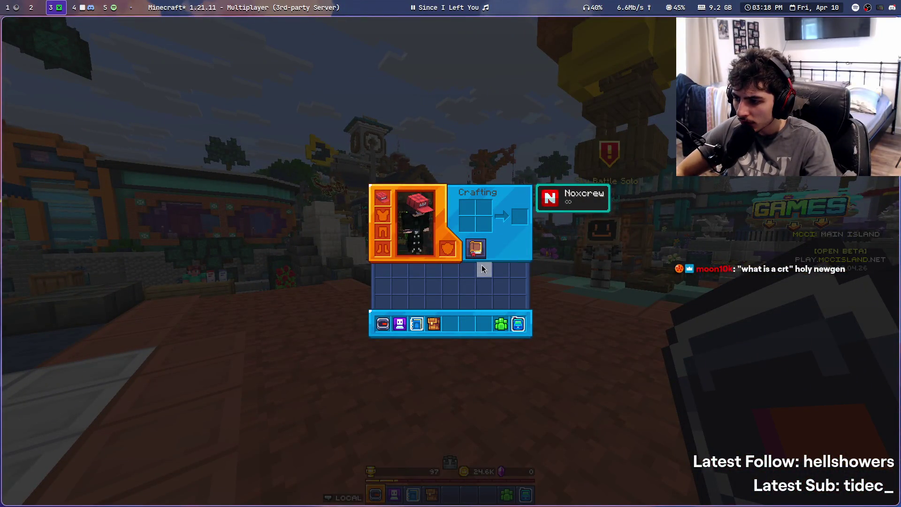
{"action": "key", "text": "e"}
{"action": "right_click", "coordinate": [450, 253]}
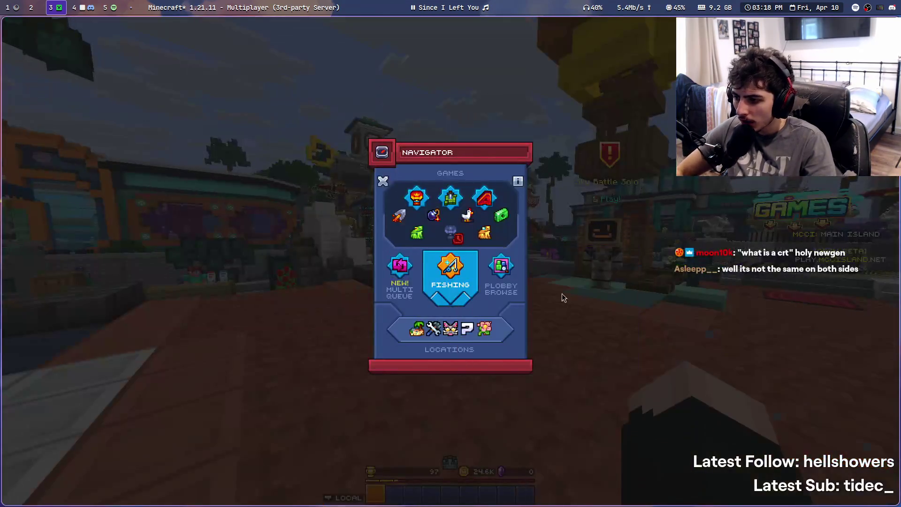
{"action": "key", "text": "Escape"}
{"action": "key", "text": "e"}
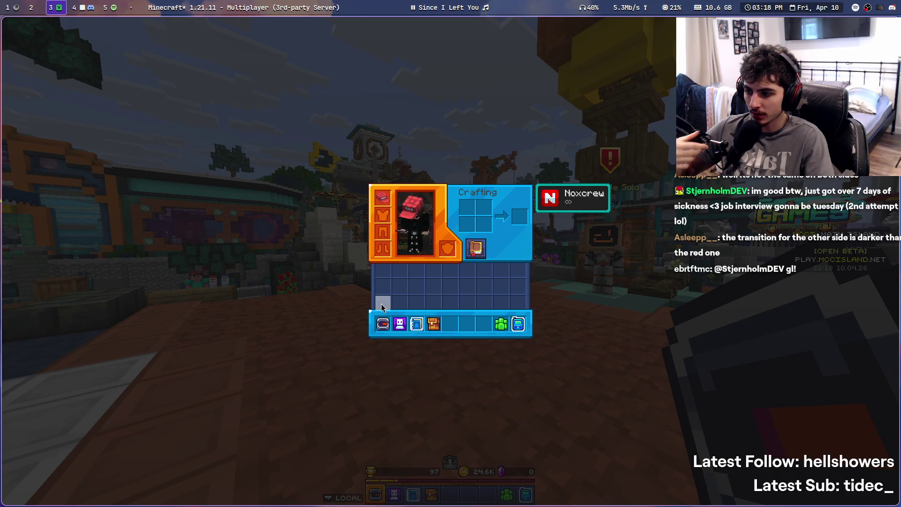
{"action": "key", "text": "1"}
{"action": "key", "text": "e"}
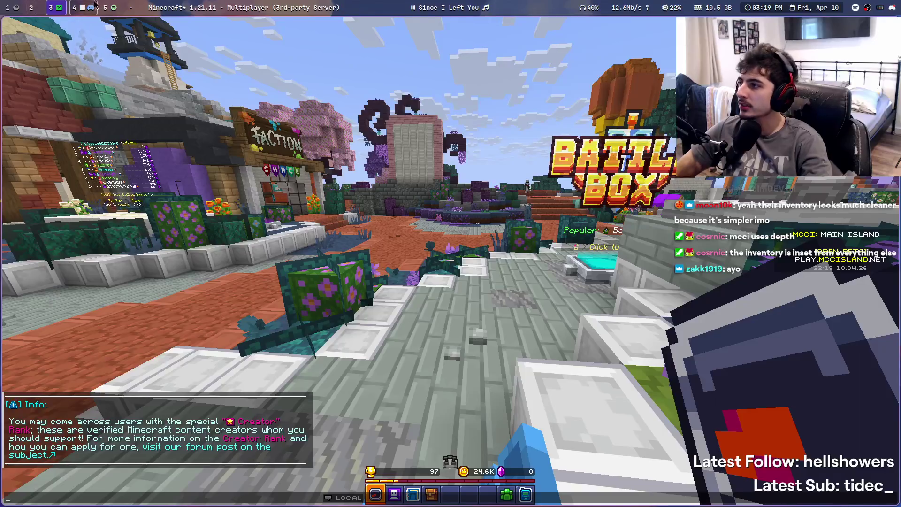
{"action": "key", "text": "super+4"}
{"action": "key", "text": "super+f"}
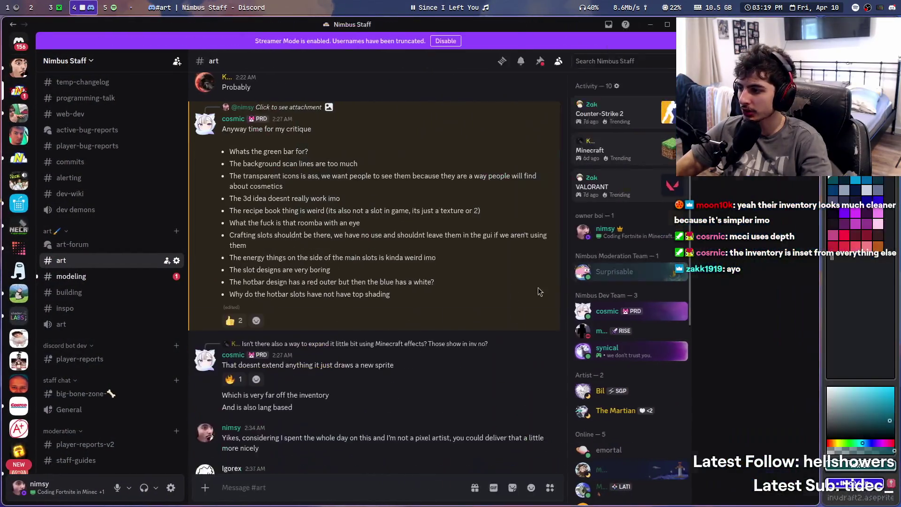
Enlarge the inventory reference image in #inspo, close it, and return to Minecraft
{"action": "left_click", "coordinate": [89, 308]}
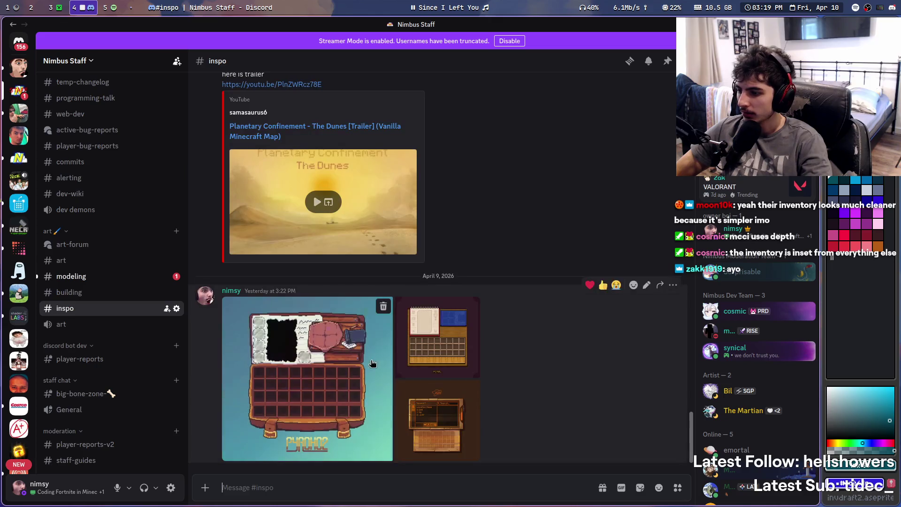
{"action": "left_click", "coordinate": [317, 403]}
{"action": "left_click", "coordinate": [654, 297]}
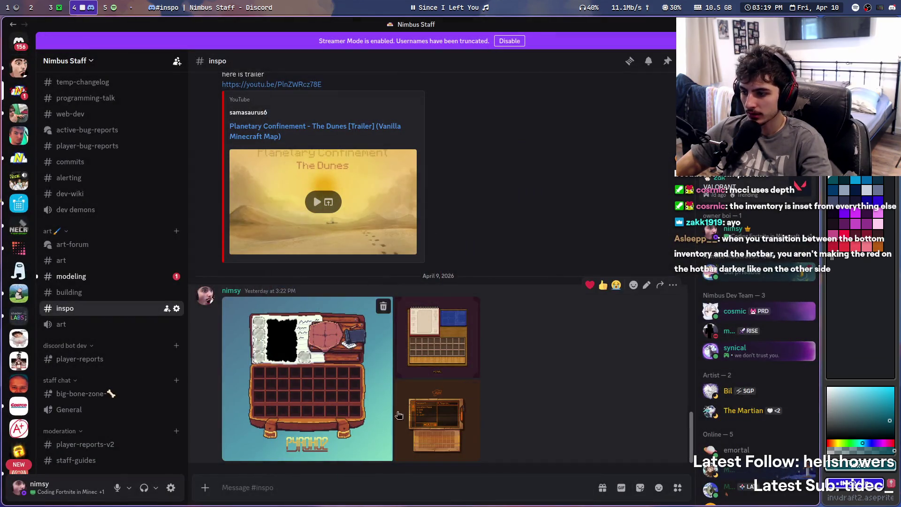
{"action": "key", "text": "super+f"}
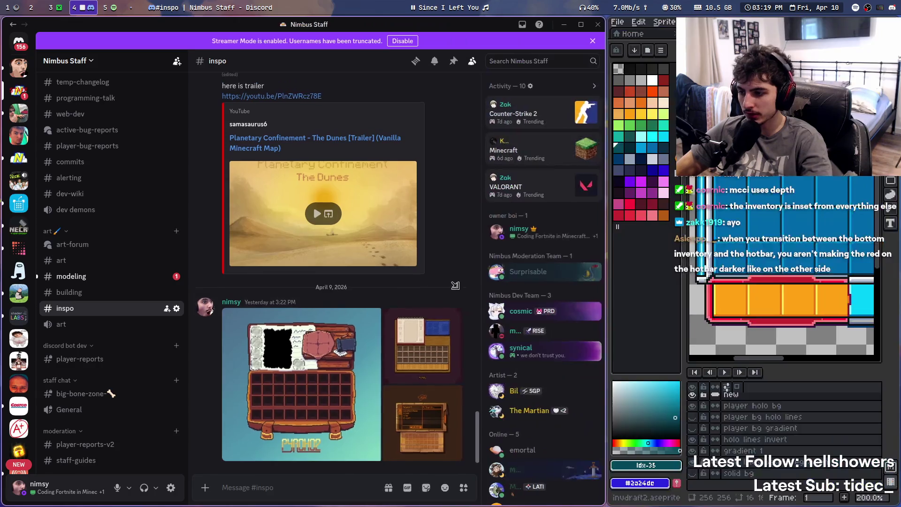
{"action": "key", "text": "super+3"}
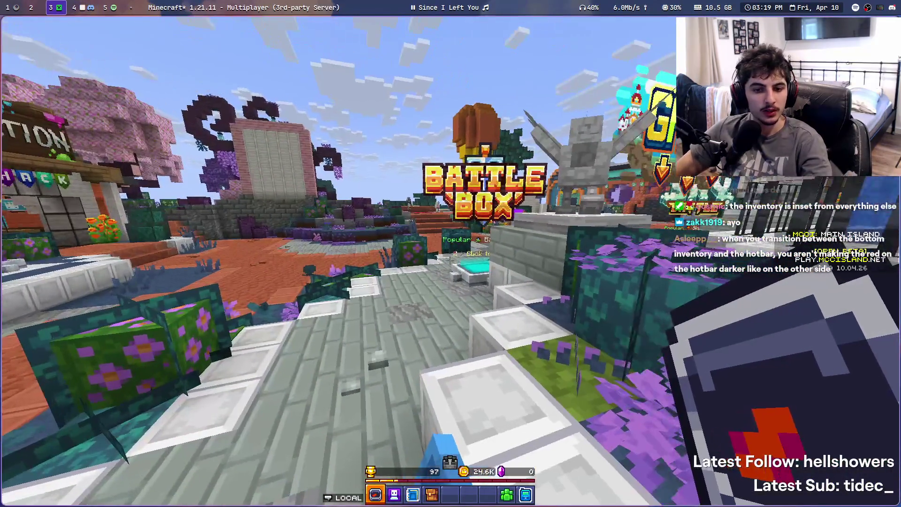
Walk through the hub from the Battle Box statue past the amethyst plaza toward the Hideout
{"action": "key", "text": "w"}
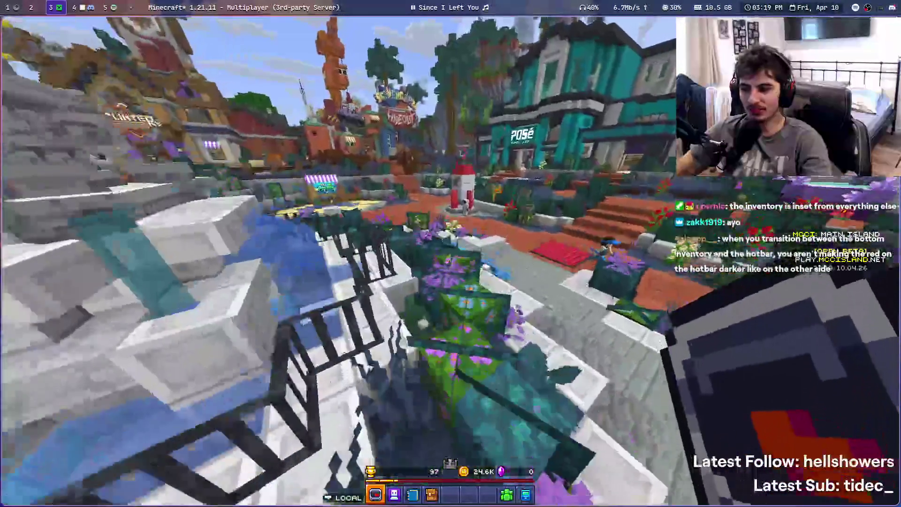
{"action": "key", "text": "w"}
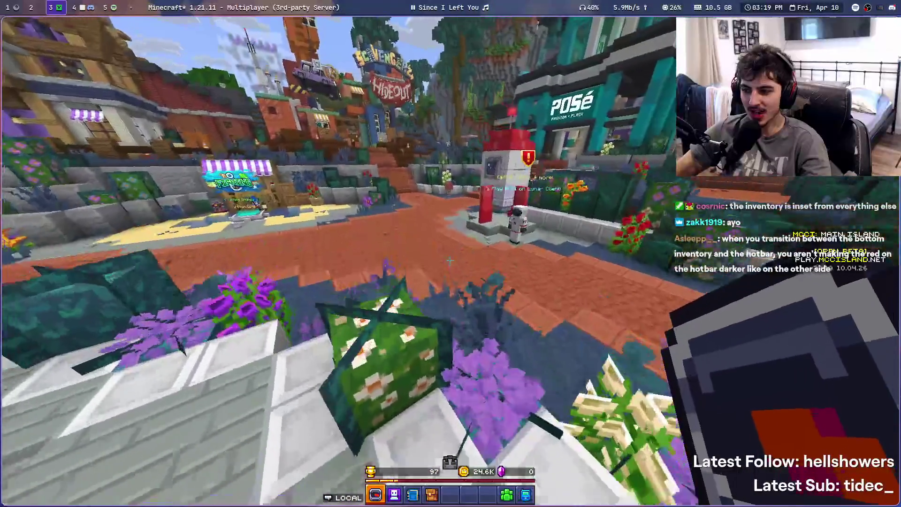
{"action": "key", "text": "w"}
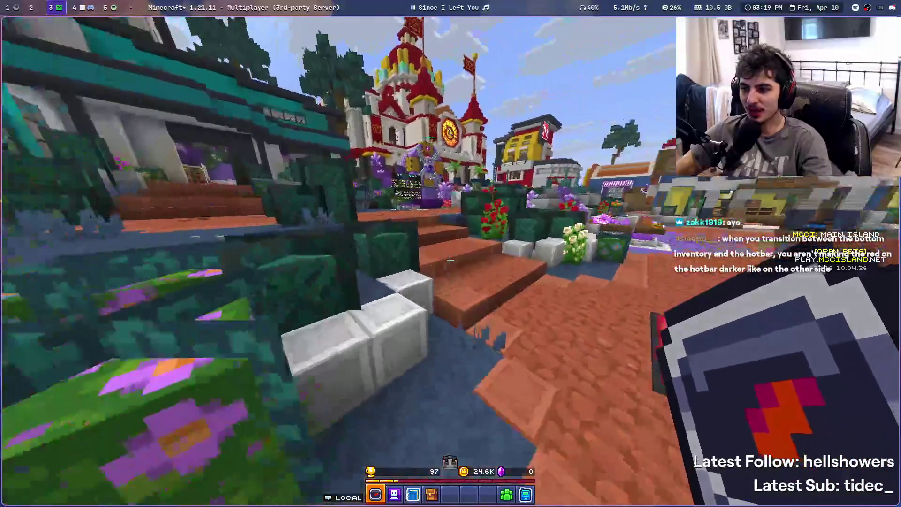
{"action": "key", "text": "w"}
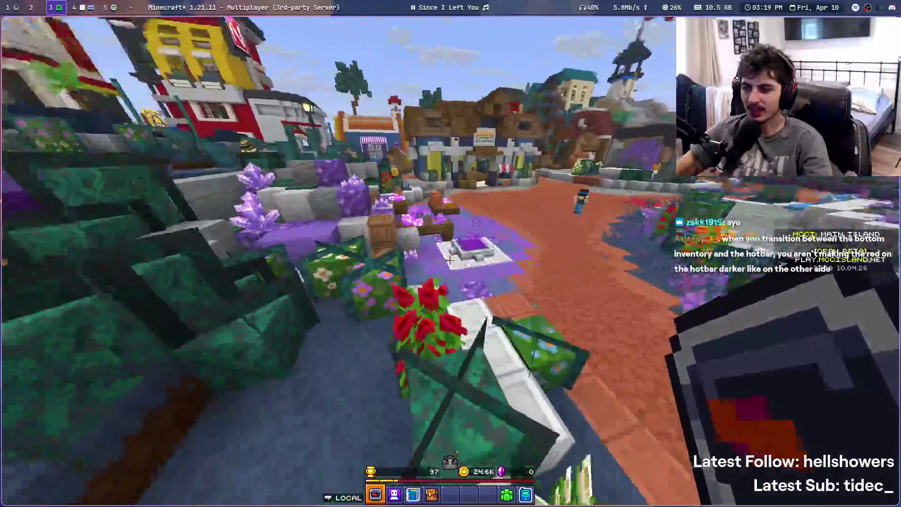
{"action": "key", "text": "w"}
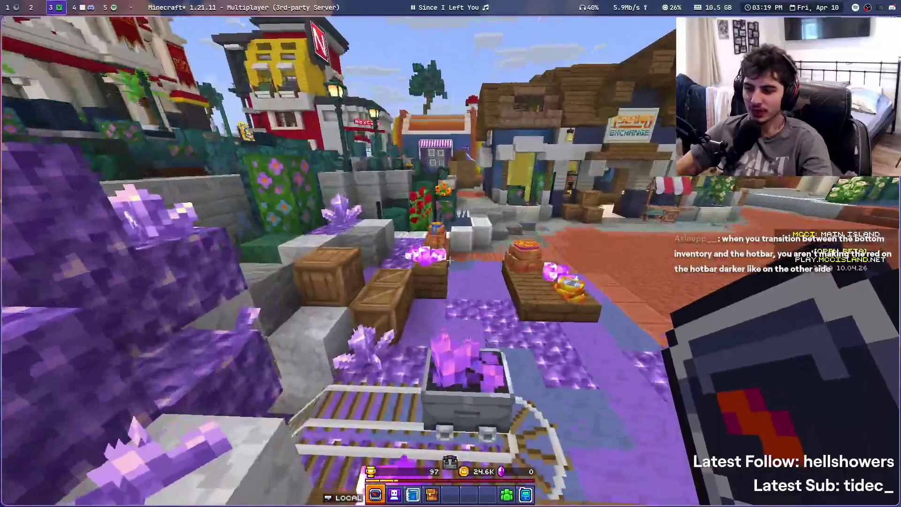
{"action": "key", "text": "w"}
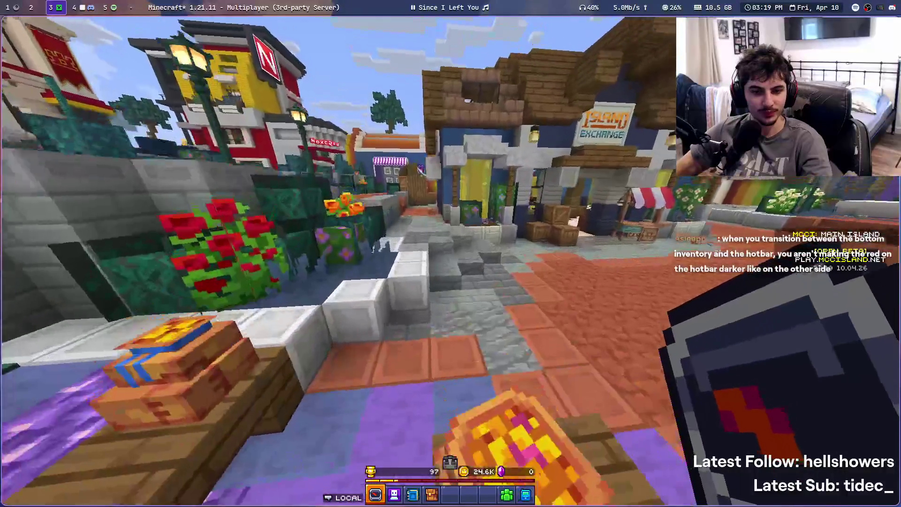
{"action": "key", "text": "w"}
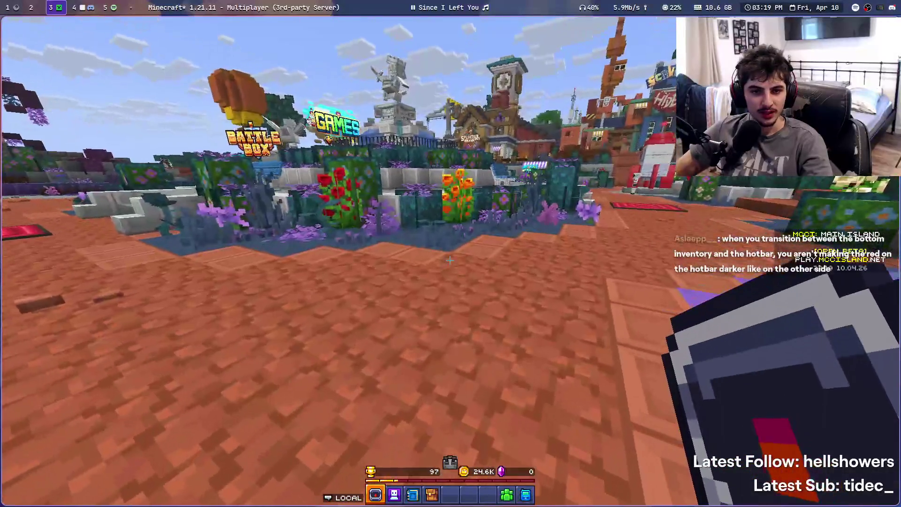
{"action": "key", "text": "w"}
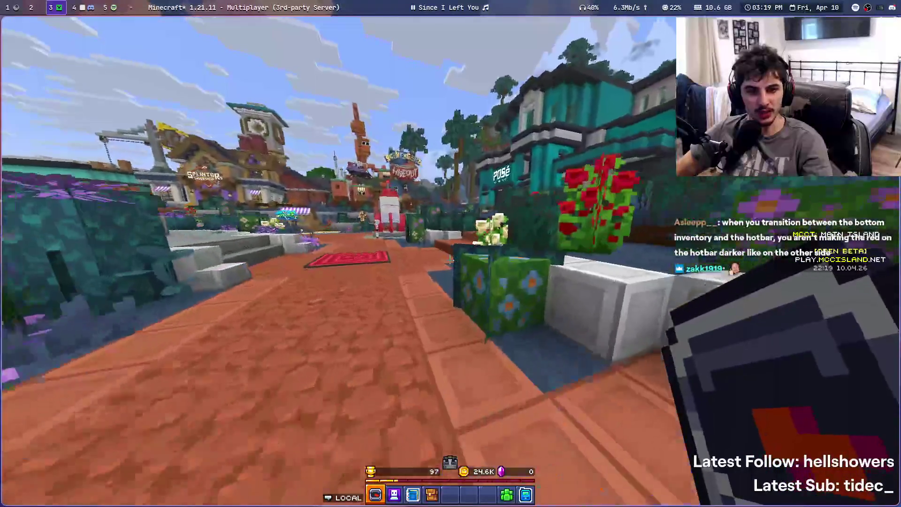
{"action": "key", "text": "w"}
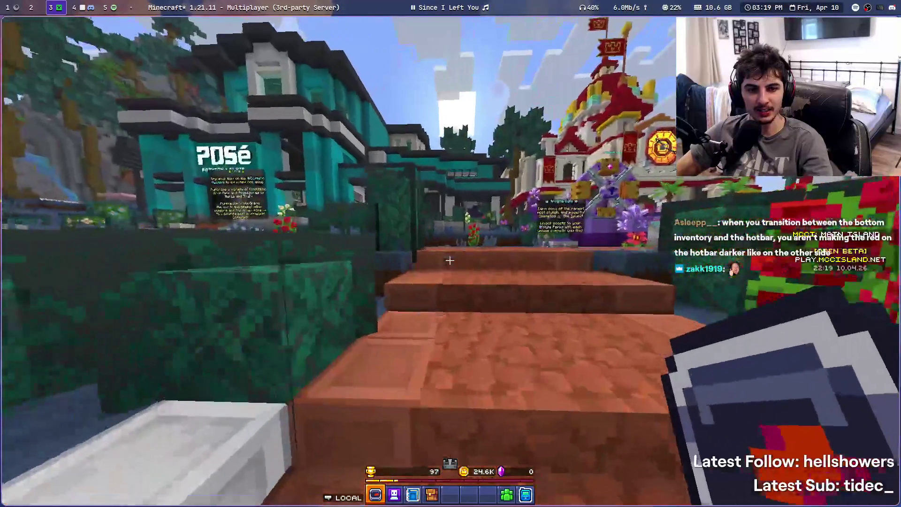
{"action": "key", "text": "w"}
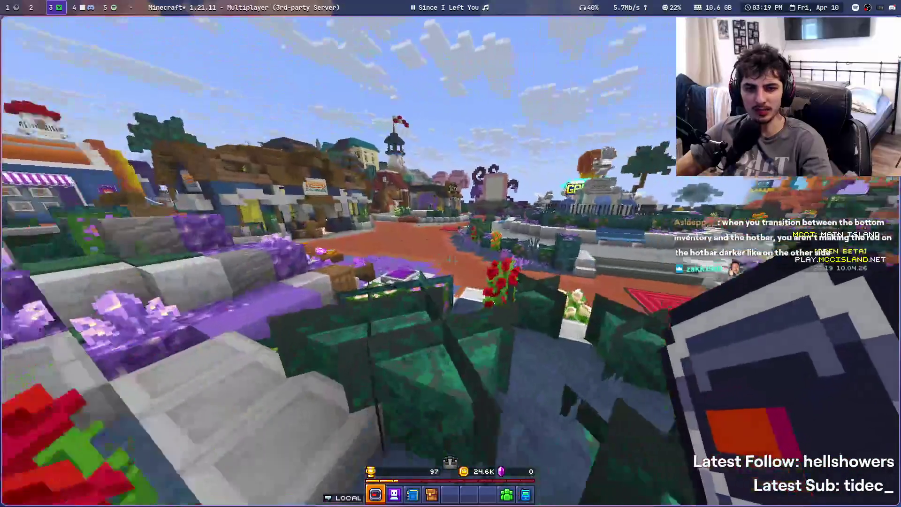
{"action": "key", "text": "w"}
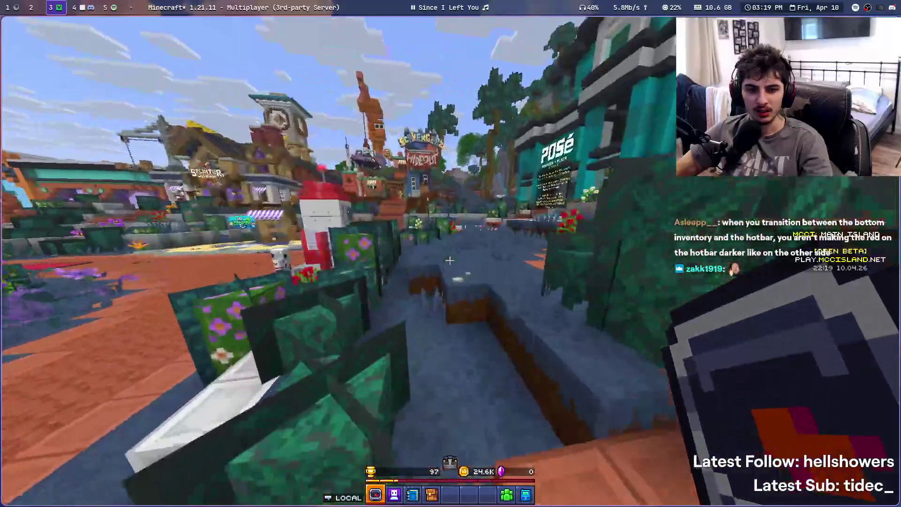
{"action": "key", "text": "w"}
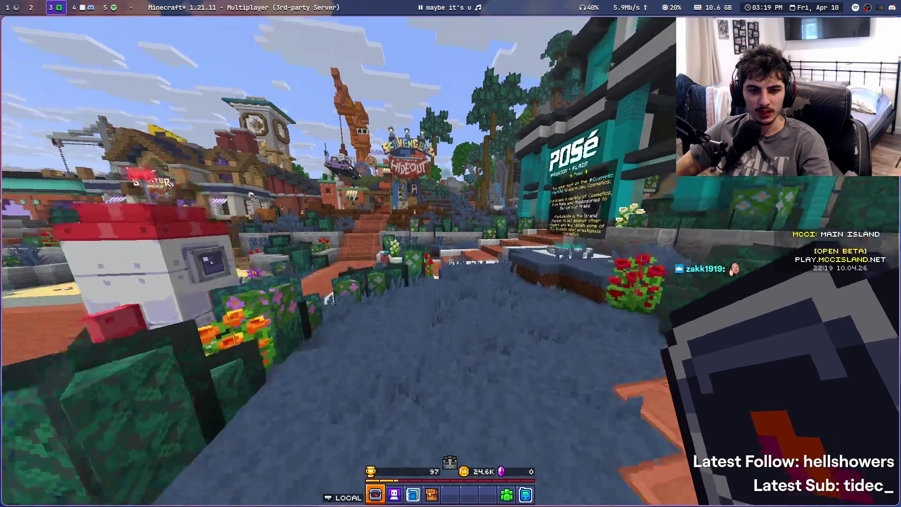
Bring up the survival inventory with its crafting grid, then switch to the texture draft workspace
{"action": "scroll", "coordinate": [450, 260], "scroll_direction": "down", "scroll_amount": 2}
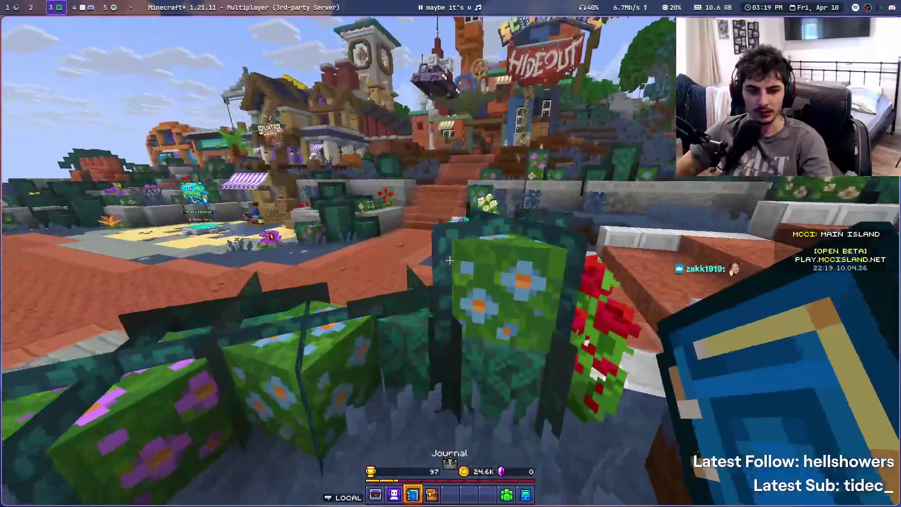
{"action": "key", "text": "e"}
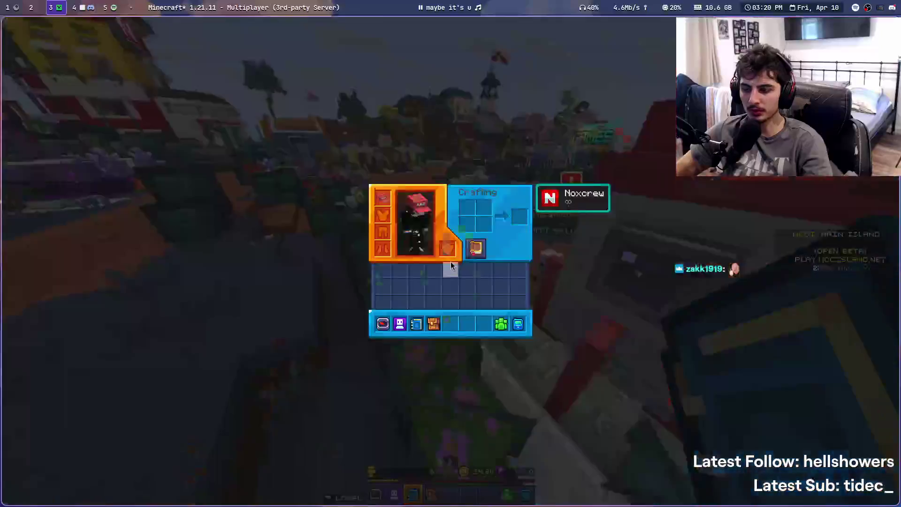
{"action": "key", "text": "super+4"}
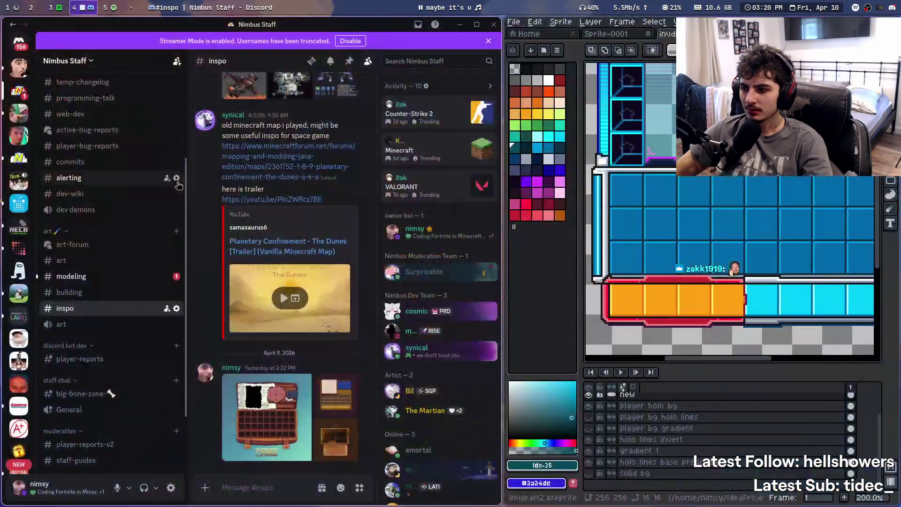
{"action": "scroll", "coordinate": [541, 242], "scroll_direction": "down", "scroll_amount": 1}
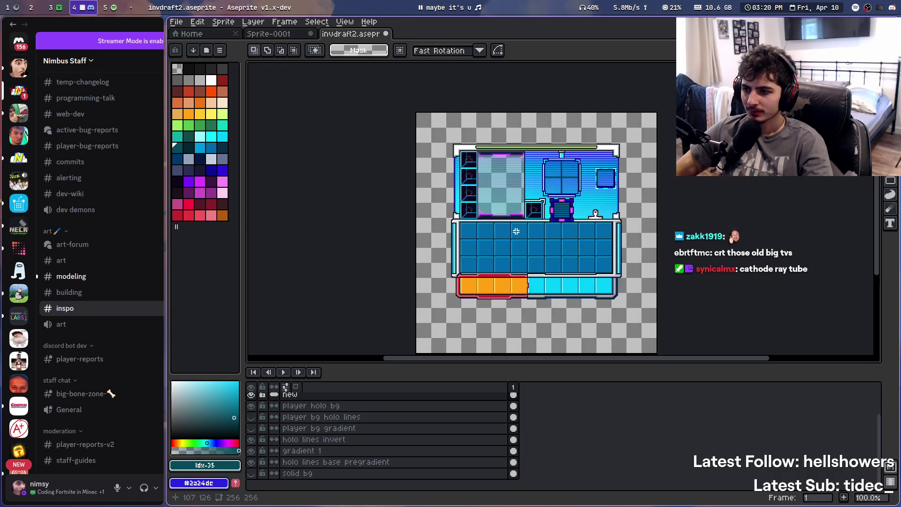
{"action": "scroll", "coordinate": [555, 229], "scroll_direction": "up", "scroll_amount": 1}
{"action": "scroll", "coordinate": [555, 228], "scroll_direction": "down", "scroll_amount": 2}
{"action": "key", "text": "super+3"}
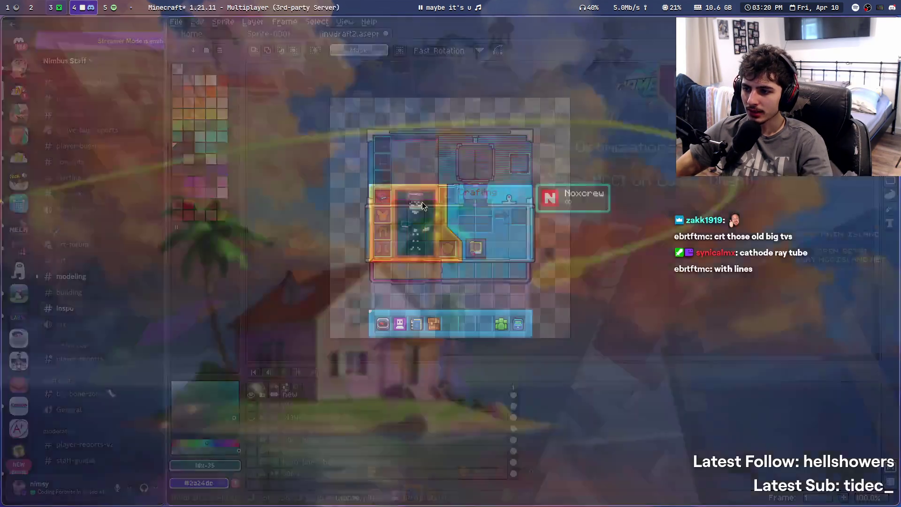
{"action": "key", "text": "super+4"}
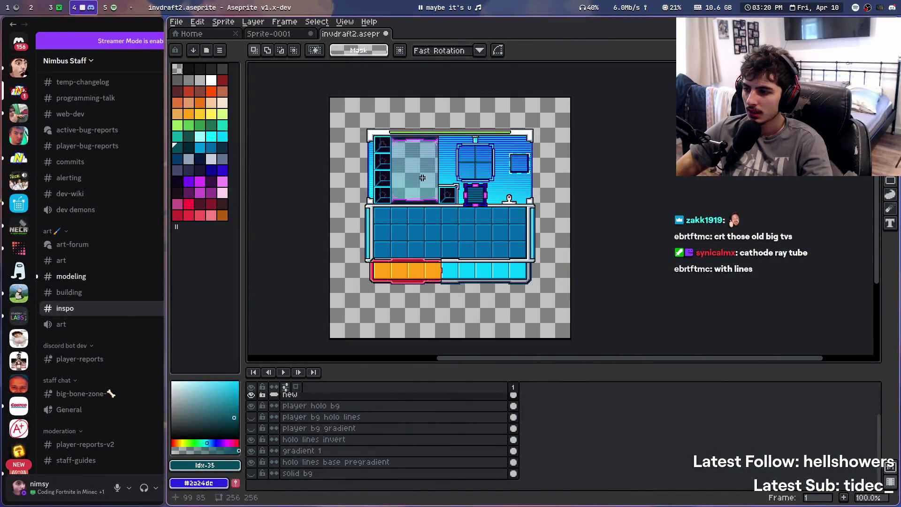
{"action": "scroll", "coordinate": [508, 322], "scroll_direction": "up", "scroll_amount": 1}
{"action": "scroll", "coordinate": [469, 324], "scroll_direction": "down", "scroll_amount": 1}
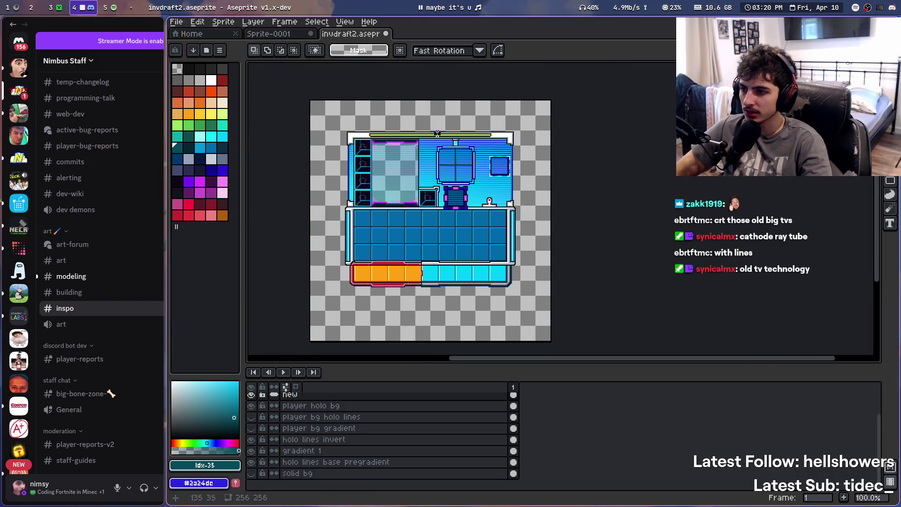
{"action": "left_click_drag", "start_coordinate": [416, 130], "coordinate": [522, 215]}
{"action": "scroll", "coordinate": [502, 197], "scroll_direction": "up", "scroll_amount": 4}
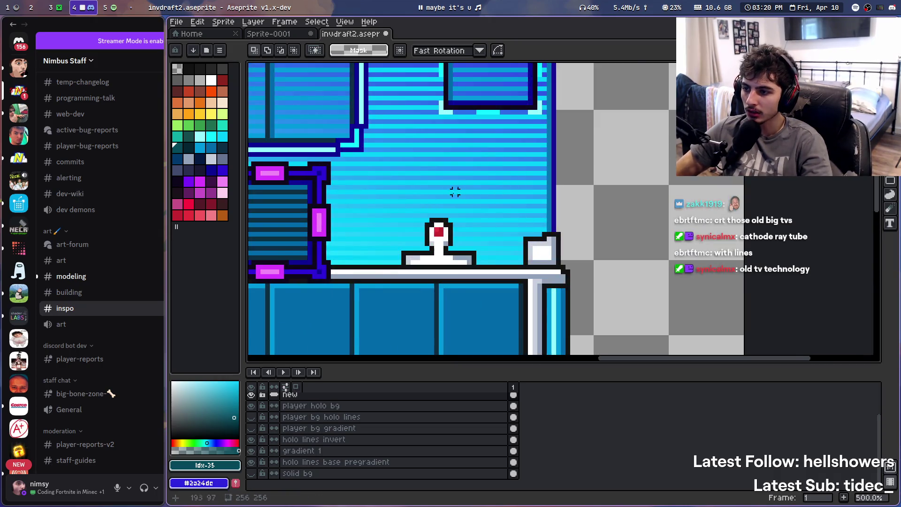
{"action": "scroll", "coordinate": [454, 192], "scroll_direction": "down", "scroll_amount": 4}
{"action": "scroll", "coordinate": [469, 199], "scroll_direction": "up", "scroll_amount": 1}
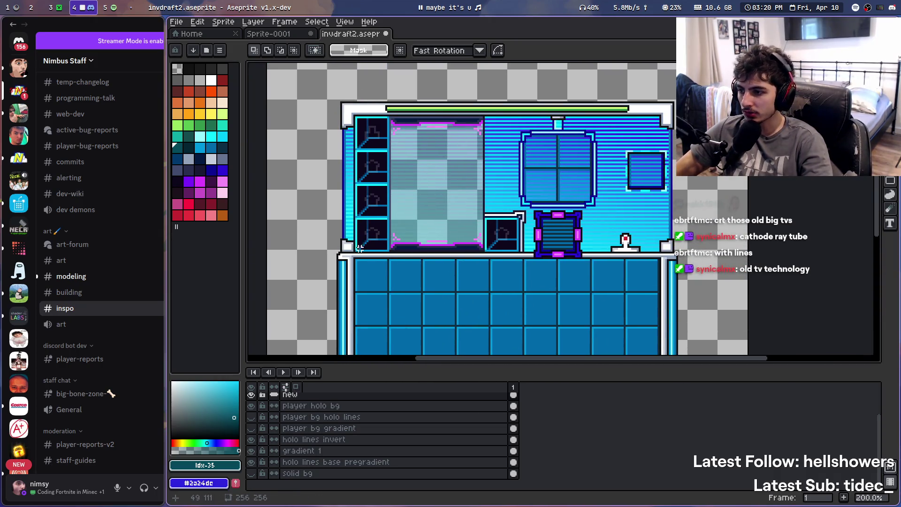
{"action": "left_click_drag", "start_coordinate": [485, 245], "coordinate": [485, 240]}
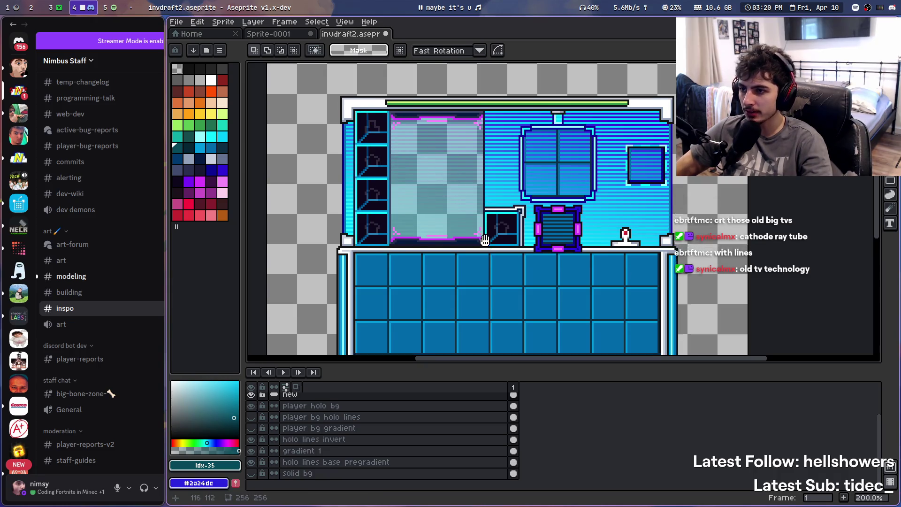
{"action": "scroll", "coordinate": [485, 240], "scroll_direction": "down", "scroll_amount": 3}
{"action": "scroll", "coordinate": [485, 240], "scroll_direction": "up", "scroll_amount": 4}
{"action": "scroll", "coordinate": [517, 188], "scroll_direction": "down", "scroll_amount": 1}
{"action": "left_click_drag", "start_coordinate": [303, 161], "coordinate": [544, 162]}
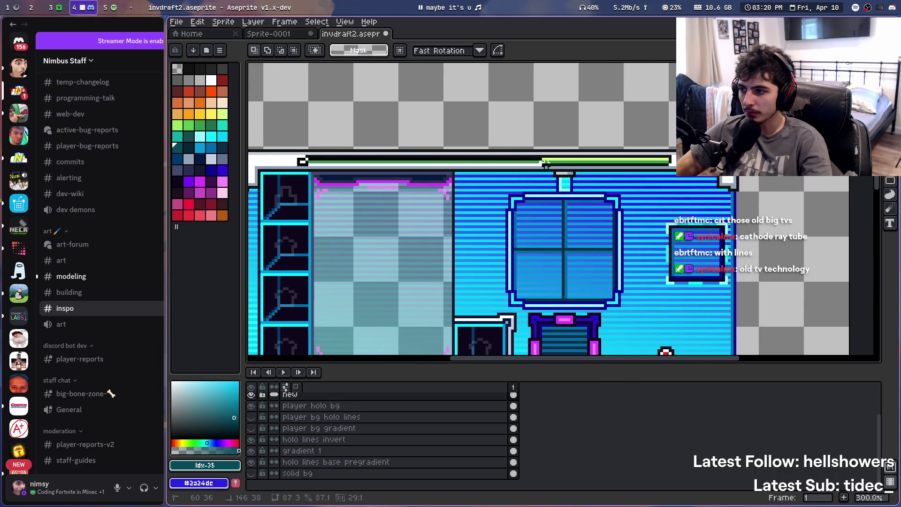
{"action": "scroll", "coordinate": [547, 188], "scroll_direction": "down", "scroll_amount": 2}
{"action": "scroll", "coordinate": [548, 193], "scroll_direction": "up", "scroll_amount": 2}
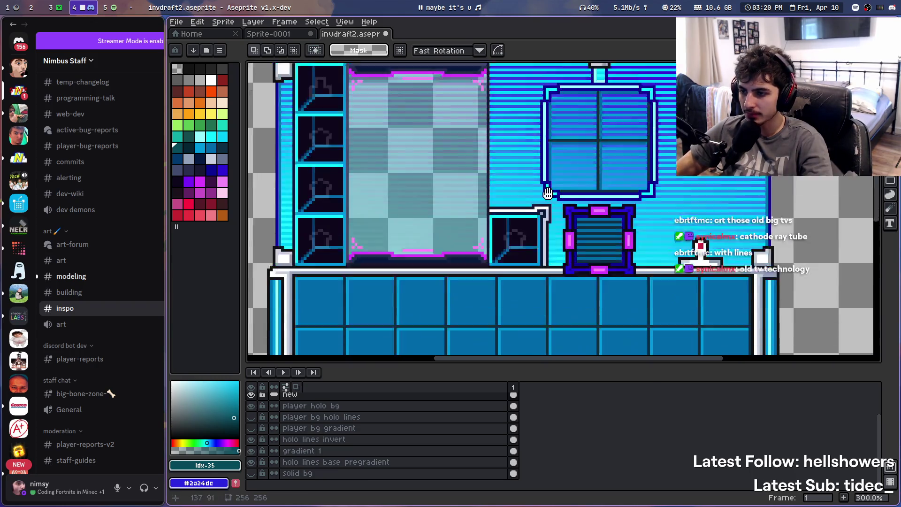
{"action": "scroll", "coordinate": [548, 193], "scroll_direction": "down", "scroll_amount": 2}
{"action": "scroll", "coordinate": [548, 192], "scroll_direction": "up", "scroll_amount": 1}
{"action": "left_click_drag", "start_coordinate": [293, 178], "coordinate": [655, 344]}
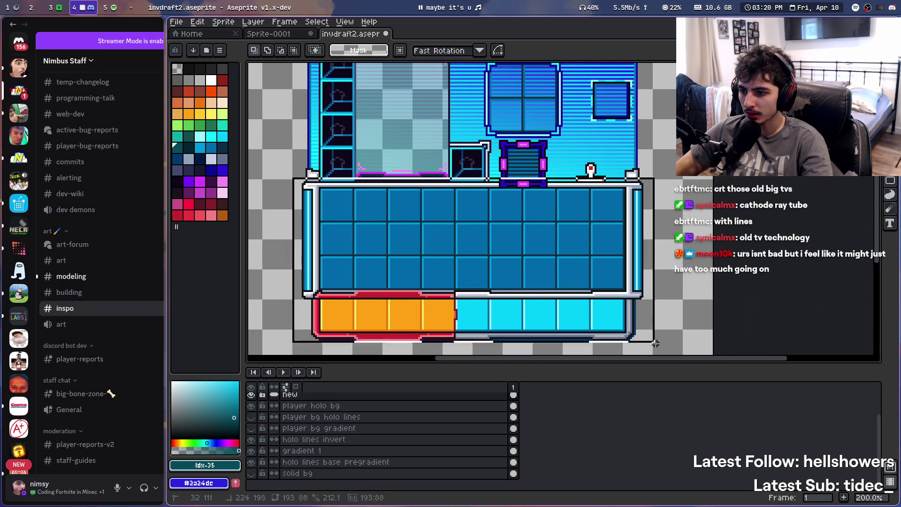
{"action": "left_click", "coordinate": [603, 297]}
{"action": "scroll", "coordinate": [468, 192], "scroll_direction": "down", "scroll_amount": 1}
{"action": "scroll", "coordinate": [468, 192], "scroll_direction": "up", "scroll_amount": 1}
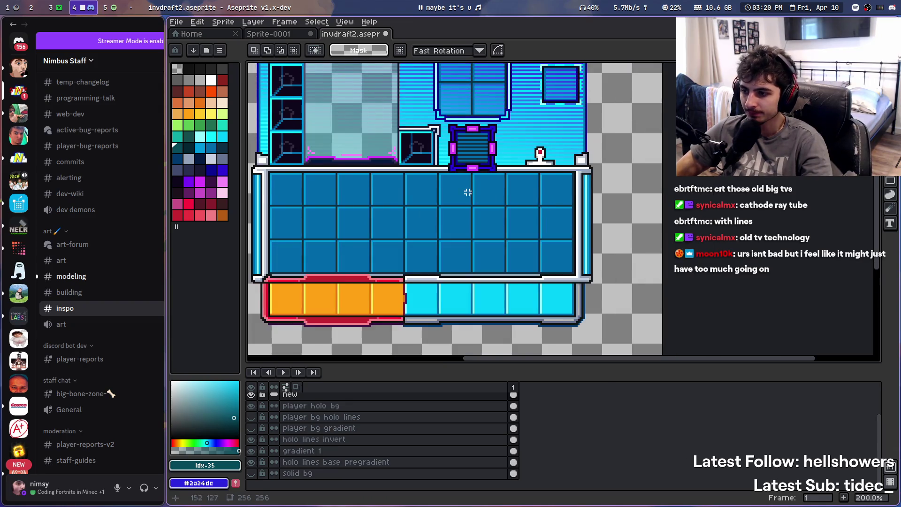
{"action": "scroll", "coordinate": [468, 193], "scroll_direction": "down", "scroll_amount": 1}
{"action": "scroll", "coordinate": [346, 317], "scroll_direction": "up", "scroll_amount": 1}
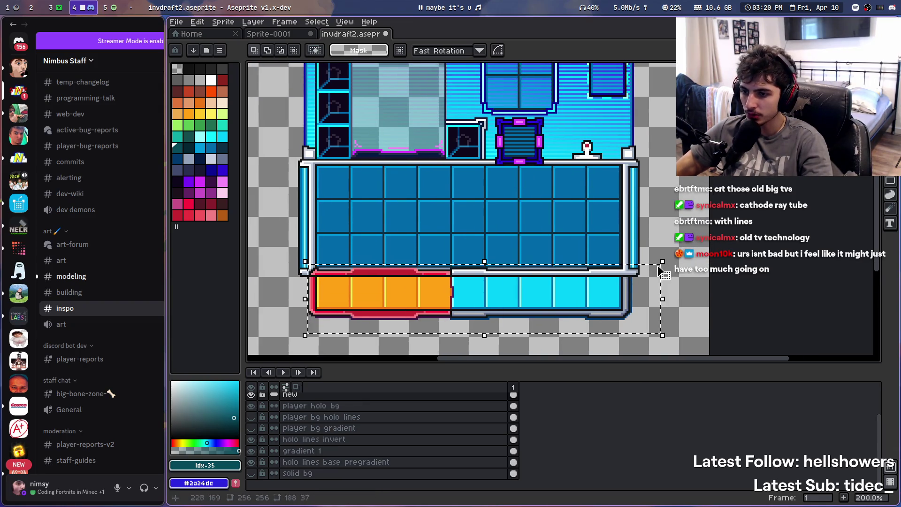
{"action": "scroll", "coordinate": [516, 232], "scroll_direction": "down", "scroll_amount": 1}
{"action": "scroll", "coordinate": [490, 222], "scroll_direction": "up", "scroll_amount": 1}
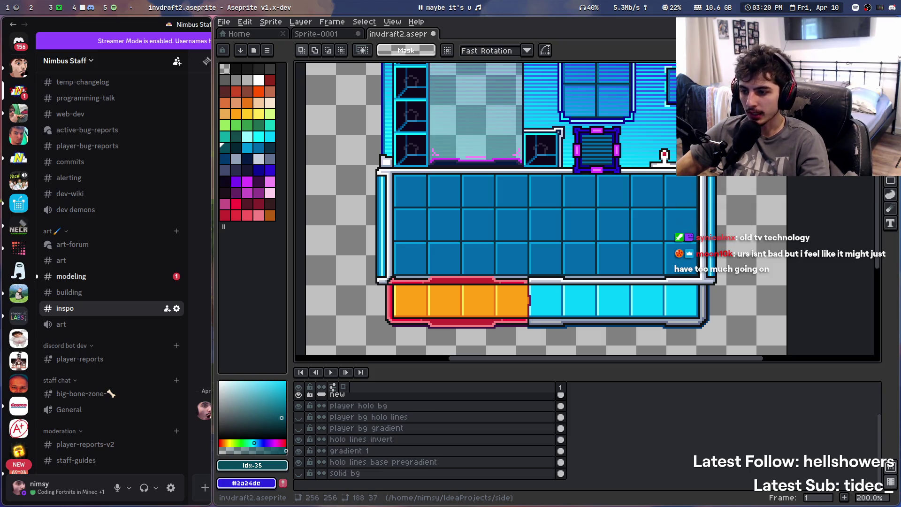
{"action": "left_click_drag", "start_coordinate": [597, 287], "coordinate": [584, 274]}
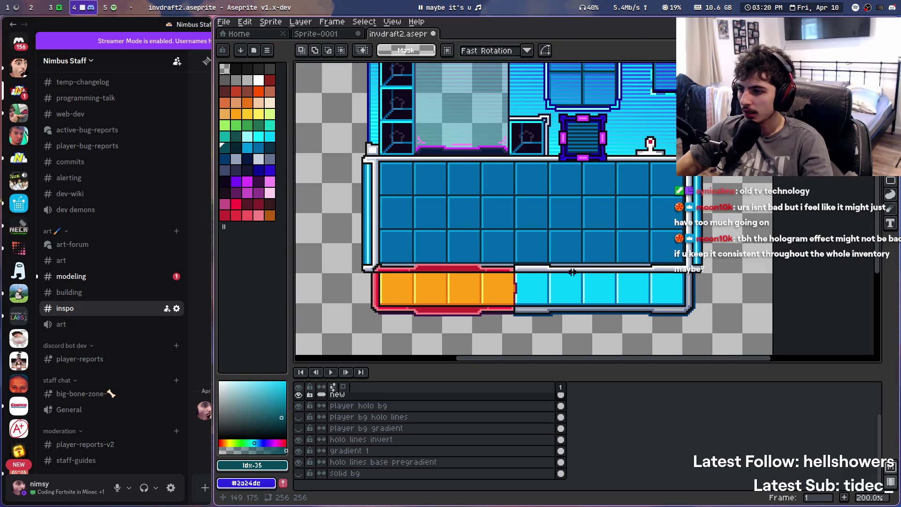
{"action": "scroll", "coordinate": [445, 293], "scroll_direction": "up", "scroll_amount": 1}
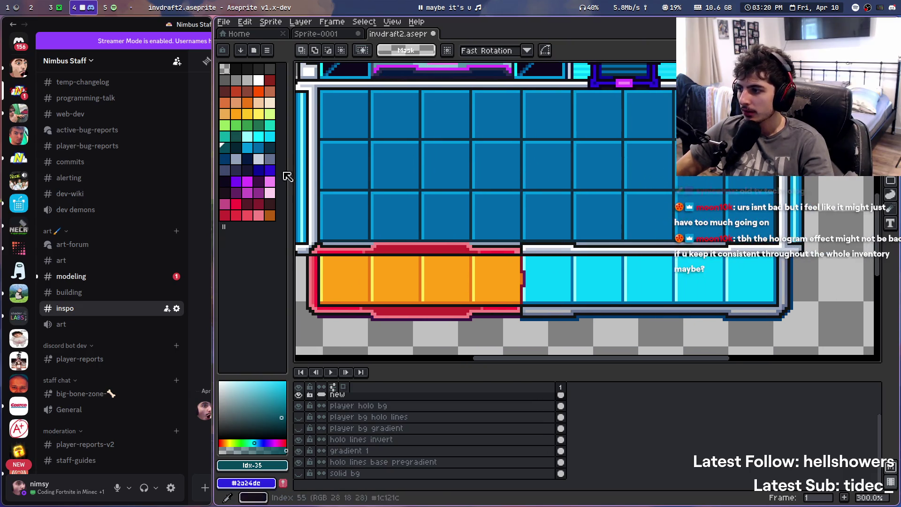
{"action": "scroll", "coordinate": [453, 272], "scroll_direction": "down", "scroll_amount": 3}
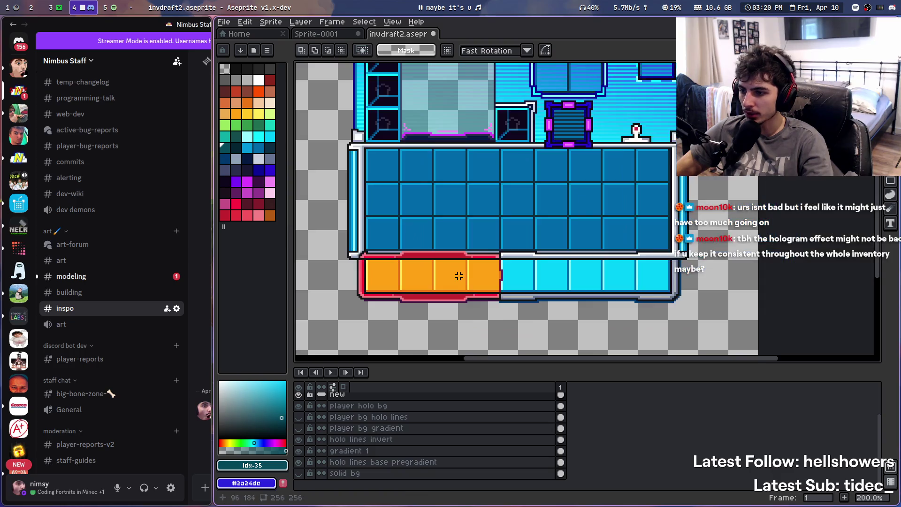
{"action": "scroll", "coordinate": [452, 271], "scroll_direction": "up", "scroll_amount": 1}
{"action": "scroll", "coordinate": [456, 252], "scroll_direction": "up", "scroll_amount": 1}
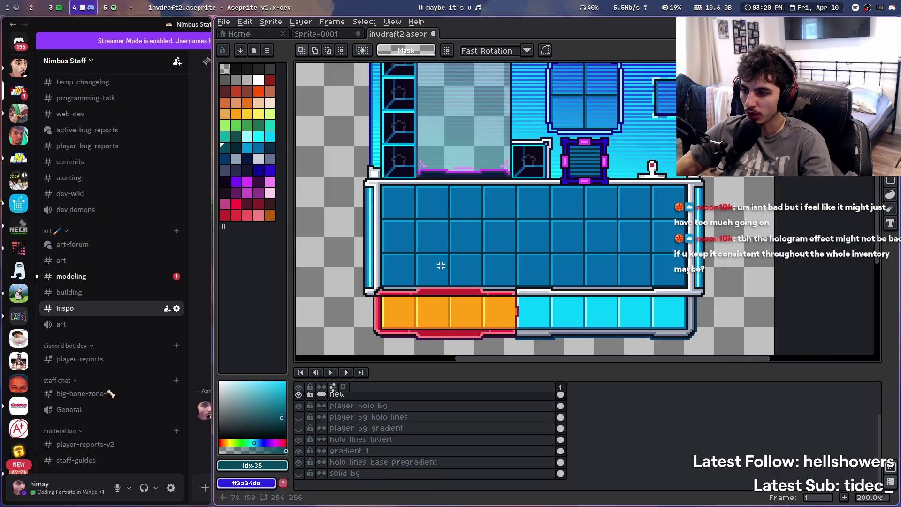
{"action": "scroll", "coordinate": [455, 247], "scroll_direction": "down", "scroll_amount": 2}
{"action": "scroll", "coordinate": [453, 246], "scroll_direction": "up", "scroll_amount": 1}
{"action": "scroll", "coordinate": [453, 245], "scroll_direction": "up", "scroll_amount": 1}
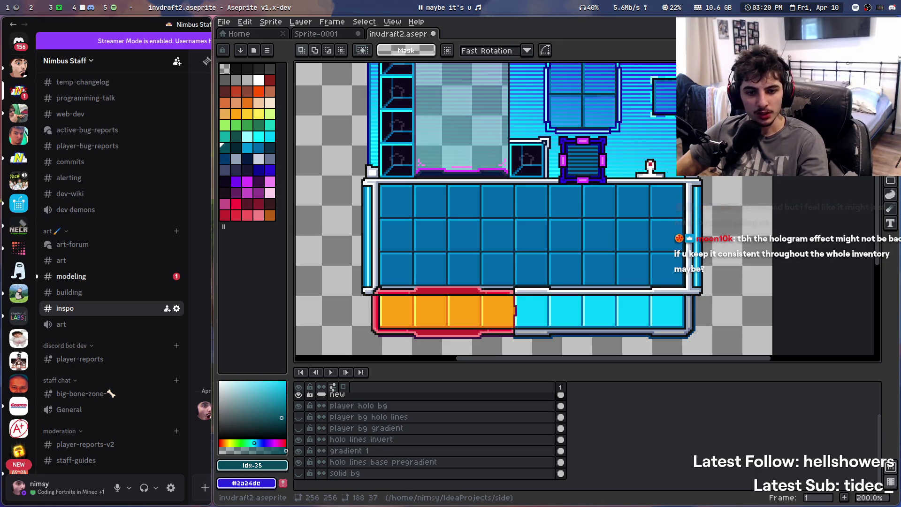
{"action": "scroll", "coordinate": [565, 140], "scroll_direction": "up", "scroll_amount": 3}
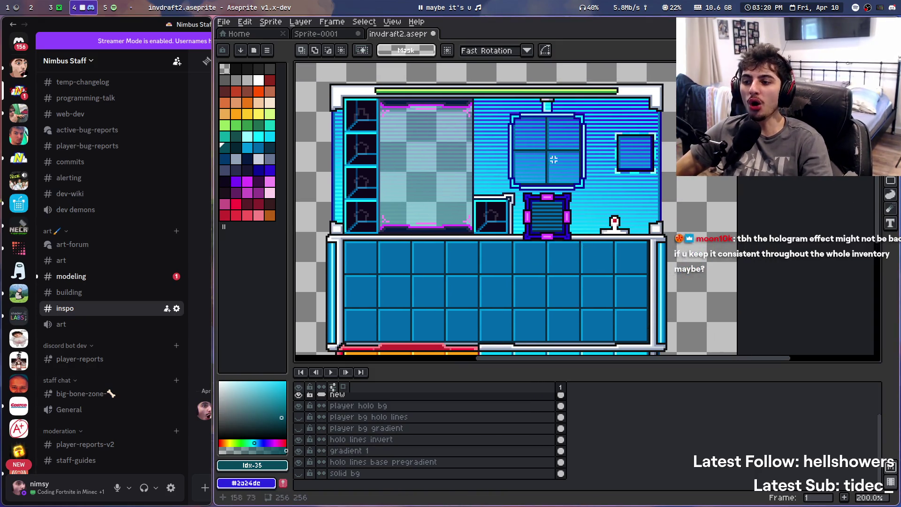
{"action": "scroll", "coordinate": [583, 243], "scroll_direction": "up", "scroll_amount": 3}
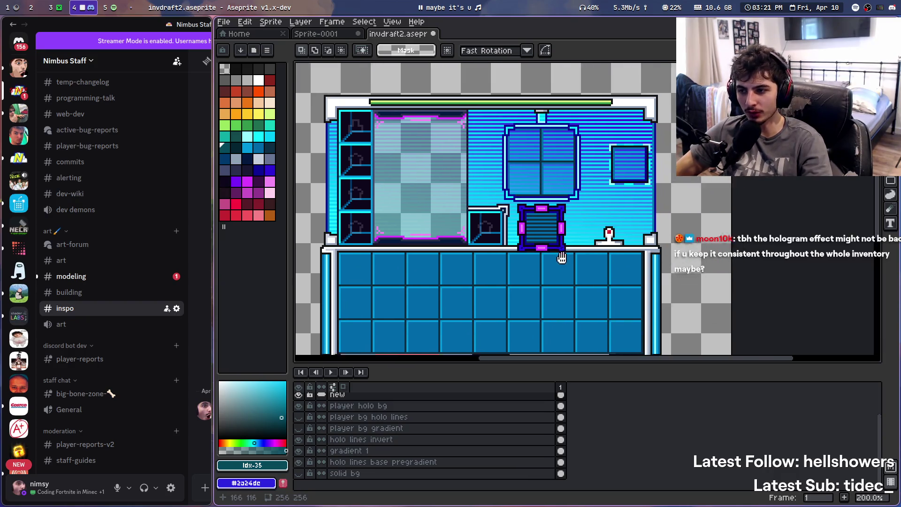
{"action": "scroll", "coordinate": [597, 252], "scroll_direction": "down", "scroll_amount": 3}
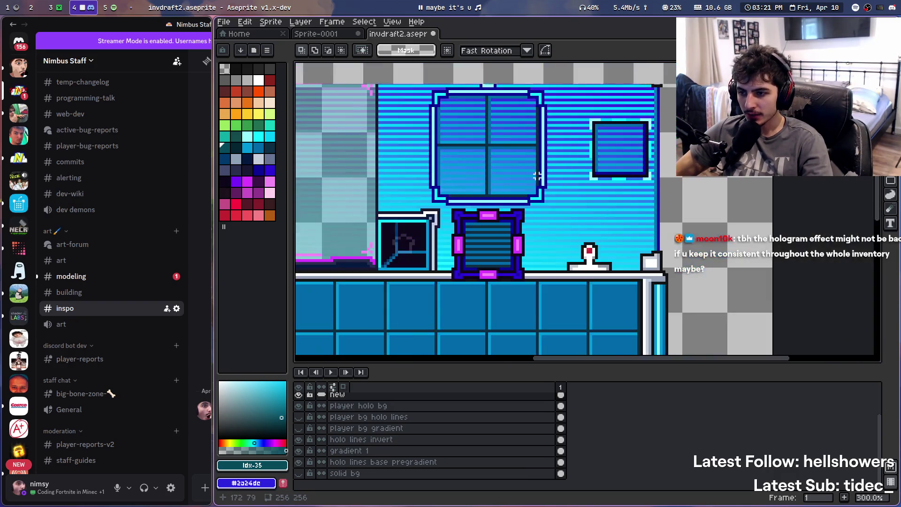
{"action": "scroll", "coordinate": [478, 319], "scroll_direction": "up", "scroll_amount": 3}
{"action": "scroll", "coordinate": [534, 197], "scroll_direction": "down", "scroll_amount": 2}
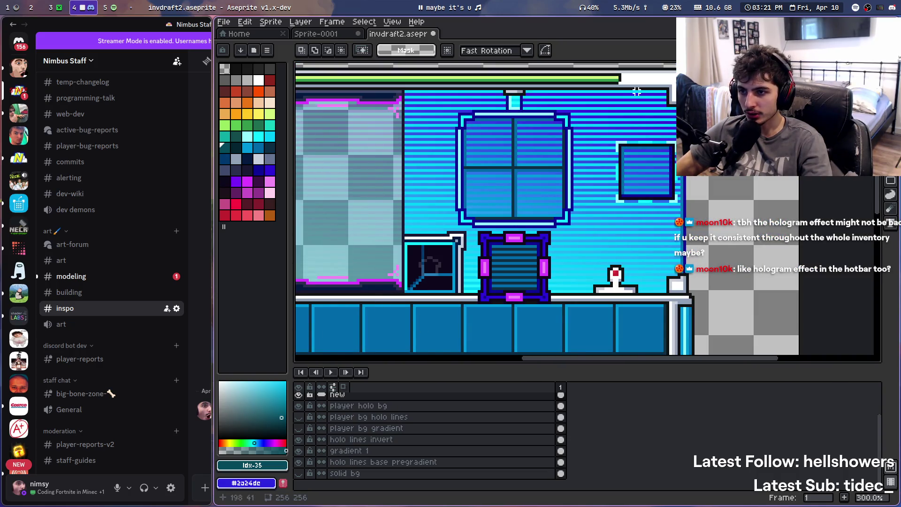
{"action": "scroll", "coordinate": [564, 171], "scroll_direction": "up", "scroll_amount": 4}
{"action": "scroll", "coordinate": [594, 171], "scroll_direction": "down", "scroll_amount": 6}
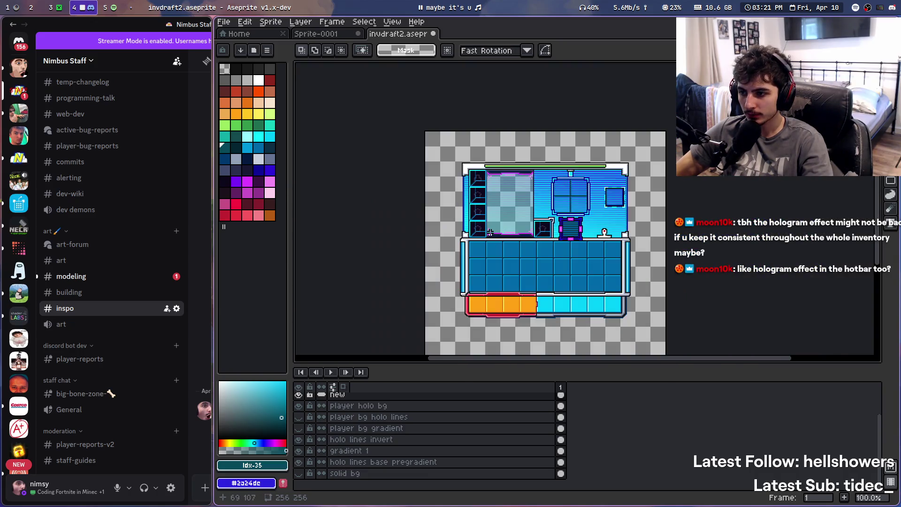
{"action": "scroll", "coordinate": [610, 176], "scroll_direction": "up", "scroll_amount": 3}
{"action": "scroll", "coordinate": [625, 182], "scroll_direction": "down", "scroll_amount": 1}
Close the in-game inventory, walk forward past the red mat, and return to Aseprite
{"action": "key", "text": "super+3"}
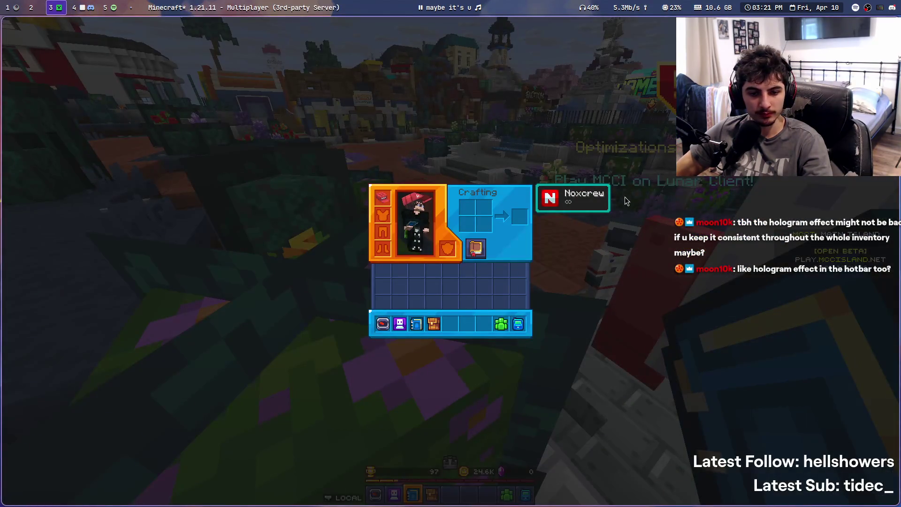
{"action": "key", "text": "Escape"}
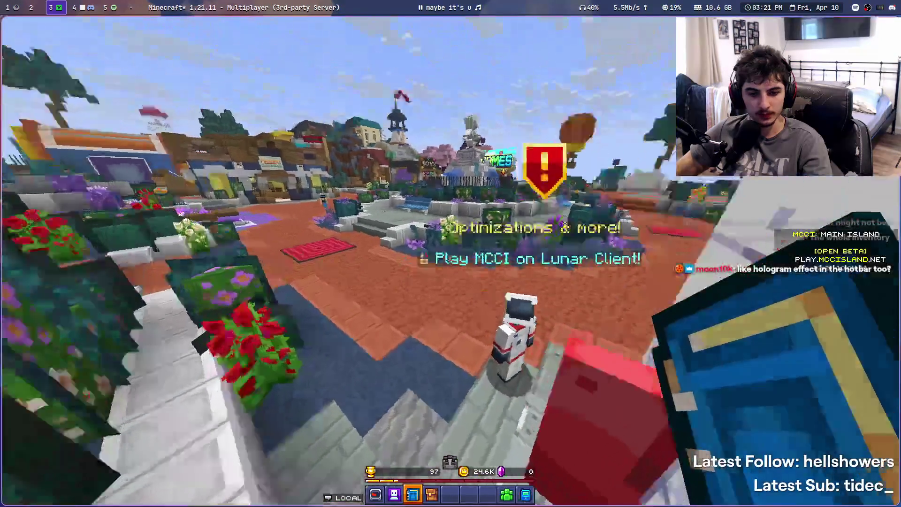
{"action": "key", "text": "w"}
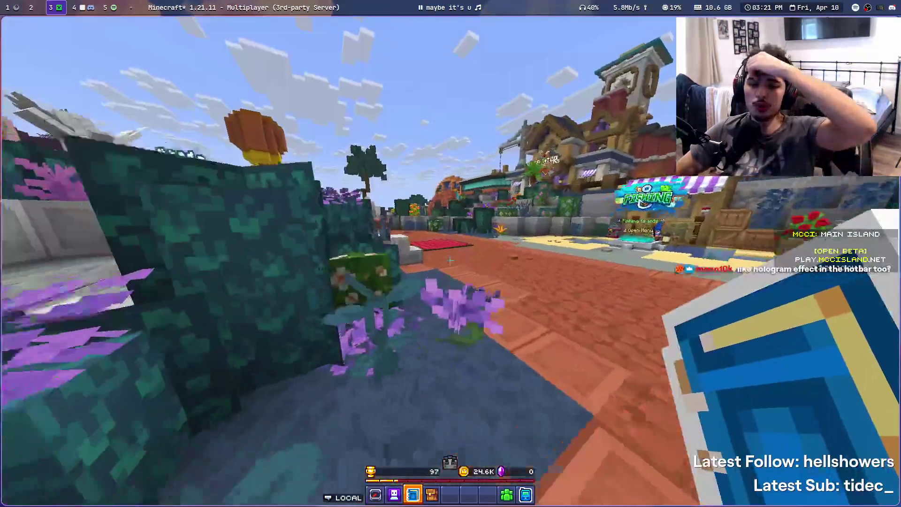
{"action": "key", "text": "w"}
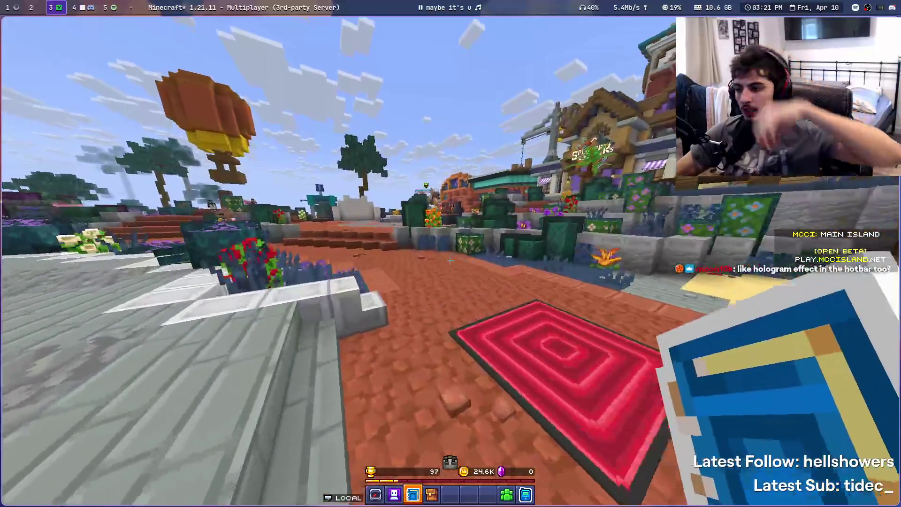
{"action": "key", "text": "super+4"}
{"action": "scroll", "coordinate": [474, 211], "scroll_direction": "down", "scroll_amount": 2}
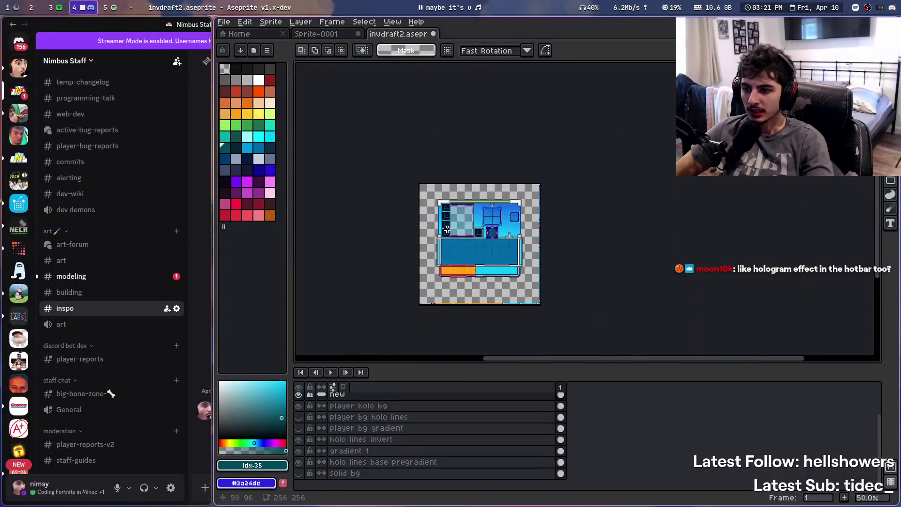
{"action": "scroll", "coordinate": [474, 212], "scroll_direction": "up", "scroll_amount": 1}
{"action": "scroll", "coordinate": [474, 212], "scroll_direction": "up", "scroll_amount": 1}
{"action": "scroll", "coordinate": [474, 211], "scroll_direction": "down", "scroll_amount": 1}
{"action": "scroll", "coordinate": [470, 244], "scroll_direction": "up", "scroll_amount": 1}
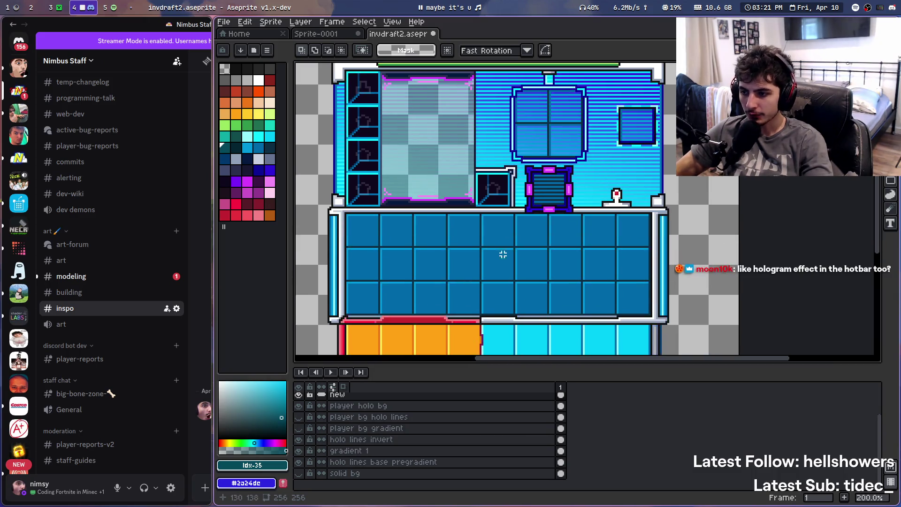
{"action": "scroll", "coordinate": [466, 274], "scroll_direction": "down", "scroll_amount": 2}
{"action": "scroll", "coordinate": [466, 274], "scroll_direction": "up", "scroll_amount": 2}
{"action": "scroll", "coordinate": [466, 274], "scroll_direction": "down", "scroll_amount": 1}
{"action": "key", "text": "super+3"}
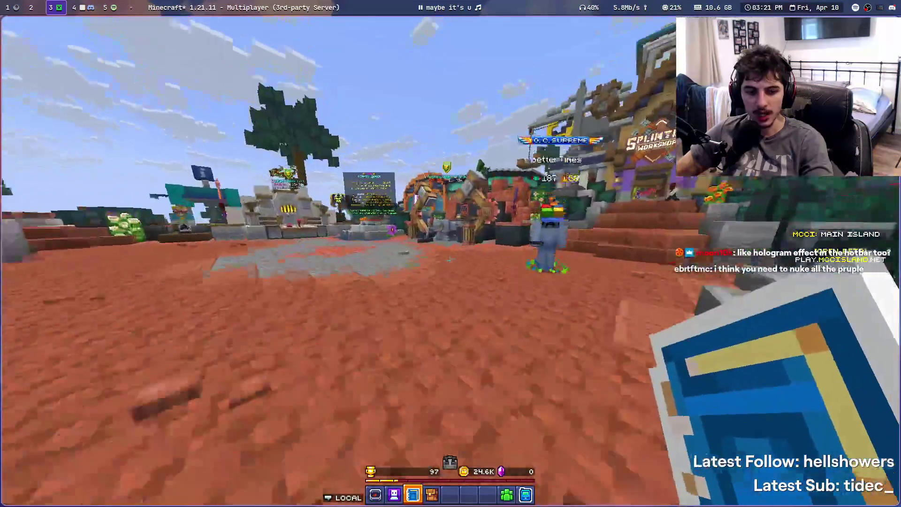
{"action": "key", "text": "super+4"}
{"action": "scroll", "coordinate": [470, 263], "scroll_direction": "down", "scroll_amount": 2}
{"action": "scroll", "coordinate": [475, 276], "scroll_direction": "up", "scroll_amount": 1}
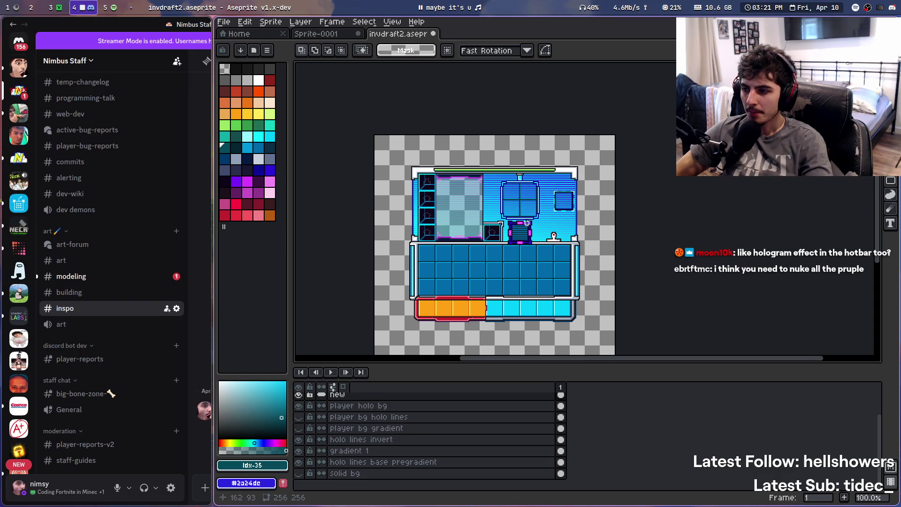
{"action": "scroll", "coordinate": [487, 212], "scroll_direction": "up", "scroll_amount": 1}
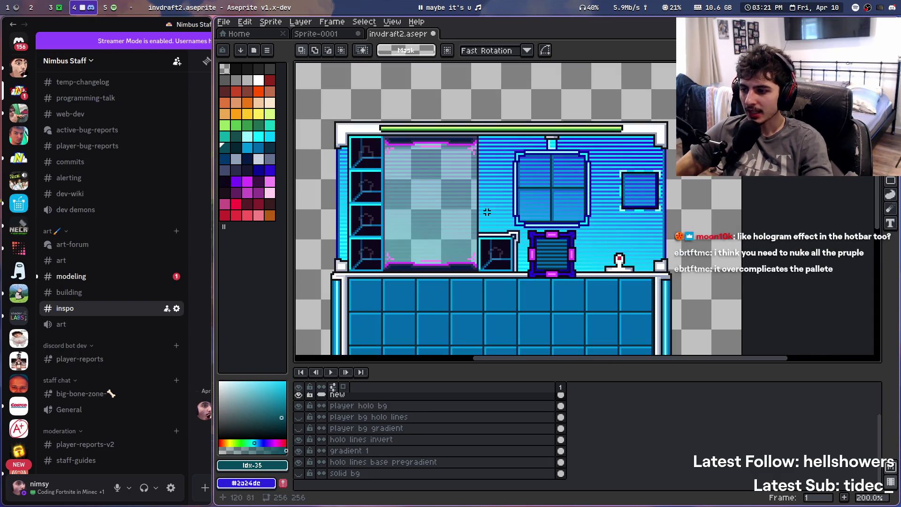
{"action": "scroll", "coordinate": [538, 323], "scroll_direction": "down", "scroll_amount": 1}
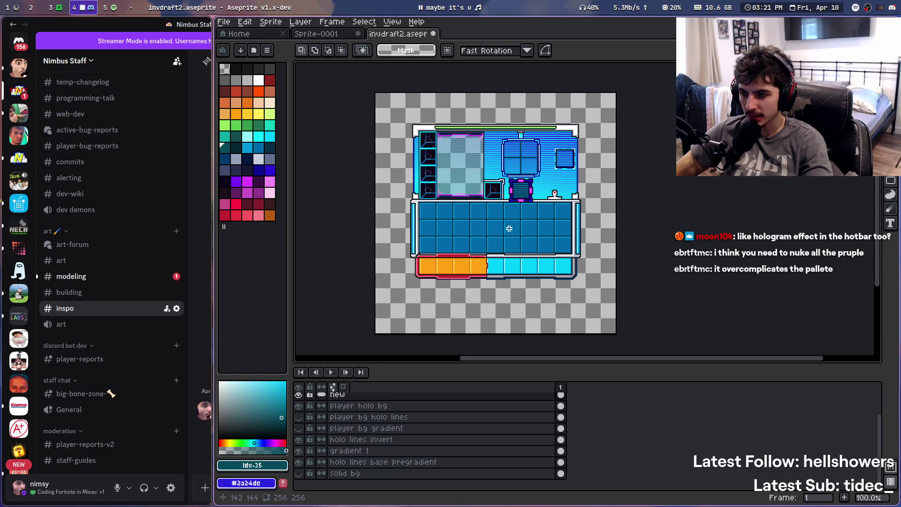
{"action": "scroll", "coordinate": [509, 228], "scroll_direction": "up", "scroll_amount": 1}
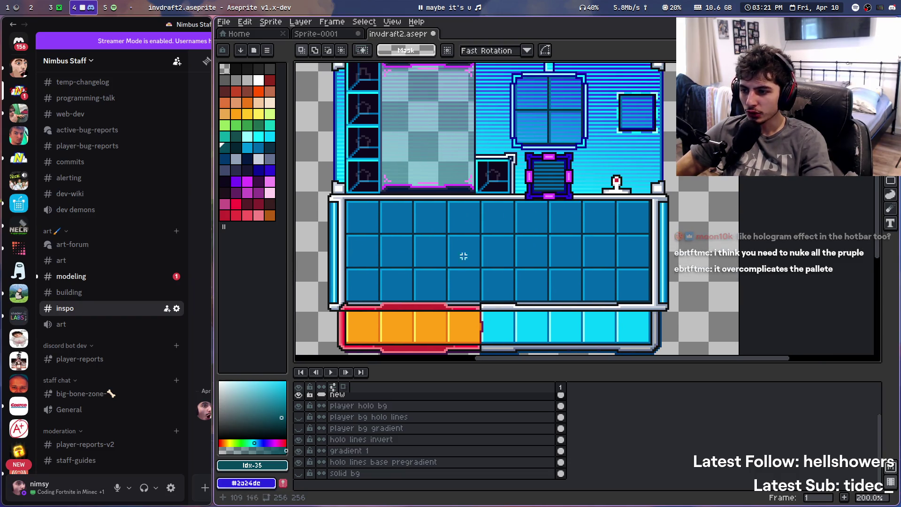
{"action": "scroll", "coordinate": [464, 256], "scroll_direction": "down", "scroll_amount": 1}
{"action": "scroll", "coordinate": [500, 168], "scroll_direction": "up", "scroll_amount": 2}
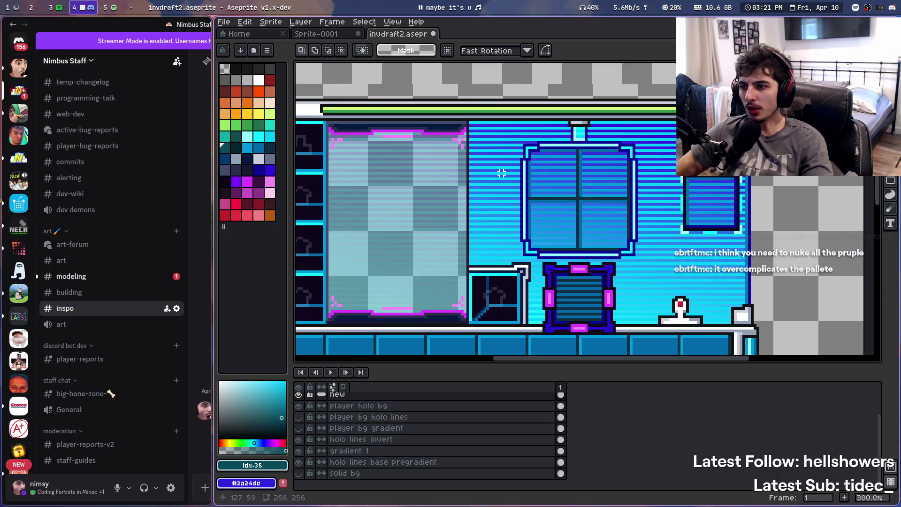
{"action": "scroll", "coordinate": [488, 164], "scroll_direction": "down", "scroll_amount": 2}
{"action": "scroll", "coordinate": [472, 160], "scroll_direction": "up", "scroll_amount": 1}
{"action": "left_click_drag", "start_coordinate": [473, 159], "coordinate": [415, 93]}
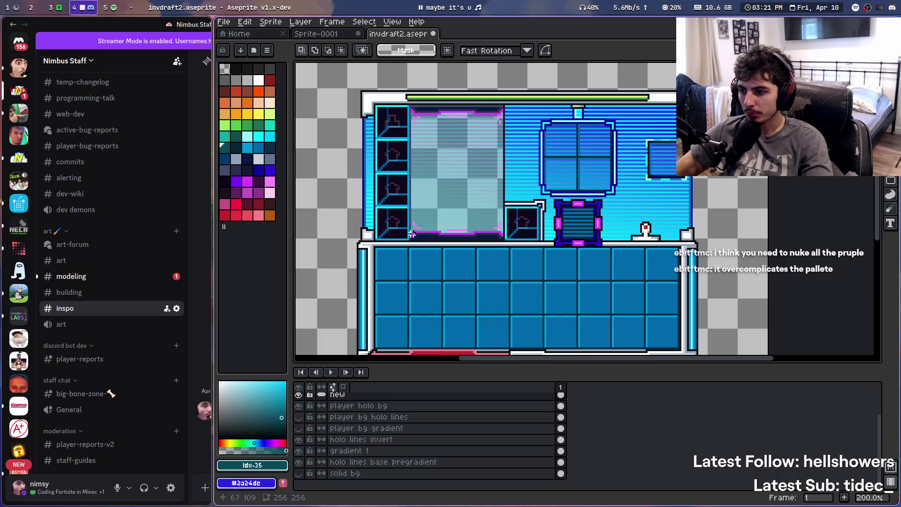
{"action": "left_click_drag", "start_coordinate": [412, 234], "coordinate": [505, 202]}
{"action": "scroll", "coordinate": [569, 267], "scroll_direction": "down", "scroll_amount": 2}
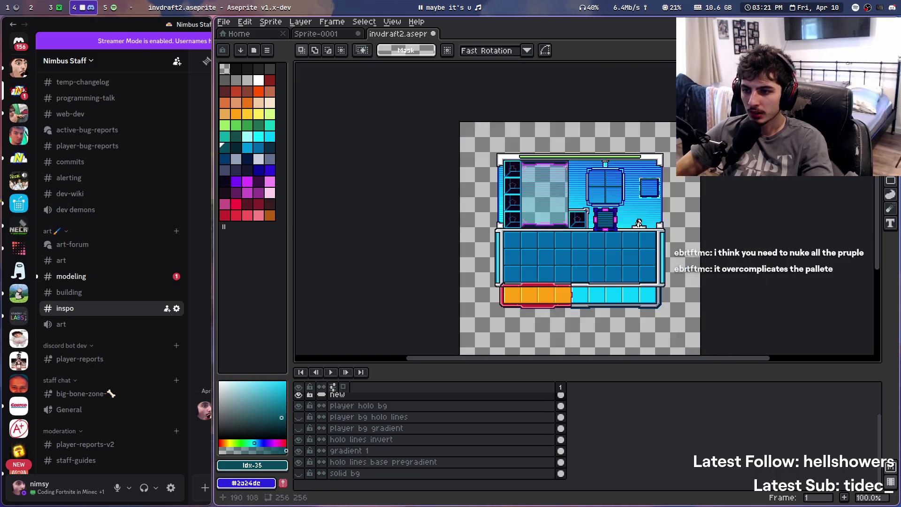
{"action": "scroll", "coordinate": [626, 254], "scroll_direction": "up", "scroll_amount": 2}
{"action": "scroll", "coordinate": [641, 162], "scroll_direction": "down", "scroll_amount": 1}
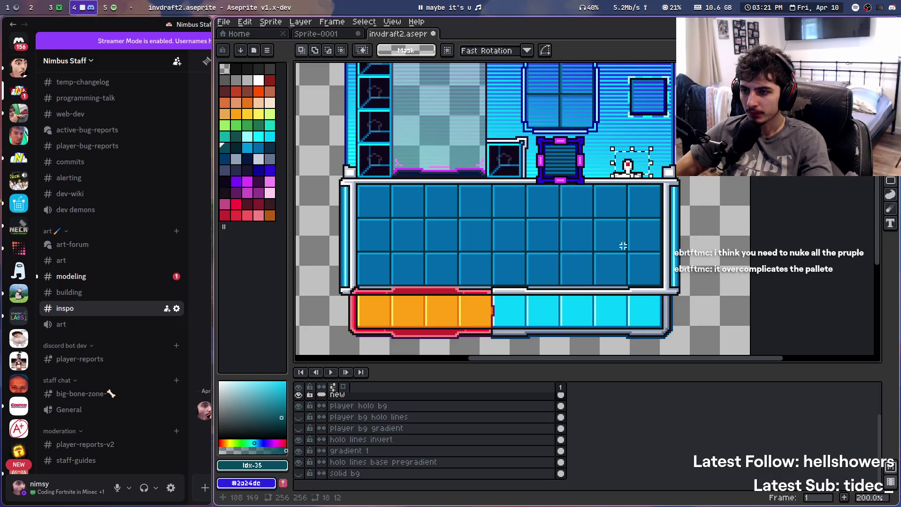
{"action": "scroll", "coordinate": [511, 220], "scroll_direction": "down", "scroll_amount": 1}
{"action": "scroll", "coordinate": [514, 221], "scroll_direction": "up", "scroll_amount": 1}
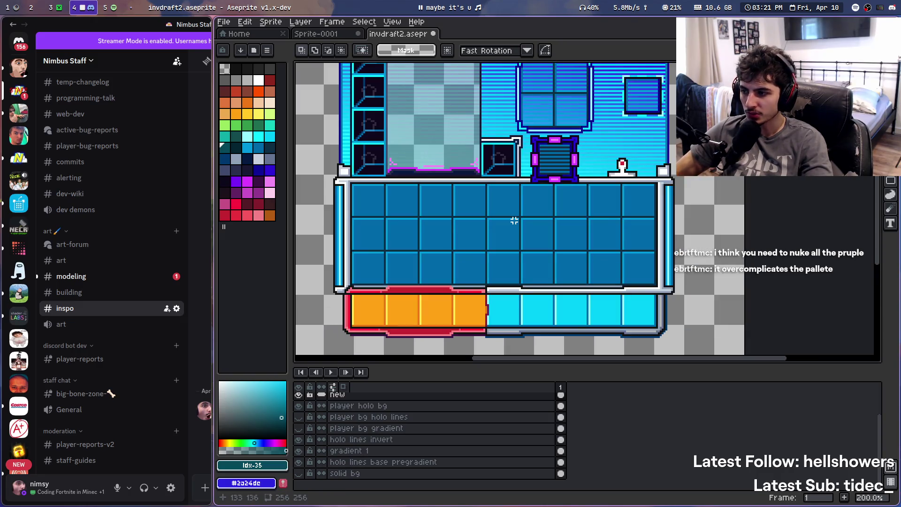
{"action": "key", "text": "super+3"}
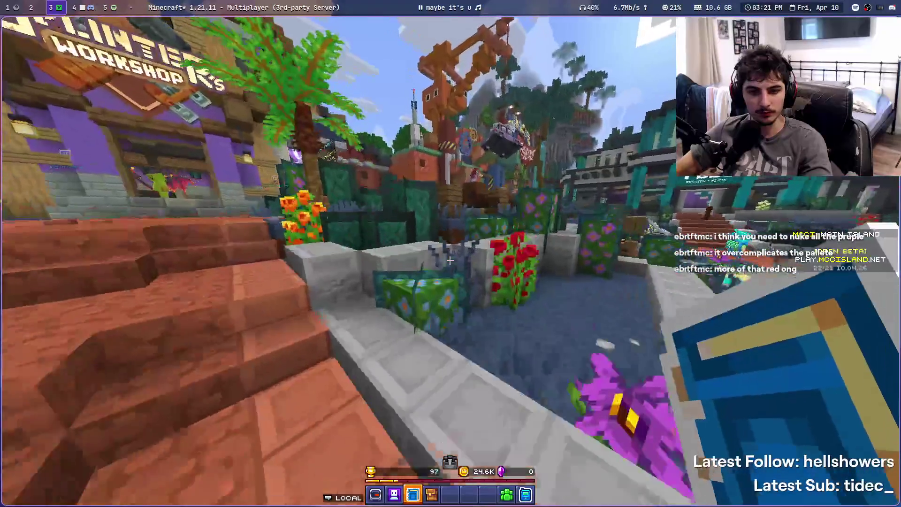
{"action": "key", "text": "t"}
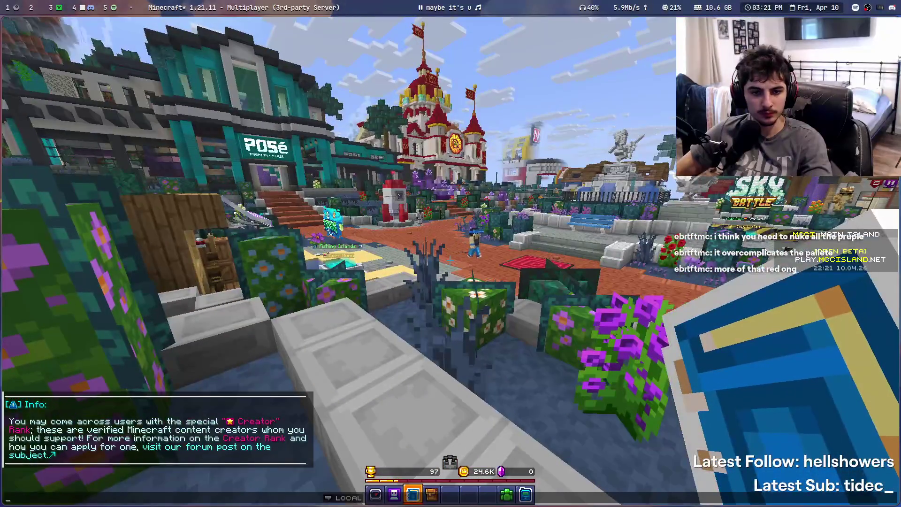
{"action": "key", "text": "Escape"}
{"action": "key", "text": "w"}
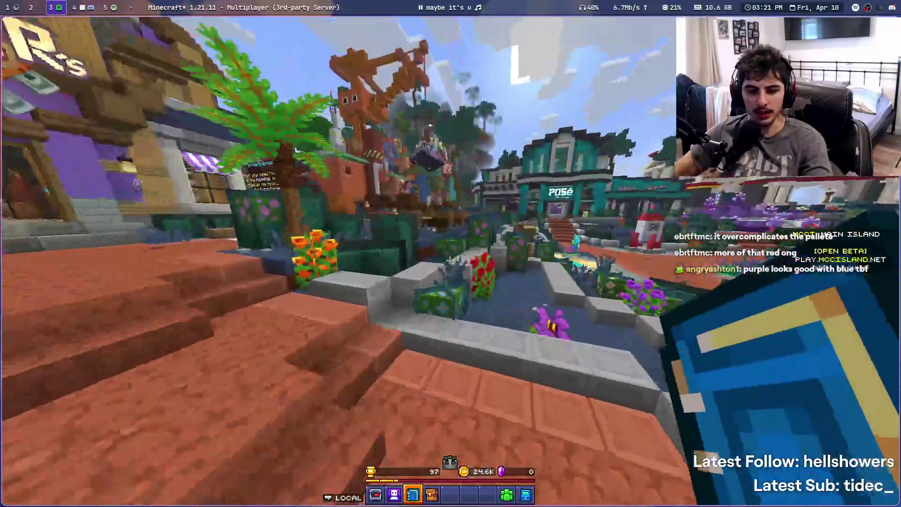
{"action": "key", "text": "w"}
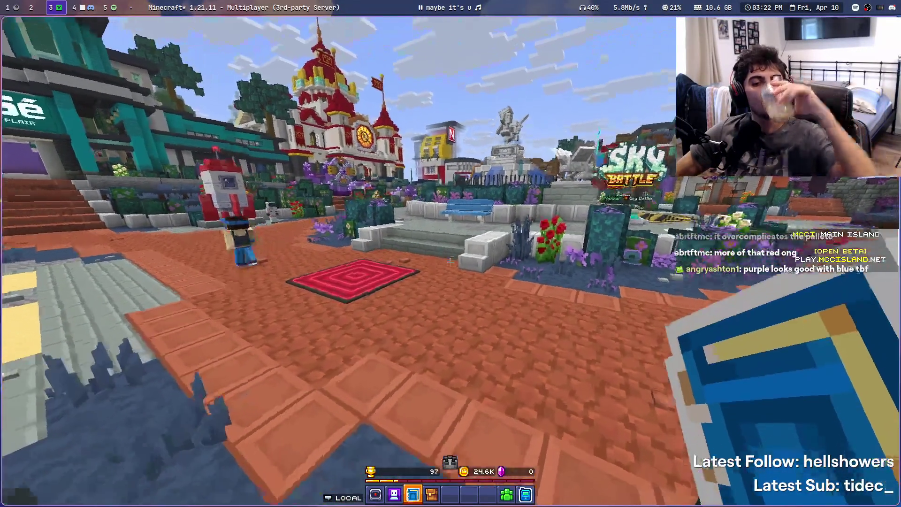
{"action": "key", "text": "w"}
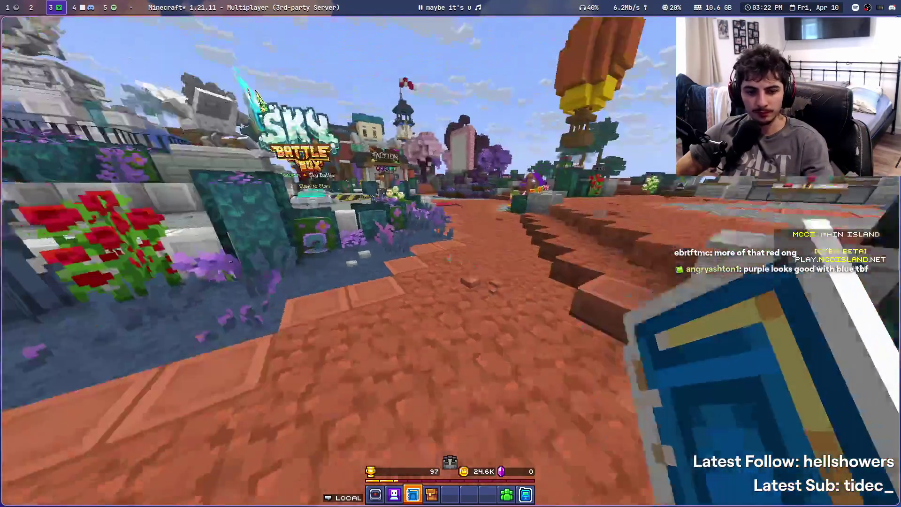
{"action": "key", "text": "w"}
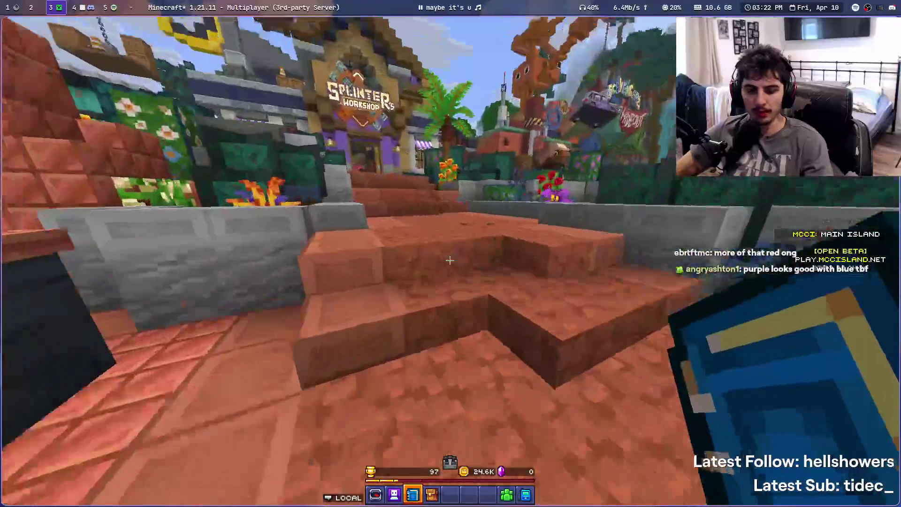
{"action": "key", "text": "super+4"}
{"action": "scroll", "coordinate": [622, 166], "scroll_direction": "up", "scroll_amount": 8}
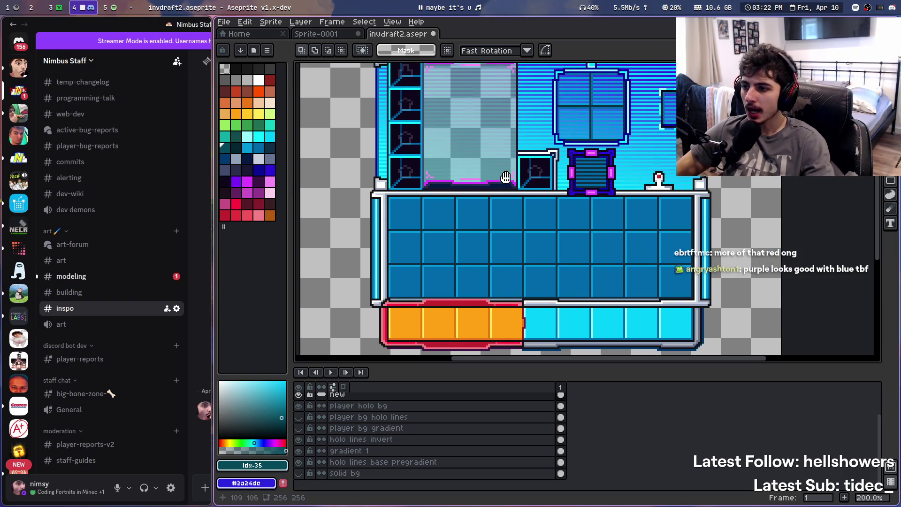
{"action": "scroll", "coordinate": [506, 177], "scroll_direction": "up", "scroll_amount": 3}
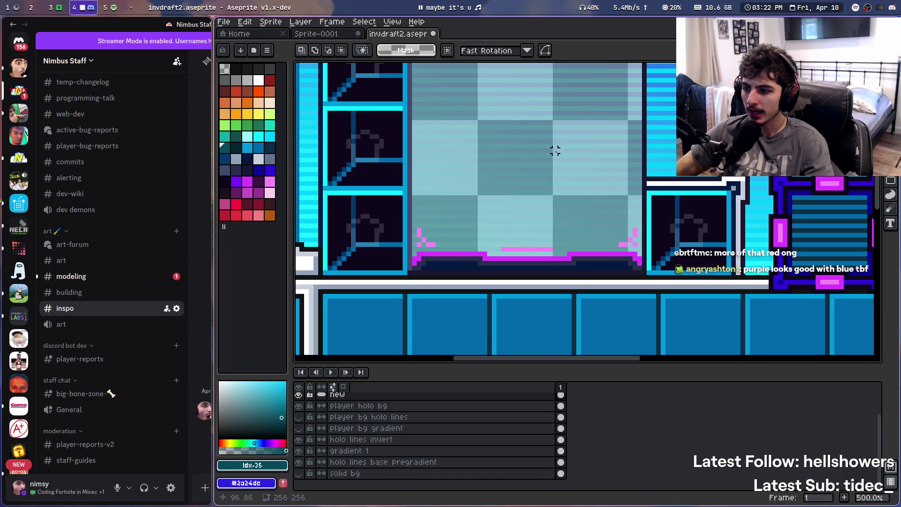
{"action": "scroll", "coordinate": [469, 197], "scroll_direction": "down", "scroll_amount": 3}
{"action": "scroll", "coordinate": [581, 220], "scroll_direction": "up", "scroll_amount": 3}
{"action": "left_click_drag", "start_coordinate": [522, 282], "coordinate": [650, 178]}
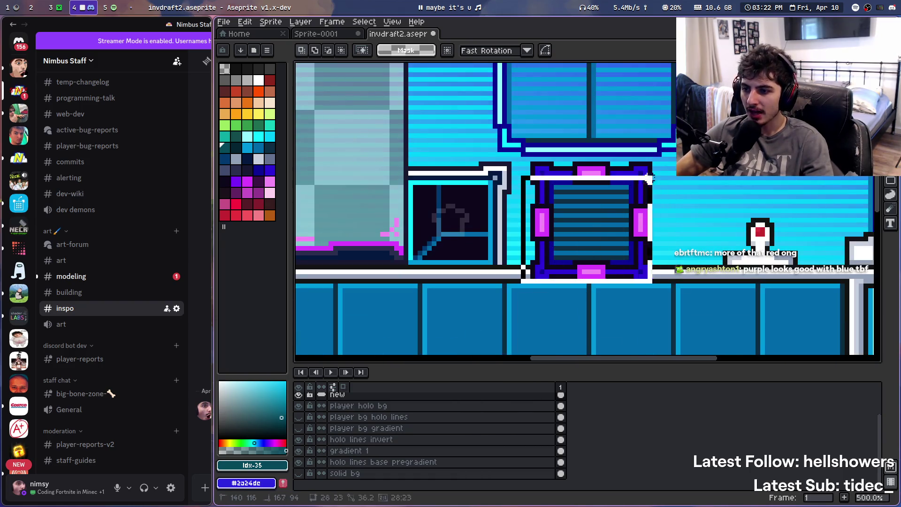
{"action": "scroll", "coordinate": [469, 211], "scroll_direction": "left", "scroll_amount": 5}
{"action": "left_click_drag", "start_coordinate": [329, 284], "coordinate": [504, 247]}
{"action": "scroll", "coordinate": [579, 221], "scroll_direction": "down", "scroll_amount": 5}
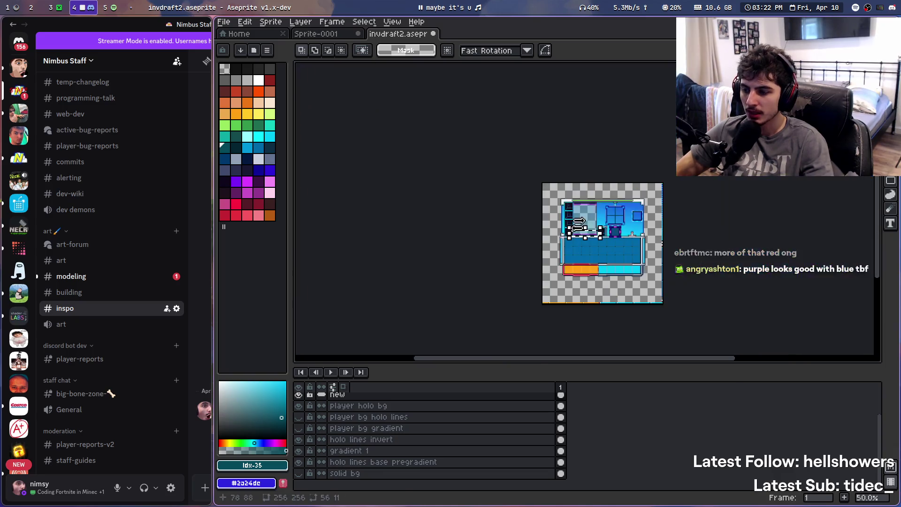
{"action": "scroll", "coordinate": [579, 221], "scroll_direction": "up", "scroll_amount": 4}
{"action": "scroll", "coordinate": [505, 185], "scroll_direction": "down", "scroll_amount": 3}
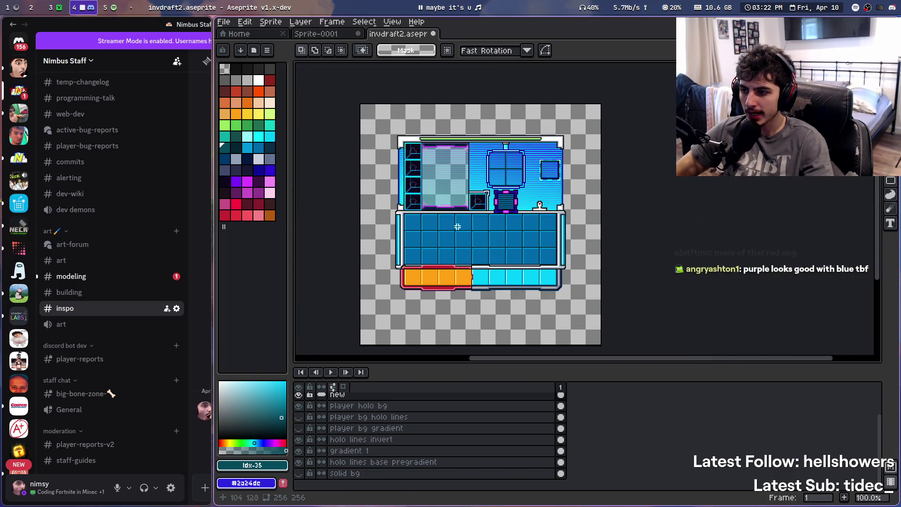
{"action": "scroll", "coordinate": [458, 226], "scroll_direction": "up", "scroll_amount": 1}
{"action": "left_click_drag", "start_coordinate": [550, 107], "coordinate": [544, 137]}
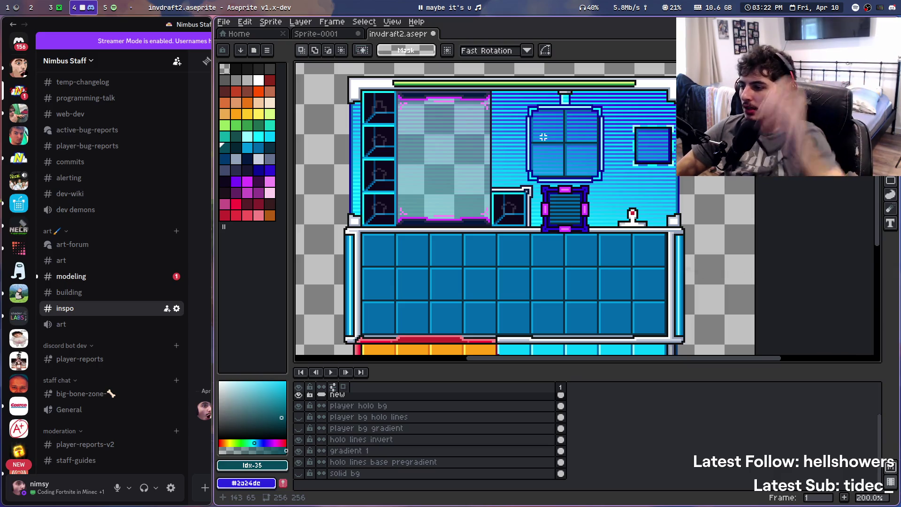
{"action": "key", "text": "super+ctrl+Right"}
{"action": "key", "text": "super+ctrl+Right"}
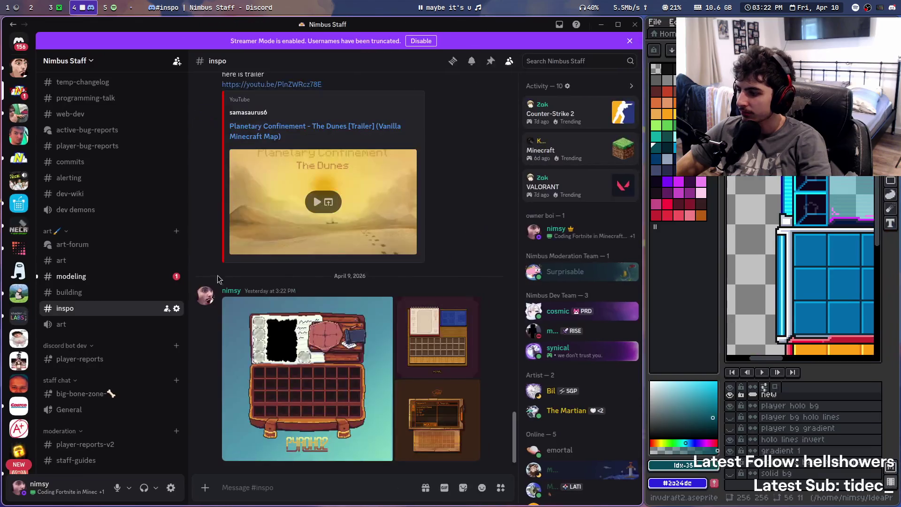
View the #modeling tutorial model image full size, zooming in, then switch to Minecraft
{"action": "left_click", "coordinate": [97, 277]}
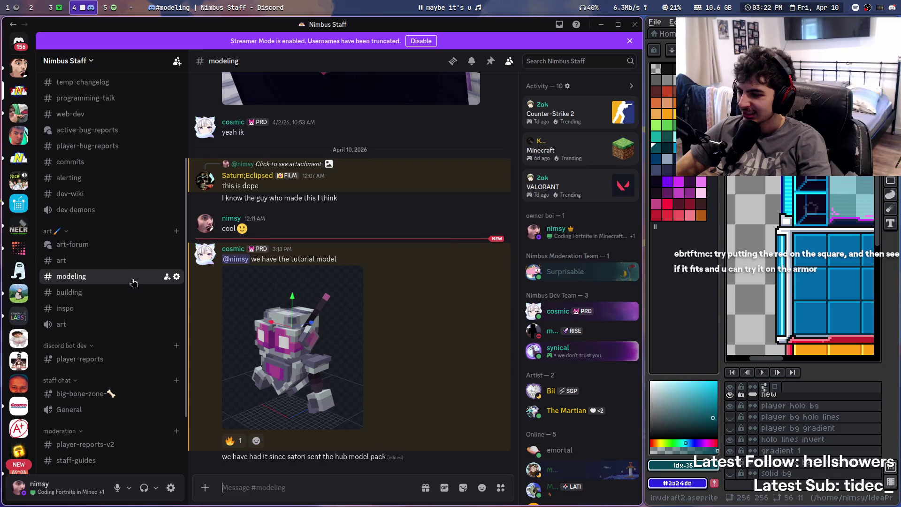
{"action": "left_click", "coordinate": [303, 322]}
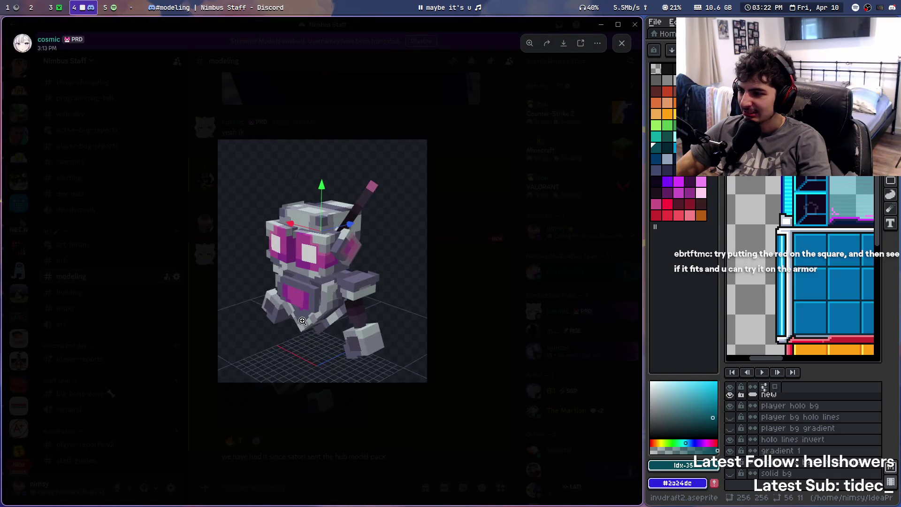
{"action": "left_click", "coordinate": [457, 277]}
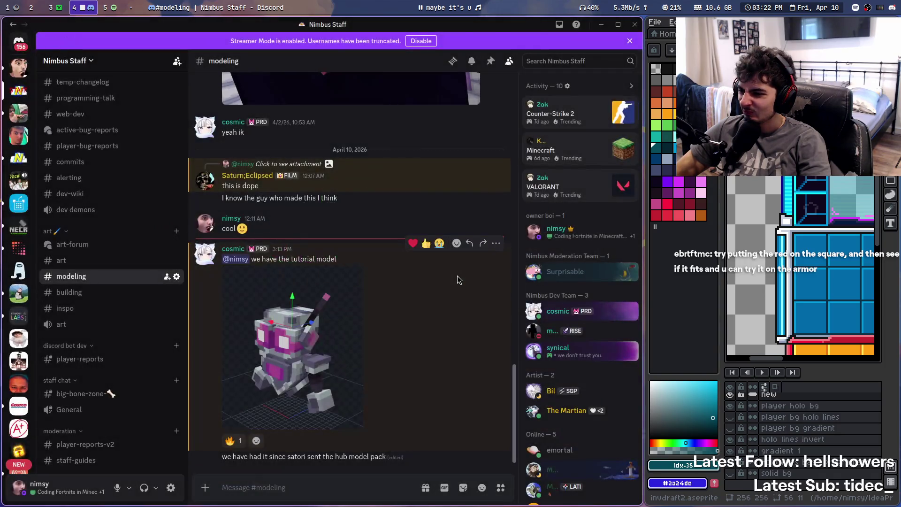
{"action": "left_click", "coordinate": [298, 426]}
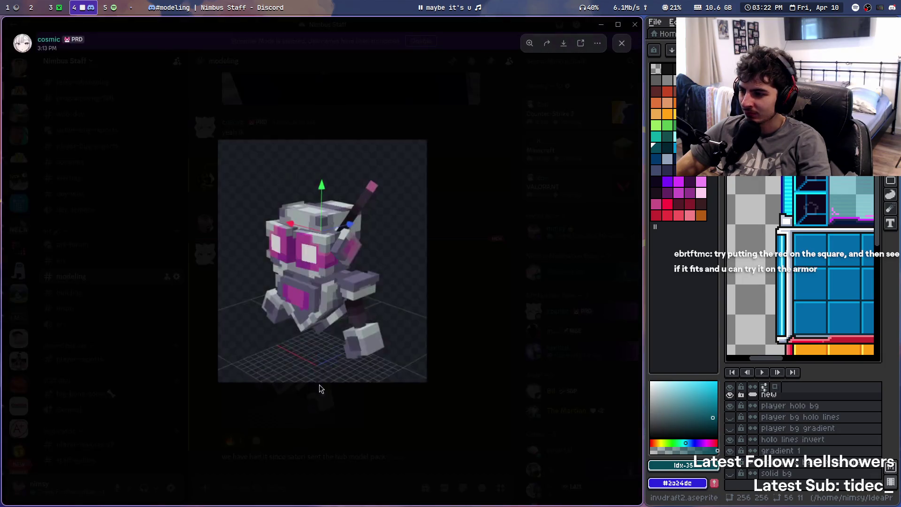
{"action": "left_click", "coordinate": [276, 287]}
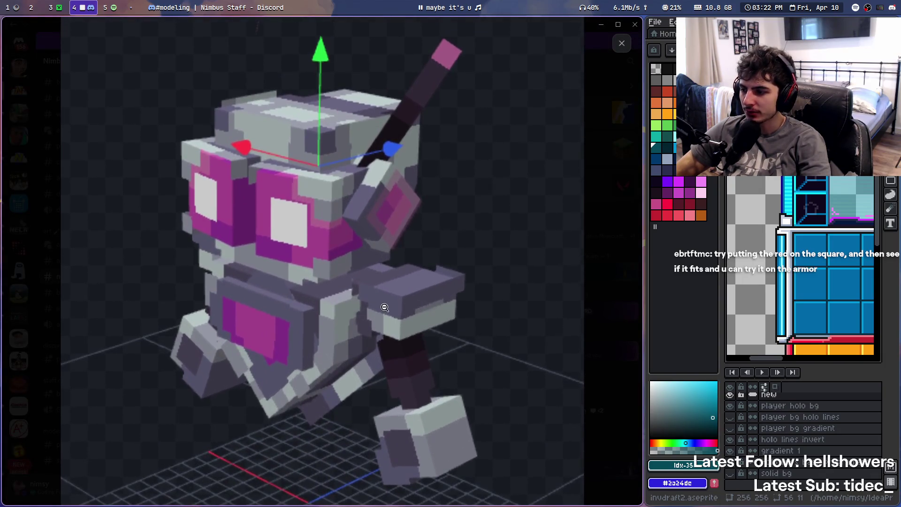
{"action": "left_click", "coordinate": [380, 307]}
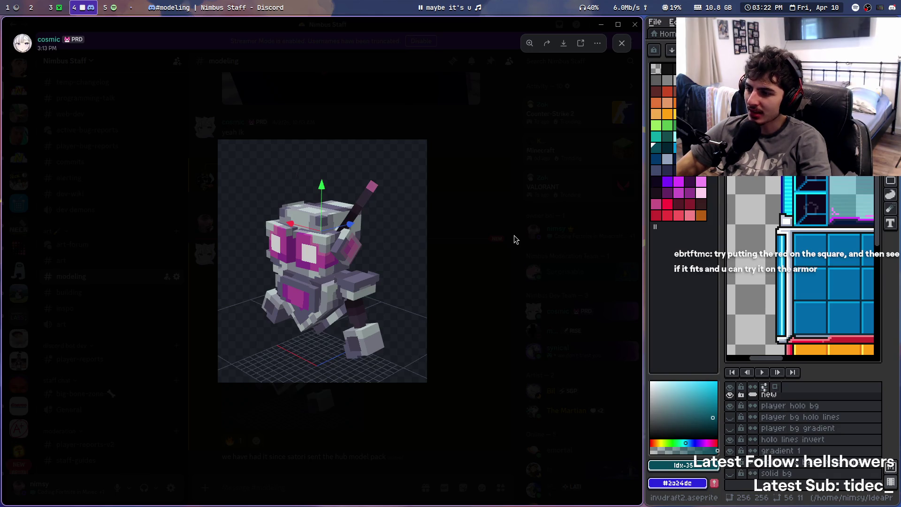
{"action": "left_click", "coordinate": [515, 239]}
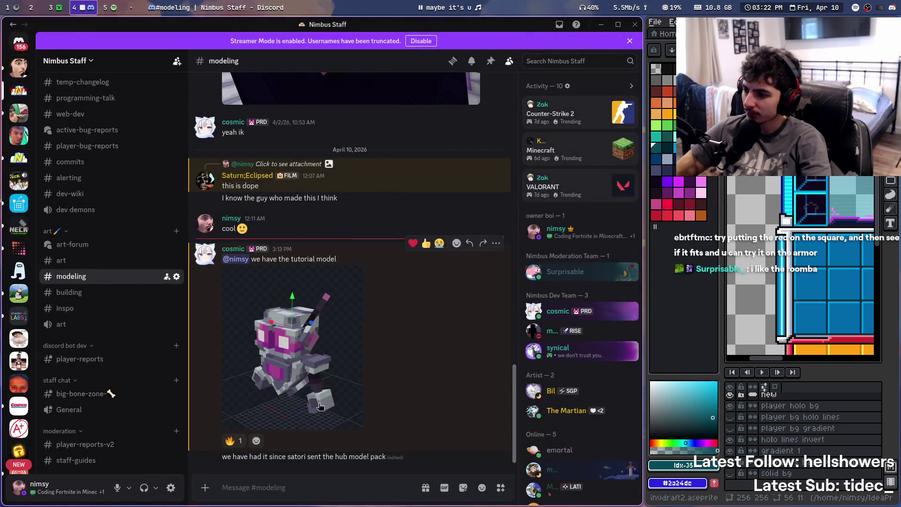
{"action": "left_click", "coordinate": [319, 407]}
{"action": "key", "text": "super+3"}
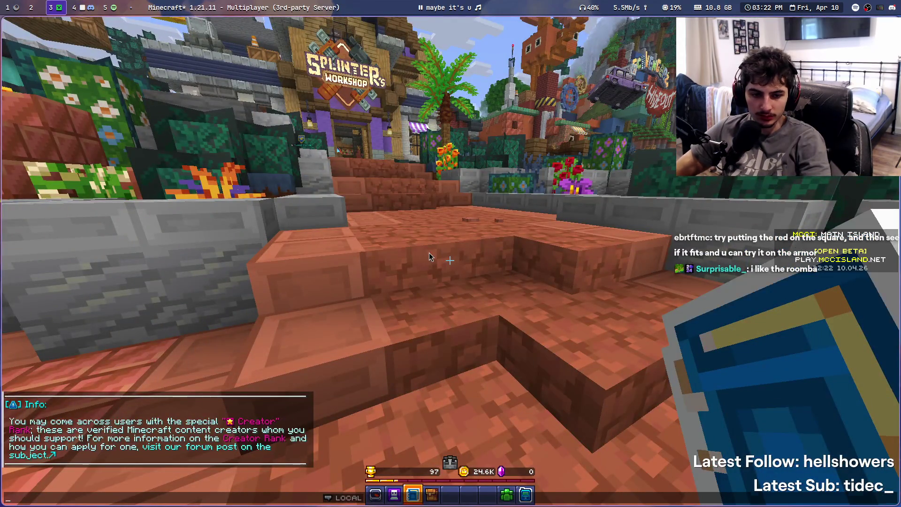
Walk onto the plaza near the red carpet, then bring Aseprite's invdraft2 back into focus
{"action": "key", "text": "w"}
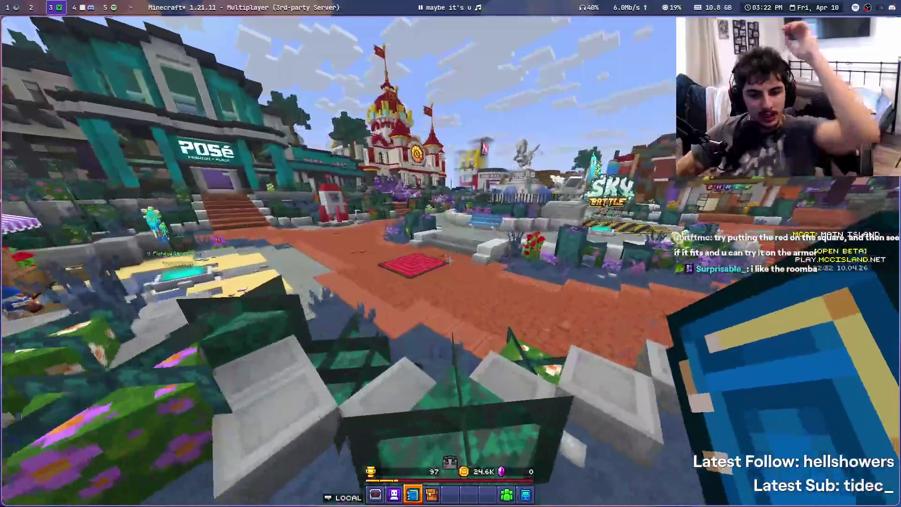
{"action": "key", "text": "w"}
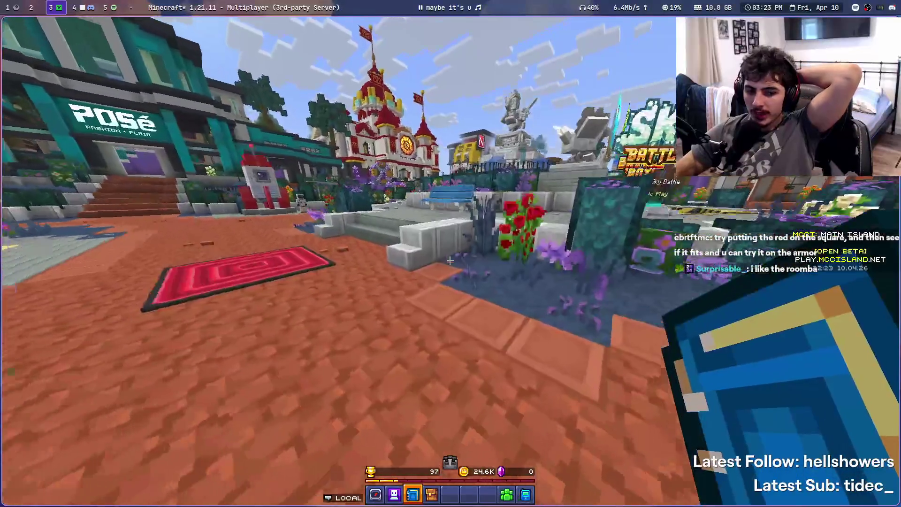
{"action": "key", "text": "super+4"}
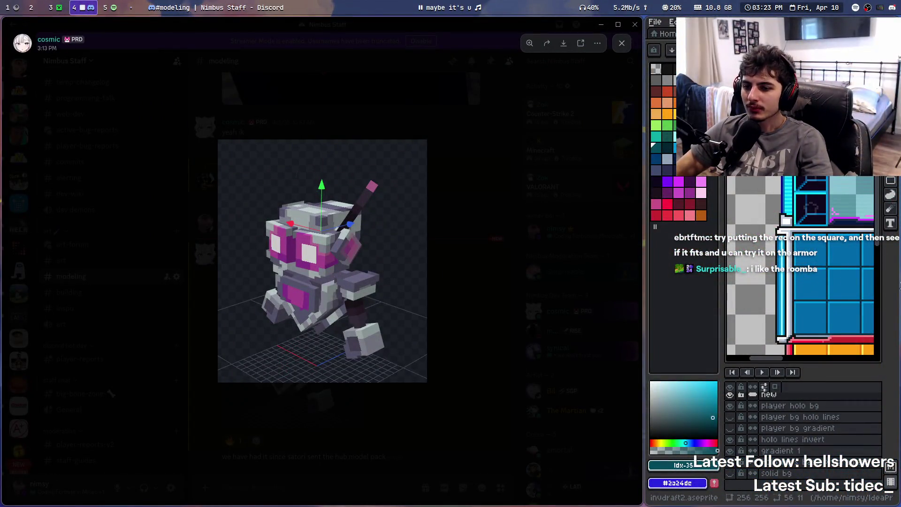
{"action": "key", "text": "super+Right"}
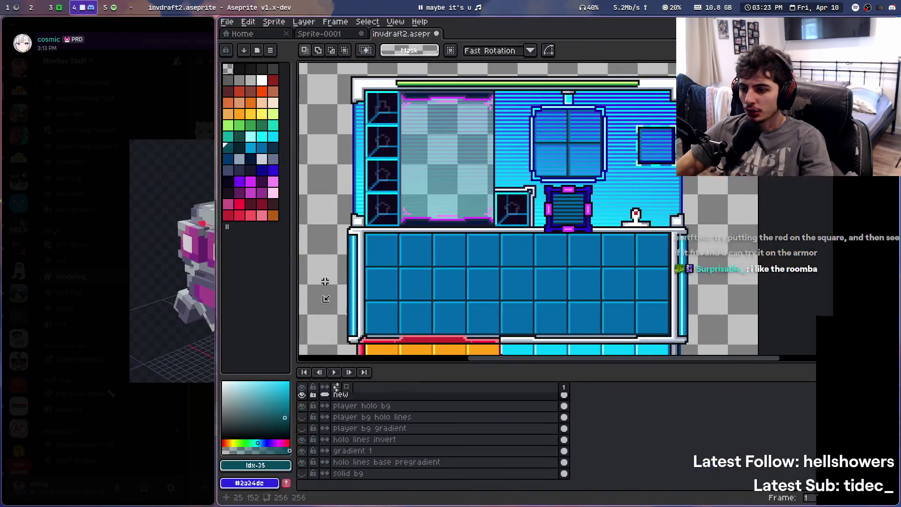
Make holo slots the active layer and frame the holo panel area of the sprite
{"action": "scroll", "coordinate": [534, 198], "scroll_direction": "down", "scroll_amount": 1}
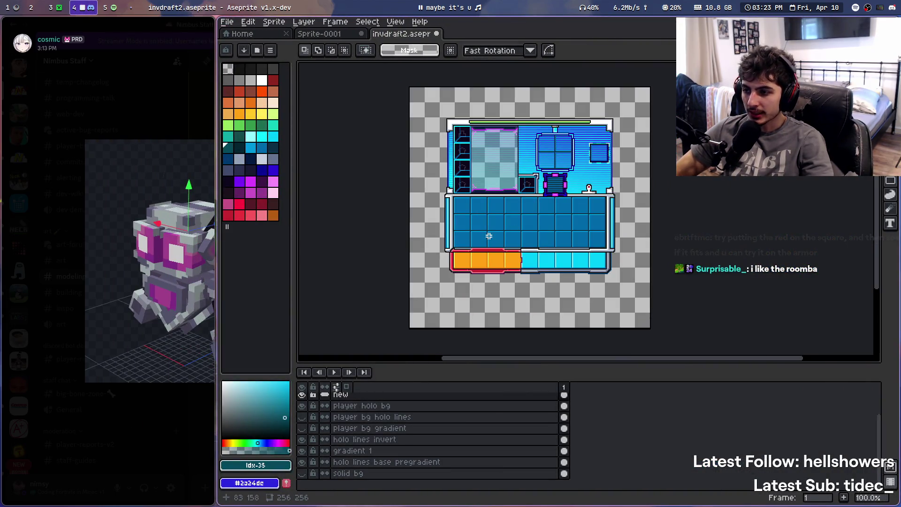
{"action": "scroll", "coordinate": [554, 129], "scroll_direction": "up", "scroll_amount": 1}
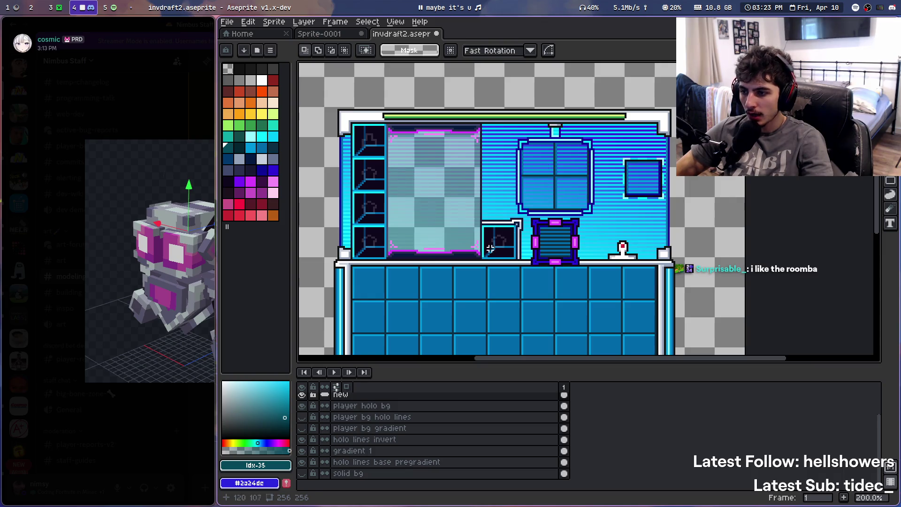
{"action": "scroll", "coordinate": [491, 218], "scroll_direction": "down", "scroll_amount": 3}
{"action": "scroll", "coordinate": [498, 220], "scroll_direction": "up", "scroll_amount": 3}
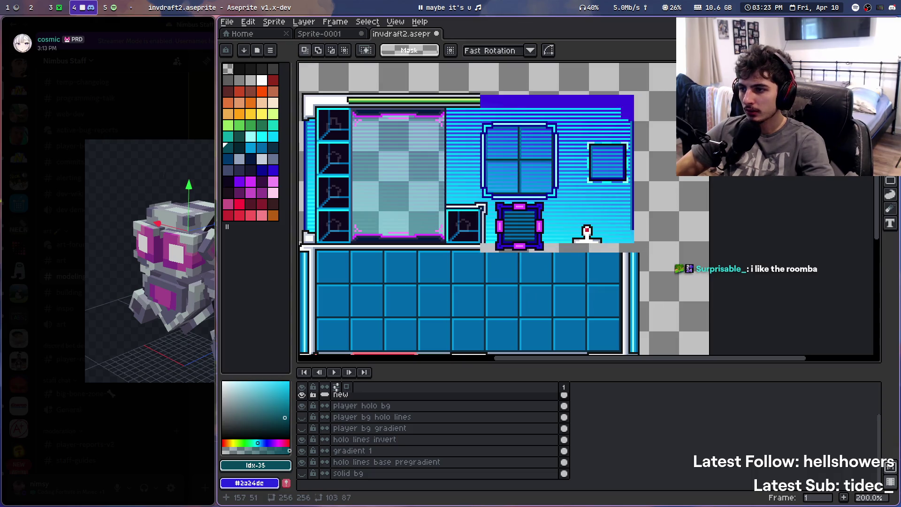
{"action": "scroll", "coordinate": [372, 418], "scroll_direction": "up", "scroll_amount": 2}
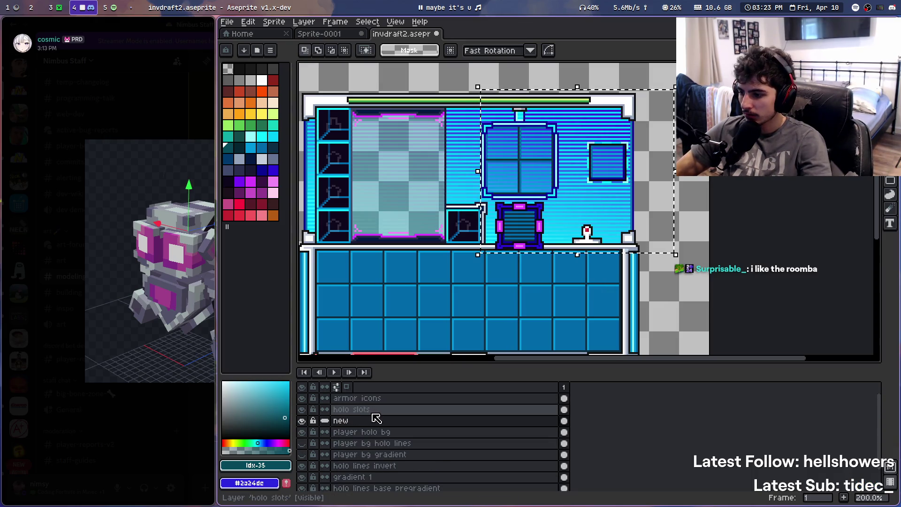
{"action": "left_click", "coordinate": [388, 400]}
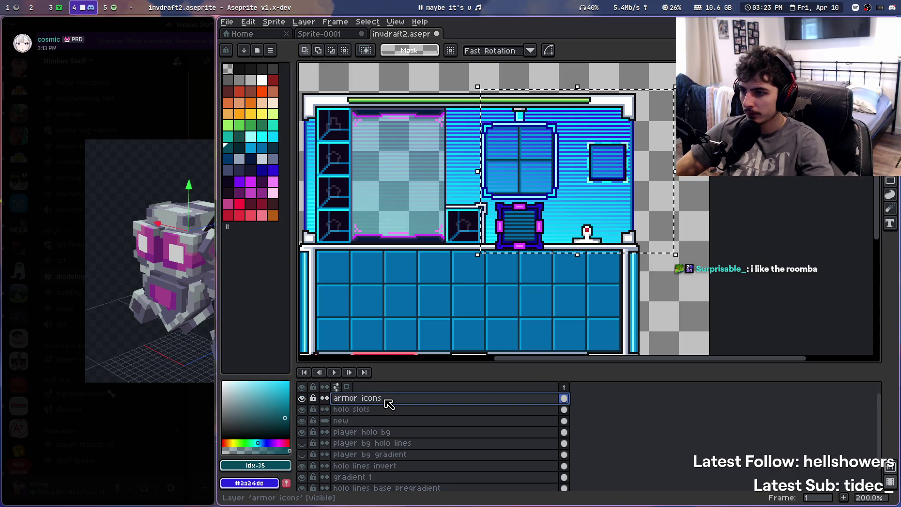
{"action": "left_click", "coordinate": [392, 410]}
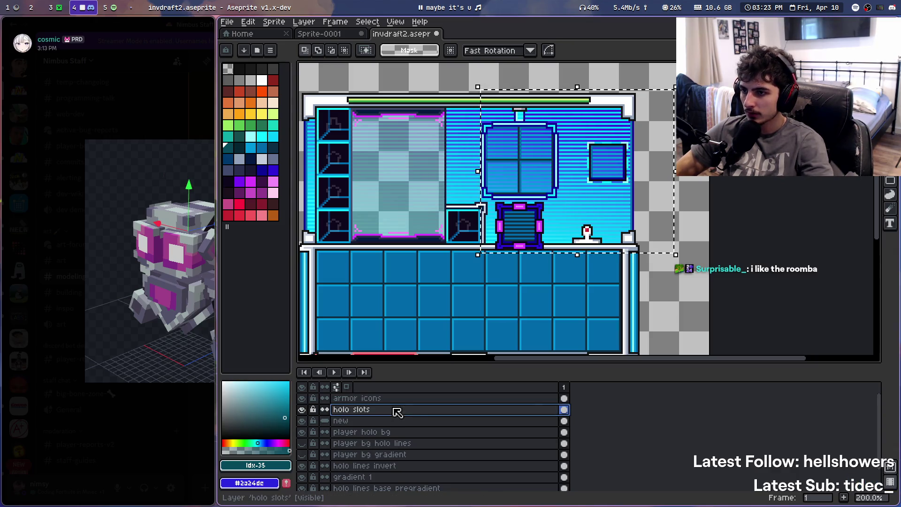
{"action": "scroll", "coordinate": [494, 210], "scroll_direction": "down", "scroll_amount": 2}
{"action": "scroll", "coordinate": [494, 209], "scroll_direction": "up", "scroll_amount": 4}
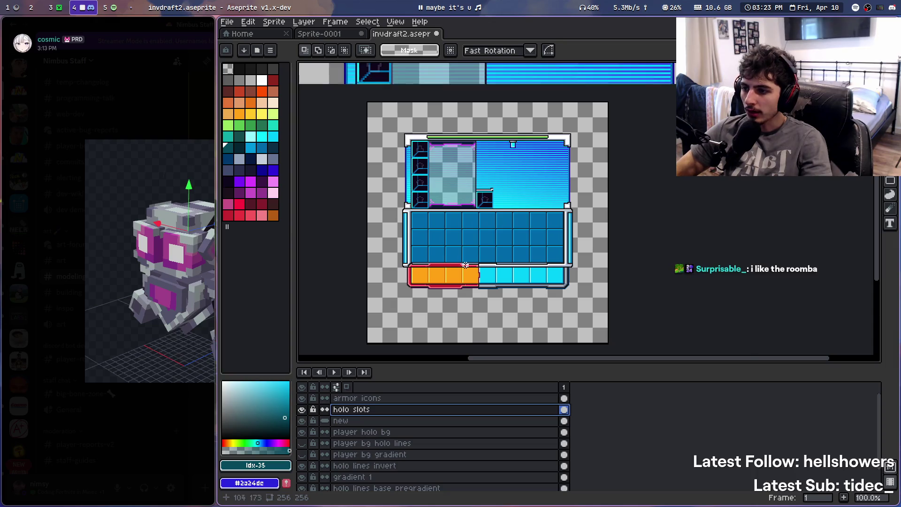
{"action": "left_click_drag", "start_coordinate": [465, 249], "coordinate": [484, 270]}
{"action": "scroll", "coordinate": [494, 238], "scroll_direction": "down", "scroll_amount": 2}
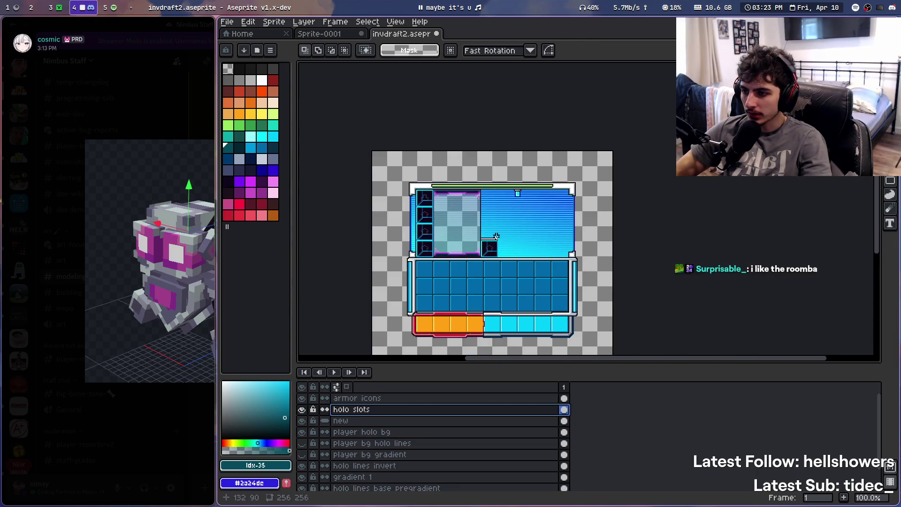
{"action": "scroll", "coordinate": [494, 239], "scroll_direction": "up", "scroll_amount": 2}
{"action": "mouse_move", "coordinate": [529, 248]}
{"action": "left_mouse_down"}
{"action": "mouse_move", "coordinate": [585, 187]}
{"action": "mouse_move", "coordinate": [545, 157]}
{"action": "mouse_move", "coordinate": [545, 205]}
{"action": "mouse_move", "coordinate": [515, 250]}
{"action": "left_mouse_up"}
Paste the window, square and roomba graphics in place, then cancel moving the small square
{"action": "key", "text": "ctrl+v"}
{"action": "key", "text": "Return"}
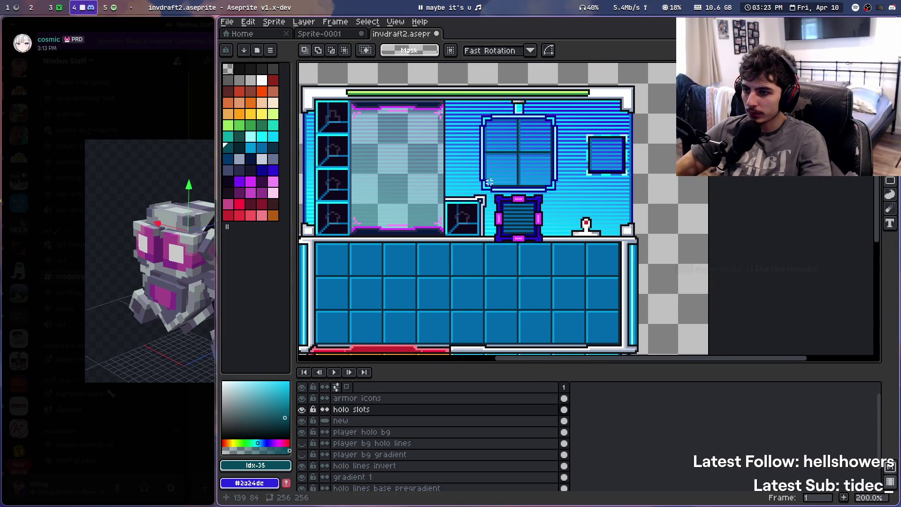
{"action": "scroll", "coordinate": [489, 182], "scroll_direction": "down", "scroll_amount": 1}
{"action": "scroll", "coordinate": [488, 187], "scroll_direction": "up", "scroll_amount": 3}
{"action": "left_click_drag", "start_coordinate": [488, 187], "coordinate": [432, 264]}
{"action": "scroll", "coordinate": [477, 207], "scroll_direction": "up", "scroll_amount": 1}
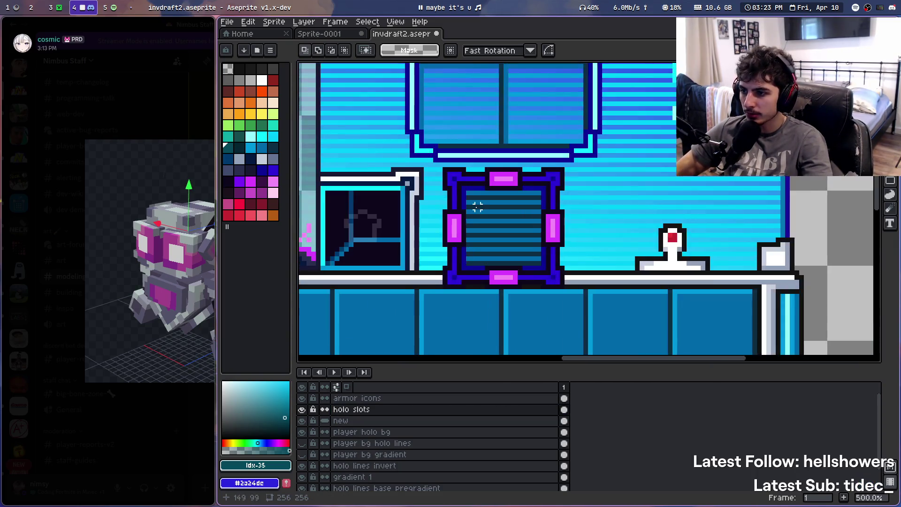
{"action": "scroll", "coordinate": [478, 207], "scroll_direction": "down", "scroll_amount": 1}
{"action": "mouse_move", "coordinate": [609, 99]}
{"action": "left_mouse_down"}
{"action": "mouse_move", "coordinate": [595, 120]}
{"action": "mouse_move", "coordinate": [671, 195]}
{"action": "mouse_move", "coordinate": [453, 287]}
{"action": "mouse_move", "coordinate": [476, 274]}
{"action": "mouse_move", "coordinate": [862, 242]}
{"action": "left_mouse_up"}
{"action": "key", "text": "Escape"}
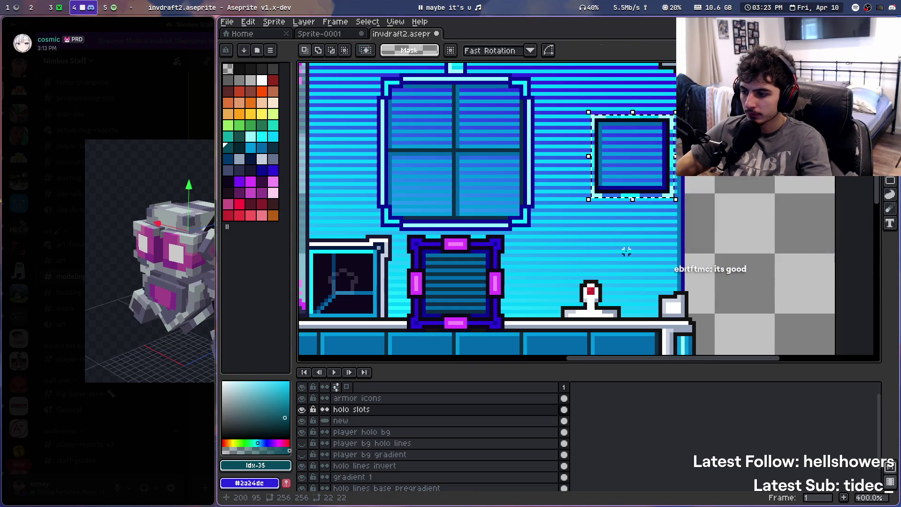
On a new Layer 1, paste a copy of the small blue square onto the magenta-framed slot
{"action": "key", "text": "ctrl+d"}
{"action": "key", "text": "shift+n"}
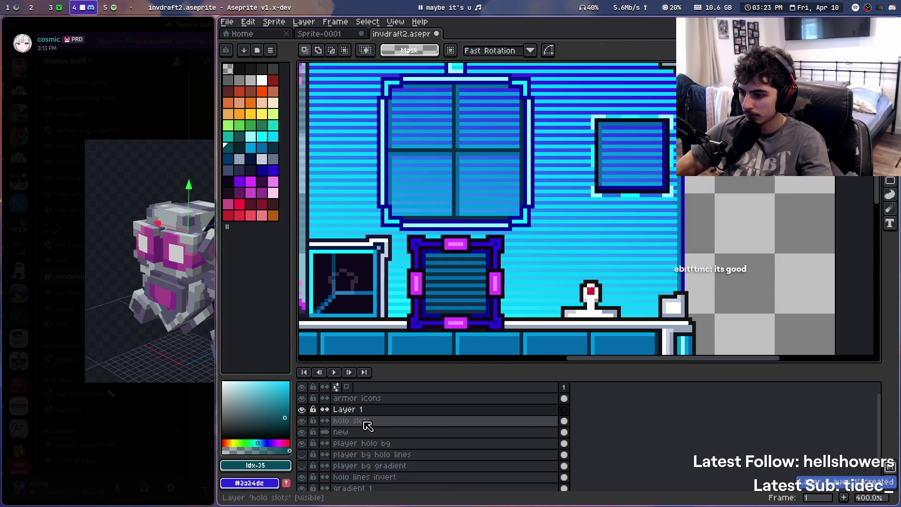
{"action": "left_click", "coordinate": [365, 421]}
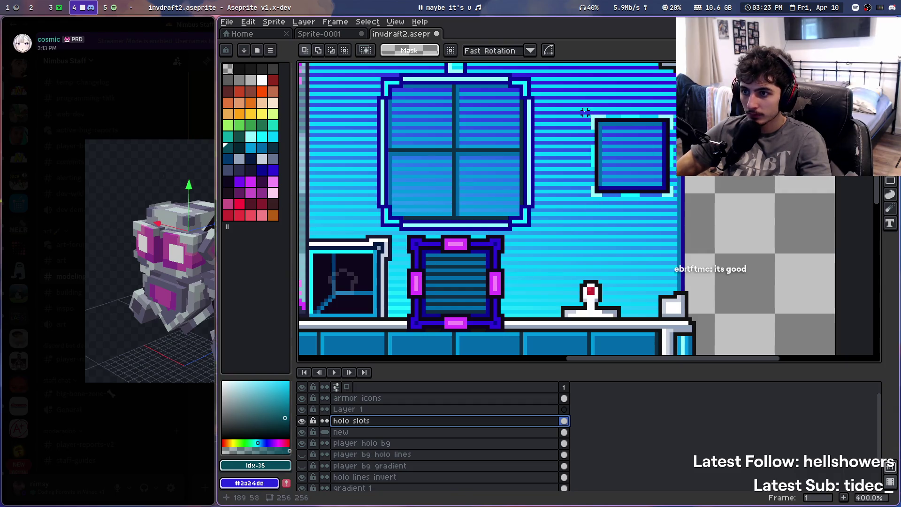
{"action": "left_click_drag", "start_coordinate": [585, 112], "coordinate": [699, 210]}
{"action": "mouse_move", "coordinate": [641, 165]}
{"action": "left_mouse_down"}
{"action": "mouse_move", "coordinate": [513, 272]}
{"action": "mouse_move", "coordinate": [688, 140]}
{"action": "left_mouse_up"}
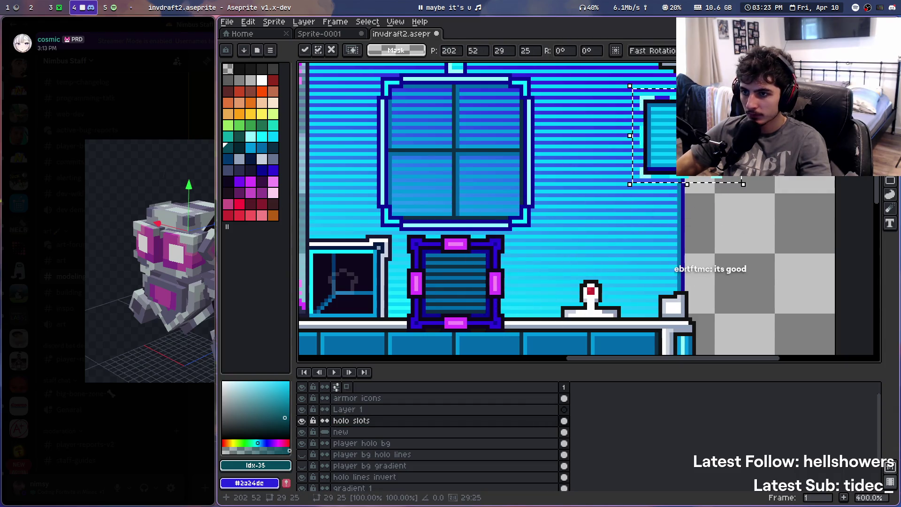
{"action": "key", "text": "ctrl+c"}
{"action": "left_click", "coordinate": [386, 409]}
{"action": "key", "text": "ctrl+v"}
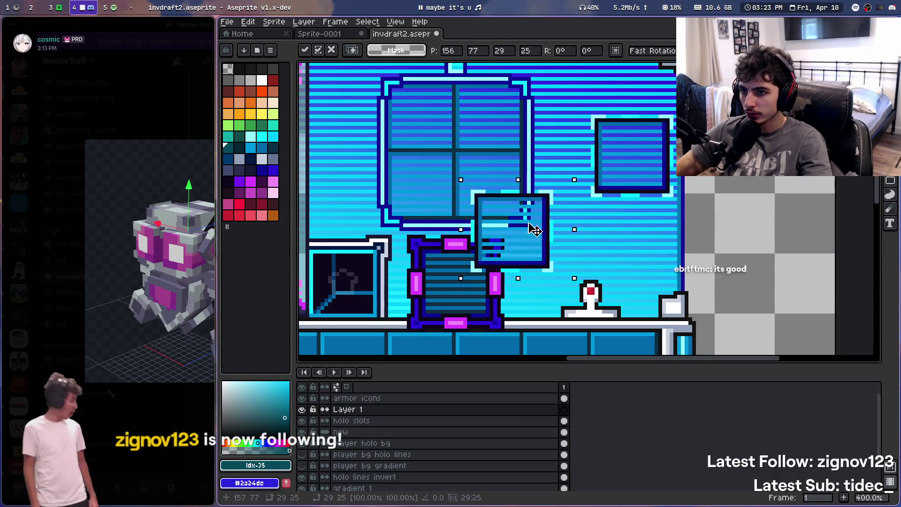
{"action": "mouse_move", "coordinate": [533, 229]}
{"action": "left_mouse_down"}
{"action": "mouse_move", "coordinate": [488, 285]}
{"action": "mouse_move", "coordinate": [520, 286]}
{"action": "mouse_move", "coordinate": [483, 282]}
{"action": "left_mouse_up"}
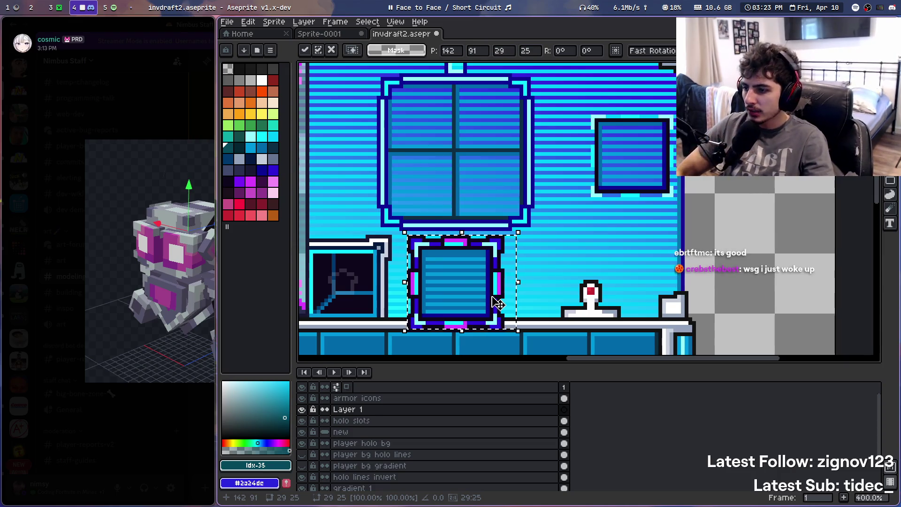
{"action": "key", "text": "ctrl+d"}
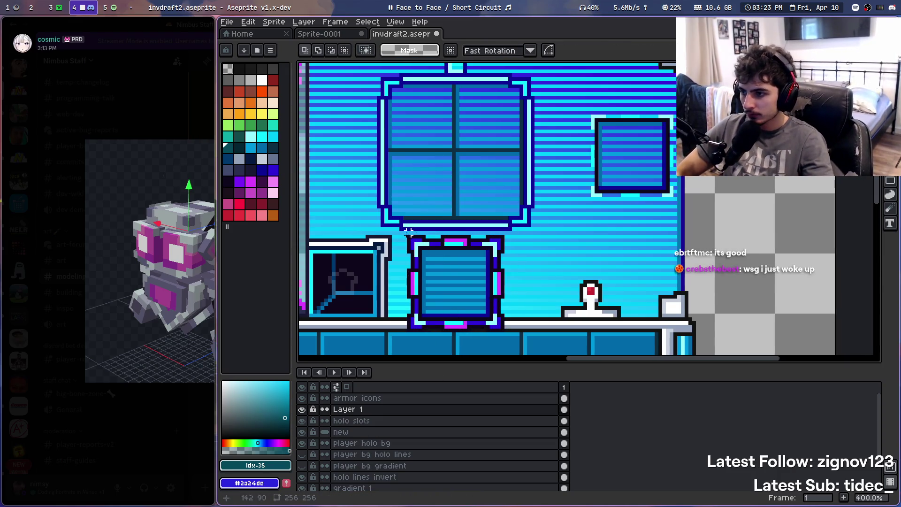
Copy the lower magenta-framed slot on a duplicated holo slots layer onto the top-right square
{"action": "left_click_drag", "start_coordinate": [400, 229], "coordinate": [503, 320]}
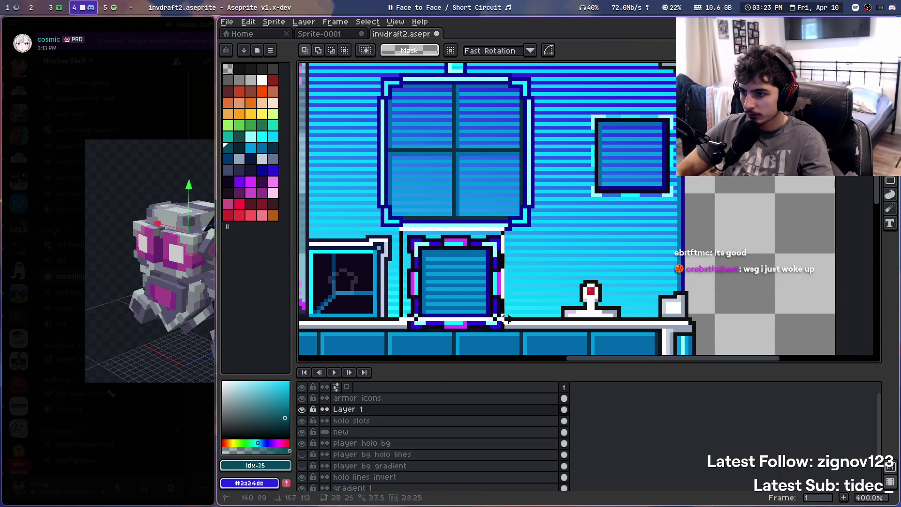
{"action": "left_click", "coordinate": [377, 420]}
{"action": "mouse_move", "coordinate": [375, 420]}
{"action": "left_mouse_down"}
{"action": "mouse_move", "coordinate": [337, 409]}
{"action": "mouse_move", "coordinate": [356, 398]}
{"action": "left_mouse_up"}
{"action": "mouse_move", "coordinate": [452, 313]}
{"action": "left_mouse_down"}
{"action": "mouse_move", "coordinate": [664, 277]}
{"action": "mouse_move", "coordinate": [636, 191]}
{"action": "mouse_move", "coordinate": [667, 185]}
{"action": "left_mouse_up"}
{"action": "scroll", "coordinate": [668, 157], "scroll_direction": "up", "scroll_amount": 6}
{"action": "mouse_move", "coordinate": [644, 216]}
{"action": "left_mouse_down"}
{"action": "mouse_move", "coordinate": [483, 217]}
{"action": "mouse_move", "coordinate": [537, 319]}
{"action": "mouse_move", "coordinate": [553, 322]}
{"action": "left_mouse_up"}
{"action": "scroll", "coordinate": [487, 226], "scroll_direction": "down", "scroll_amount": 7}
{"action": "key", "text": "Return"}
{"action": "scroll", "coordinate": [312, 286], "scroll_direction": "up", "scroll_amount": 2}
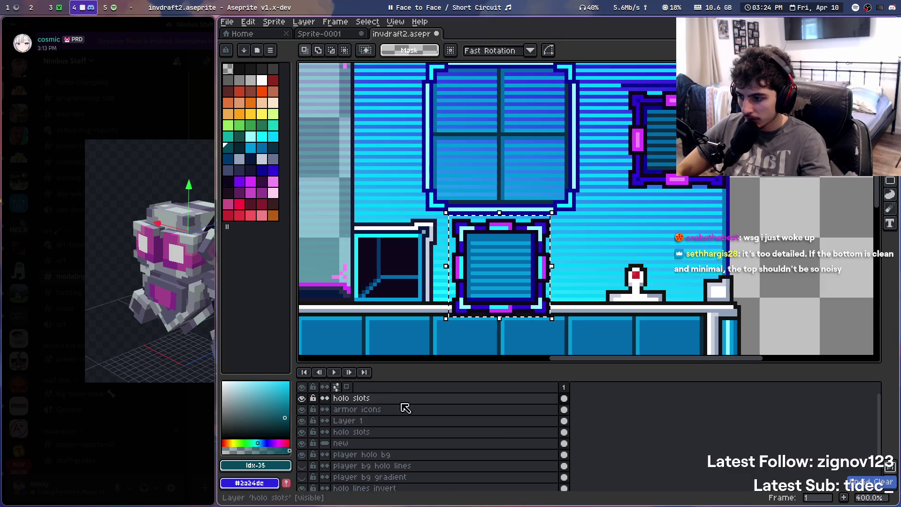
On the top holo slots layer, undo and redo the move so the framed slot sits on the right
{"action": "left_click", "coordinate": [400, 411]}
{"action": "left_click", "coordinate": [399, 418]}
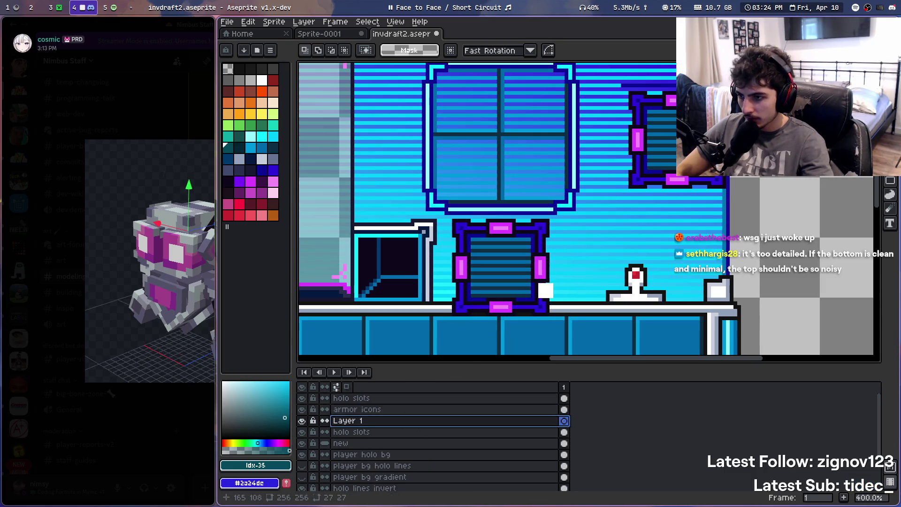
{"action": "left_click", "coordinate": [367, 401]}
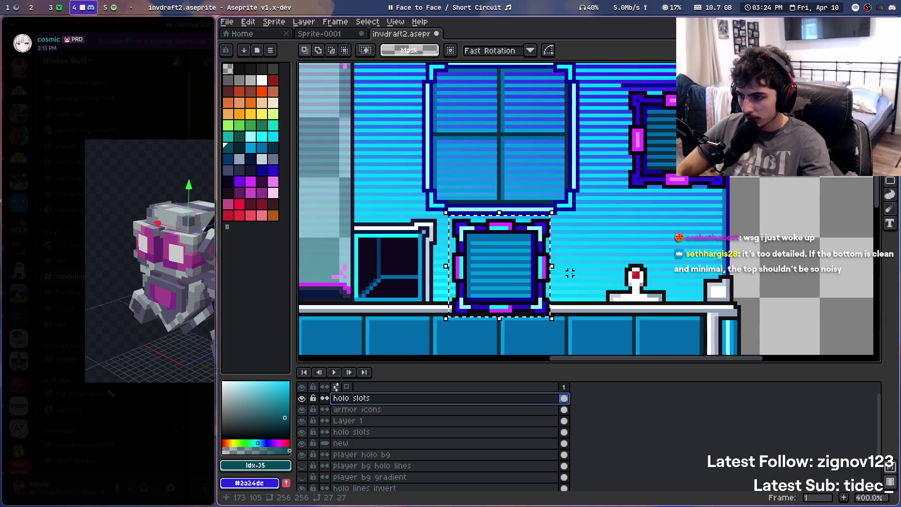
{"action": "scroll", "coordinate": [573, 277], "scroll_direction": "right", "scroll_amount": 2}
{"action": "scroll", "coordinate": [563, 211], "scroll_direction": "up", "scroll_amount": 1}
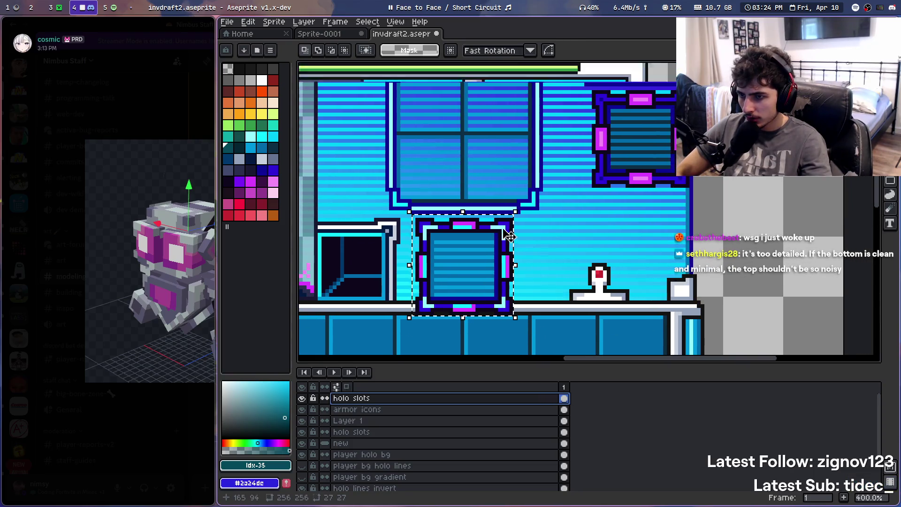
{"action": "scroll", "coordinate": [585, 140], "scroll_direction": "down", "scroll_amount": 1}
{"action": "key", "text": "ctrl+z"}
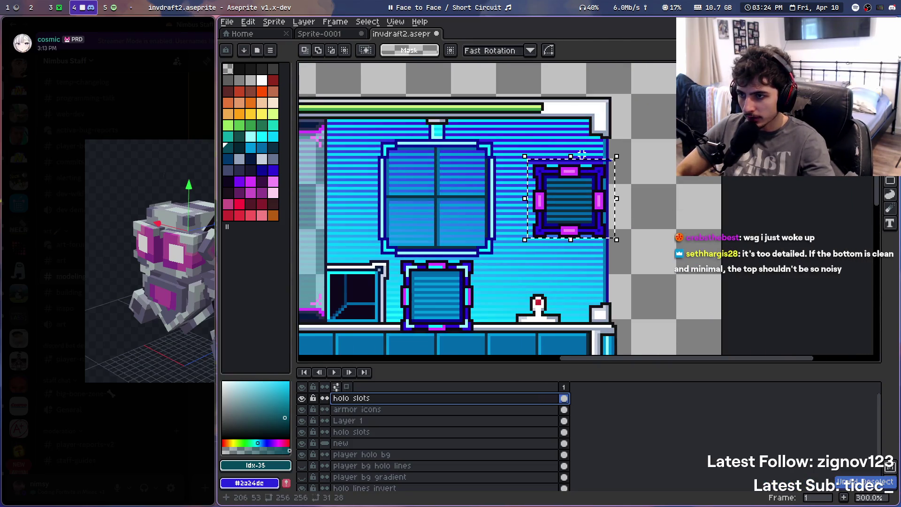
{"action": "key", "text": "ctrl+z"}
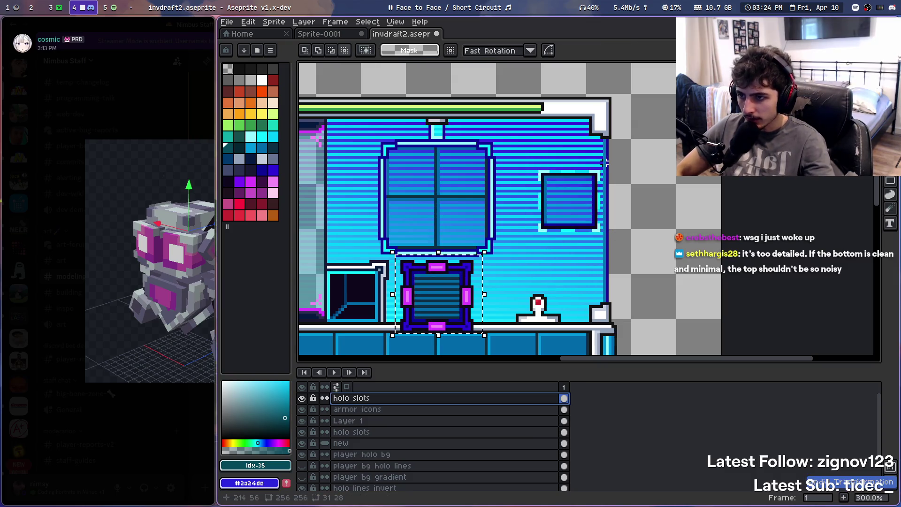
{"action": "key", "text": "ctrl+y"}
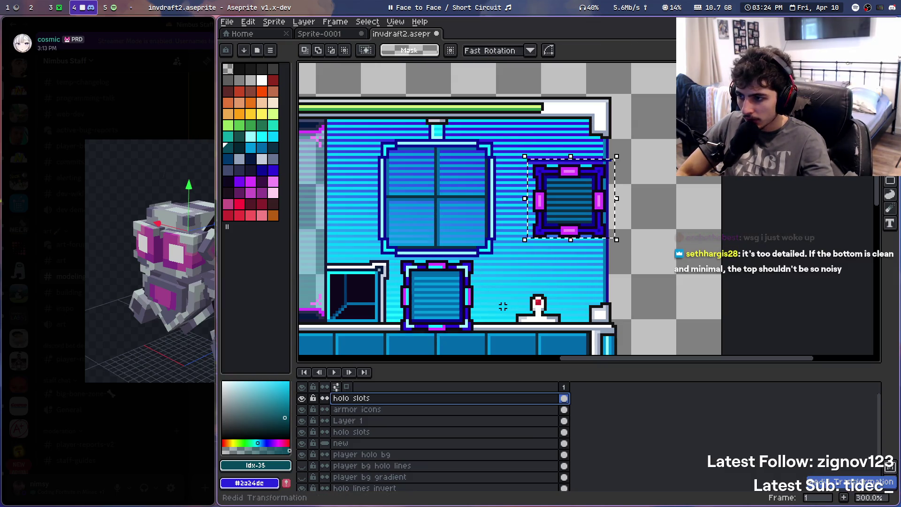
Deselect the moved slot, check the thin strip above it, and zoom back out
{"action": "left_click", "coordinate": [528, 148]}
{"action": "scroll", "coordinate": [526, 148], "scroll_direction": "up", "scroll_amount": 2}
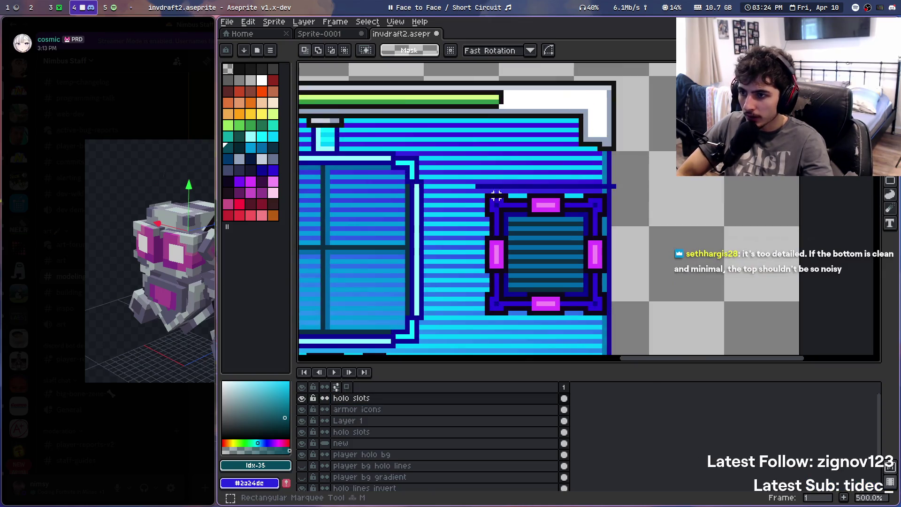
{"action": "mouse_move", "coordinate": [466, 174]}
{"action": "left_mouse_down"}
{"action": "mouse_move", "coordinate": [616, 186]}
{"action": "mouse_move", "coordinate": [621, 194]}
{"action": "left_mouse_up"}
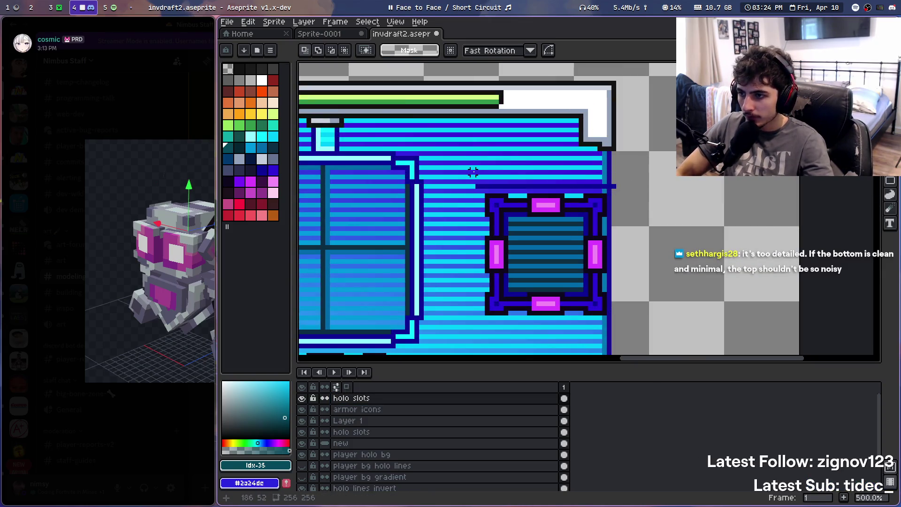
{"action": "left_click", "coordinate": [465, 187]}
{"action": "scroll", "coordinate": [461, 230], "scroll_direction": "down", "scroll_amount": 1}
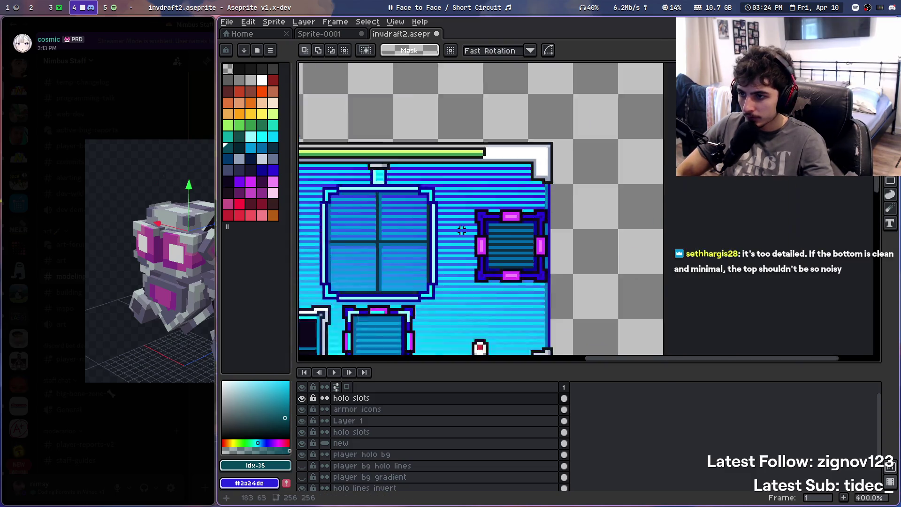
{"action": "scroll", "coordinate": [462, 230], "scroll_direction": "down", "scroll_amount": 3}
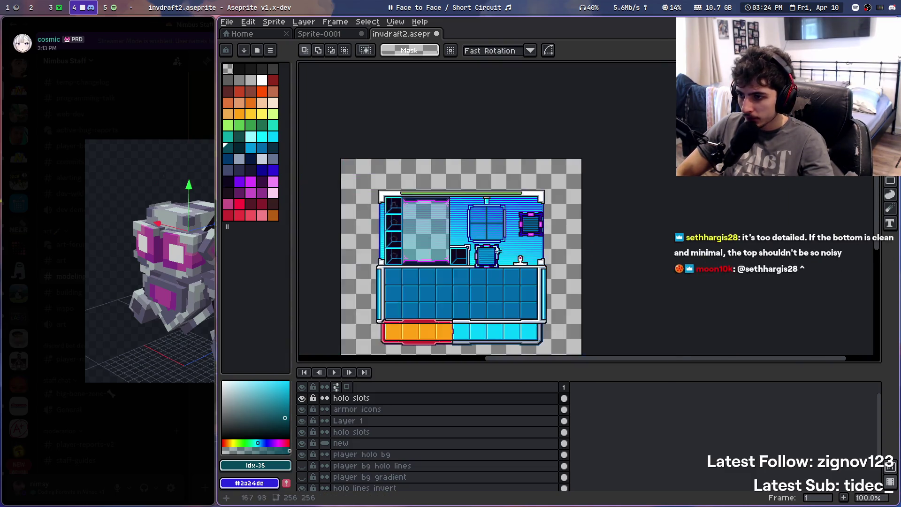
{"action": "scroll", "coordinate": [498, 251], "scroll_direction": "up", "scroll_amount": 5}
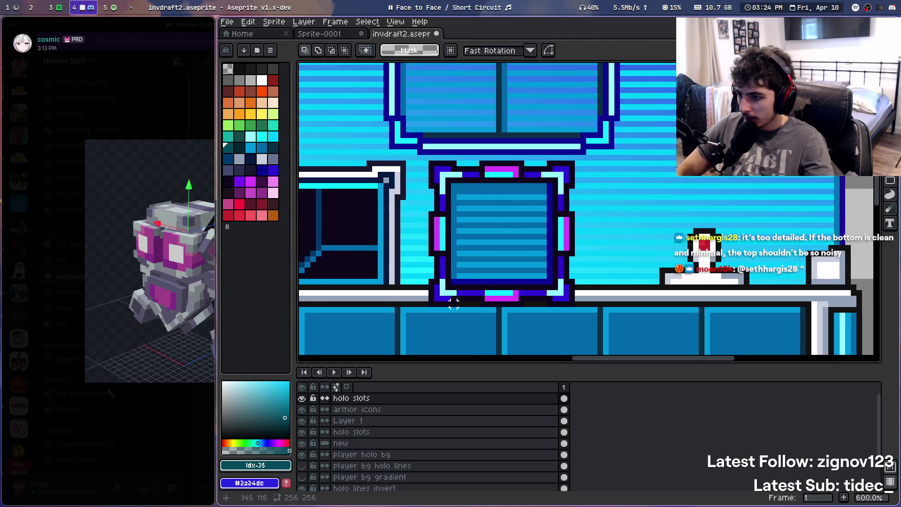
Select the lower slot and delete its magenta frame pixels on the holo slots layer
{"action": "mouse_move", "coordinate": [423, 319]}
{"action": "left_mouse_down"}
{"action": "mouse_move", "coordinate": [533, 195]}
{"action": "mouse_move", "coordinate": [588, 166]}
{"action": "mouse_move", "coordinate": [580, 164]}
{"action": "left_mouse_up"}
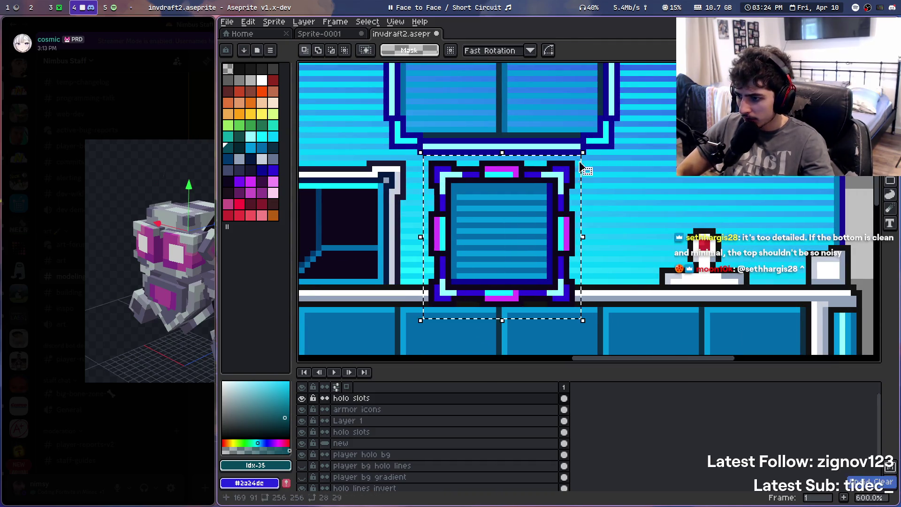
{"action": "left_click", "coordinate": [372, 421]}
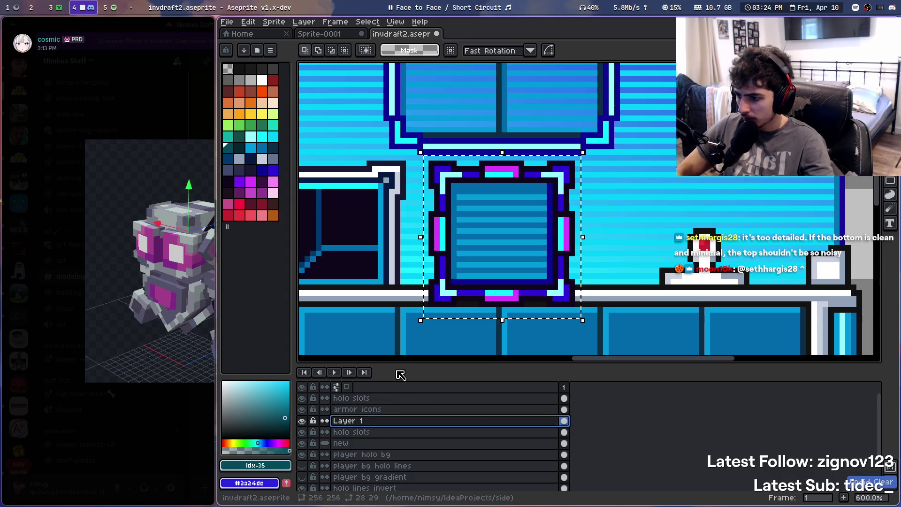
{"action": "left_click", "coordinate": [382, 443]}
{"action": "key", "text": "Delete"}
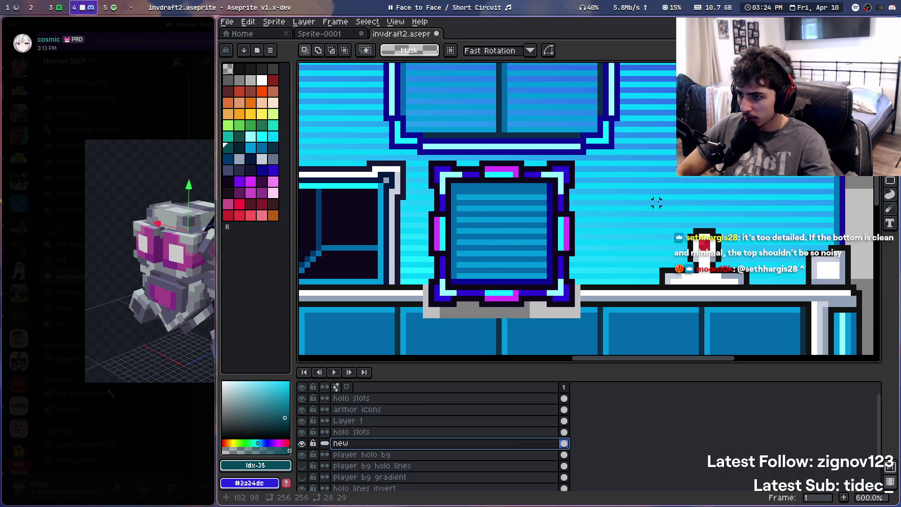
{"action": "left_click", "coordinate": [362, 432]}
{"action": "key", "text": "Delete"}
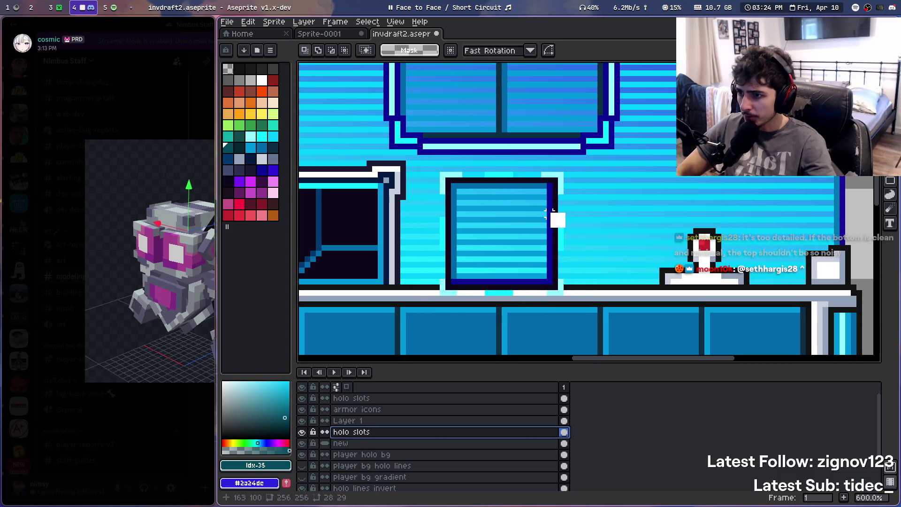
Undo and redo the frame removal to compare the plain blue slot
{"action": "scroll", "coordinate": [550, 214], "scroll_direction": "down", "scroll_amount": 3}
{"action": "key", "text": "ctrl+z"}
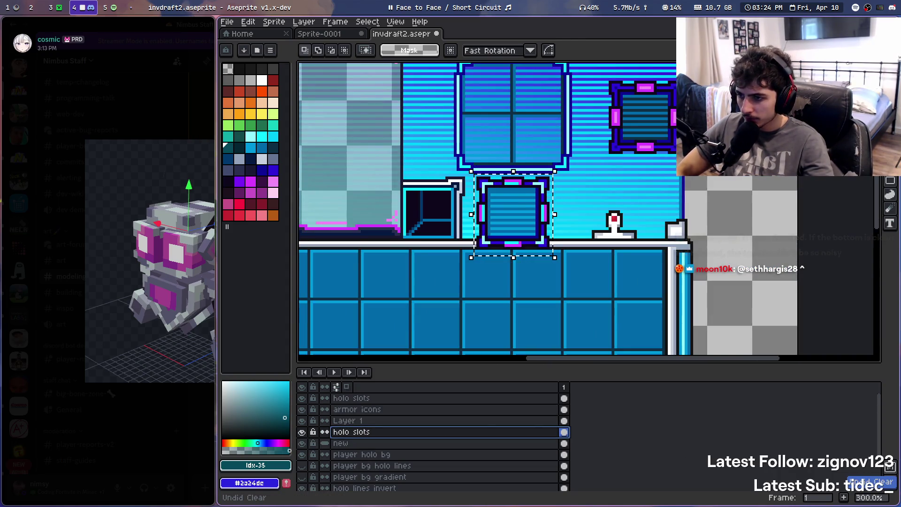
{"action": "scroll", "coordinate": [469, 275], "scroll_direction": "up", "scroll_amount": 4}
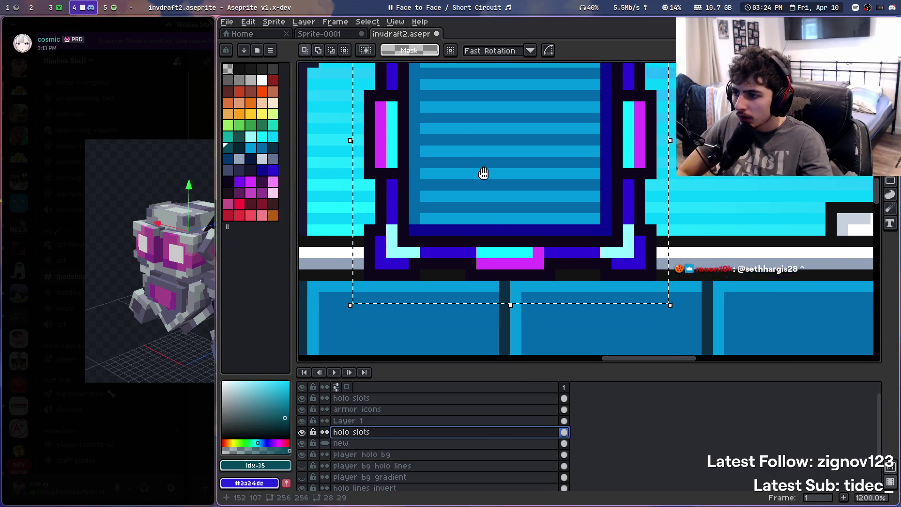
{"action": "left_click_drag", "start_coordinate": [484, 174], "coordinate": [481, 211]}
{"action": "key", "text": "ctrl+y"}
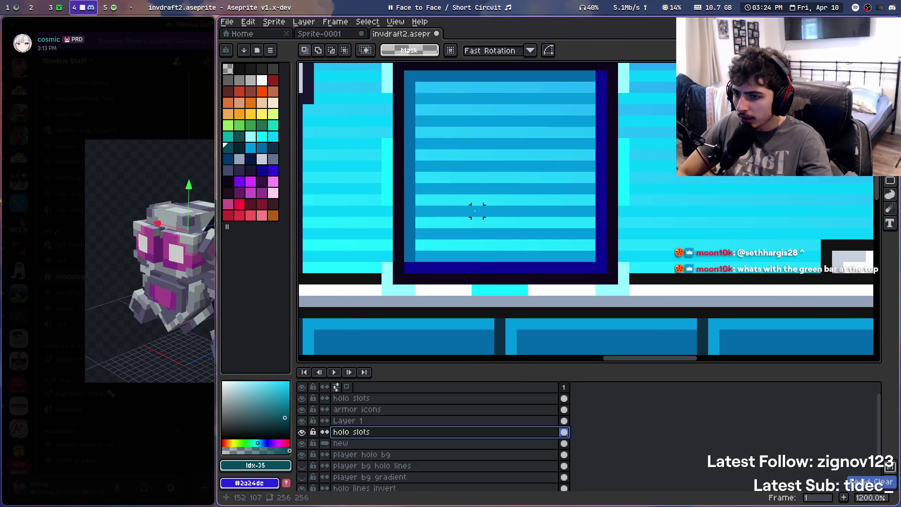
{"action": "scroll", "coordinate": [474, 210], "scroll_direction": "down", "scroll_amount": 7}
{"action": "scroll", "coordinate": [446, 205], "scroll_direction": "up", "scroll_amount": 1}
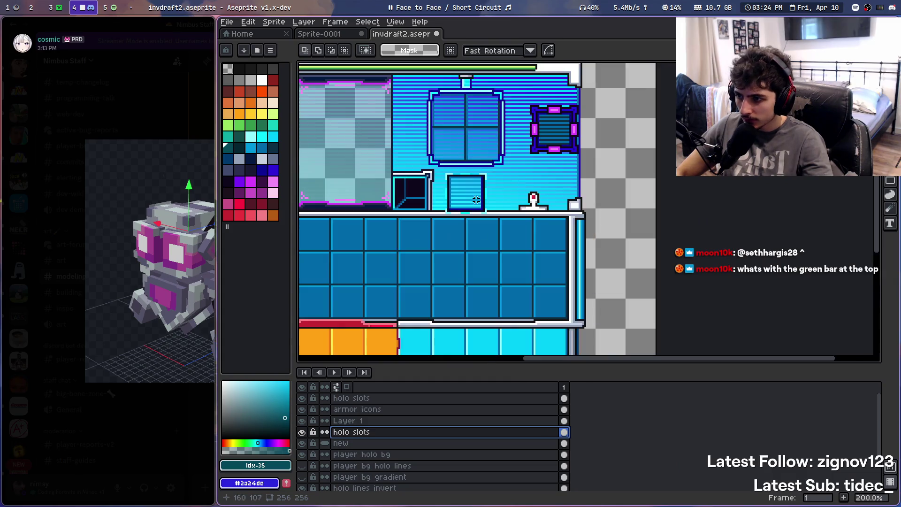
Undo the slot frame removal, deselect, and save invdraft2.aseprite
{"action": "scroll", "coordinate": [444, 204], "scroll_direction": "down", "scroll_amount": 3}
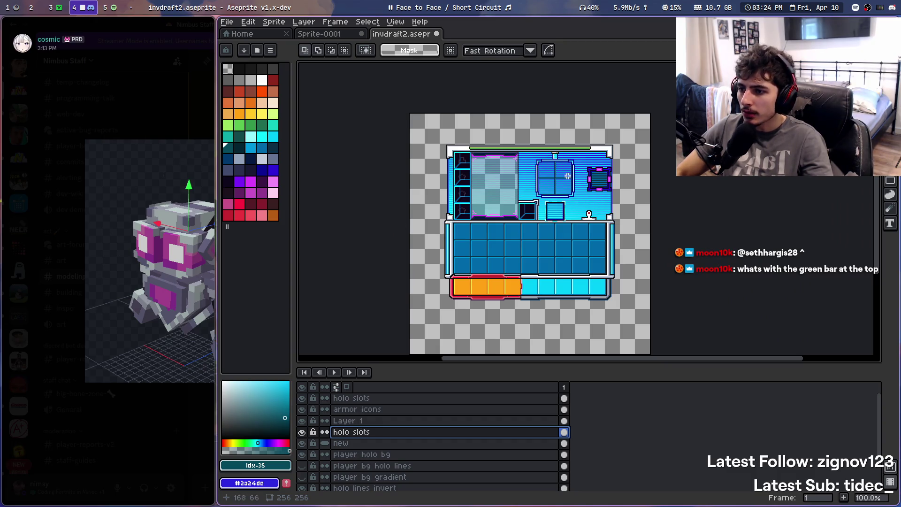
{"action": "key", "text": "ctrl+z"}
{"action": "key", "text": "ctrl+z"}
{"action": "key", "text": "ctrl+z"}
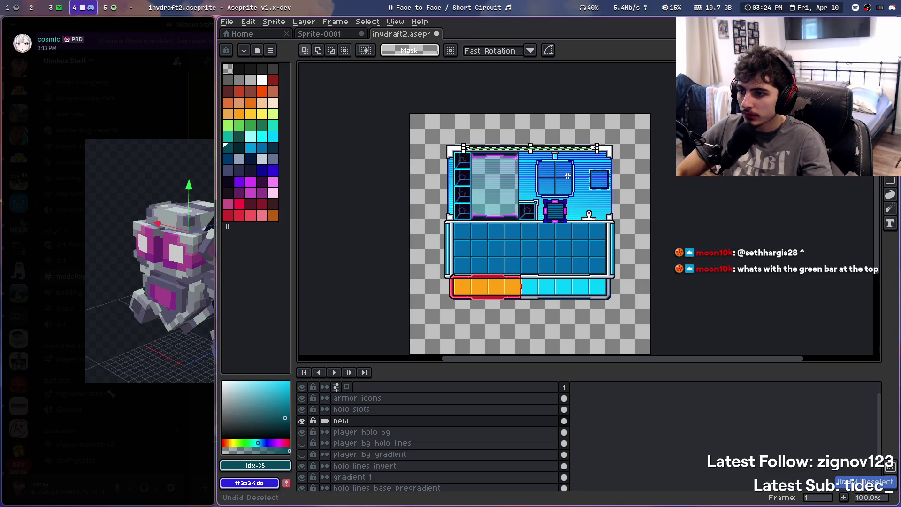
{"action": "key", "text": "v"}
{"action": "key", "text": "ctrl+d"}
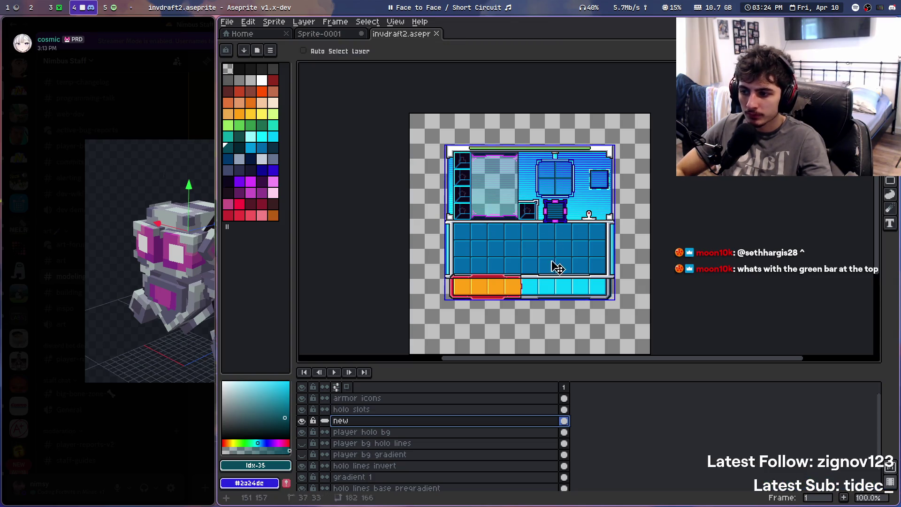
{"action": "key", "text": "ctrl+s"}
Zoom around the panel, then switch to the rectangular marquee tool
{"action": "key", "text": "z"}
{"action": "scroll", "coordinate": [571, 268], "scroll_direction": "up", "scroll_amount": 3}
{"action": "scroll", "coordinate": [540, 211], "scroll_direction": "down", "scroll_amount": 4}
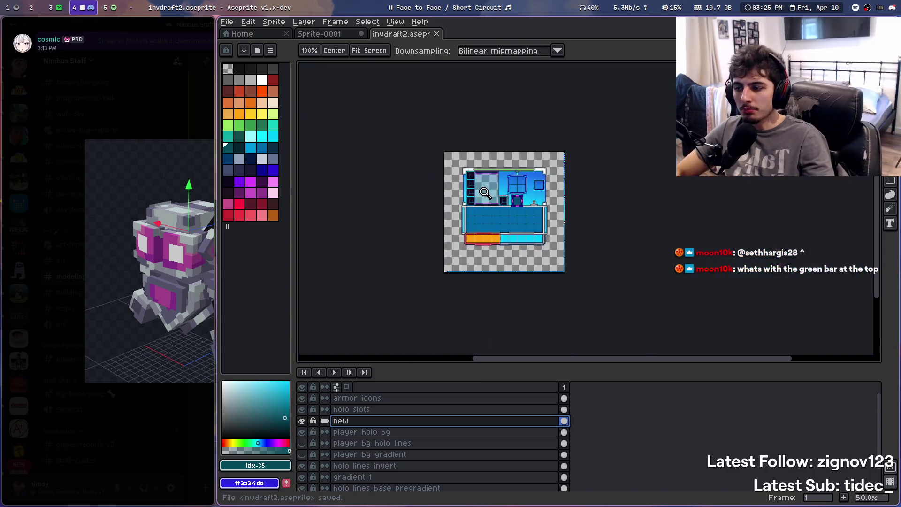
{"action": "scroll", "coordinate": [510, 128], "scroll_direction": "up", "scroll_amount": 3}
{"action": "scroll", "coordinate": [679, 243], "scroll_direction": "down", "scroll_amount": 3}
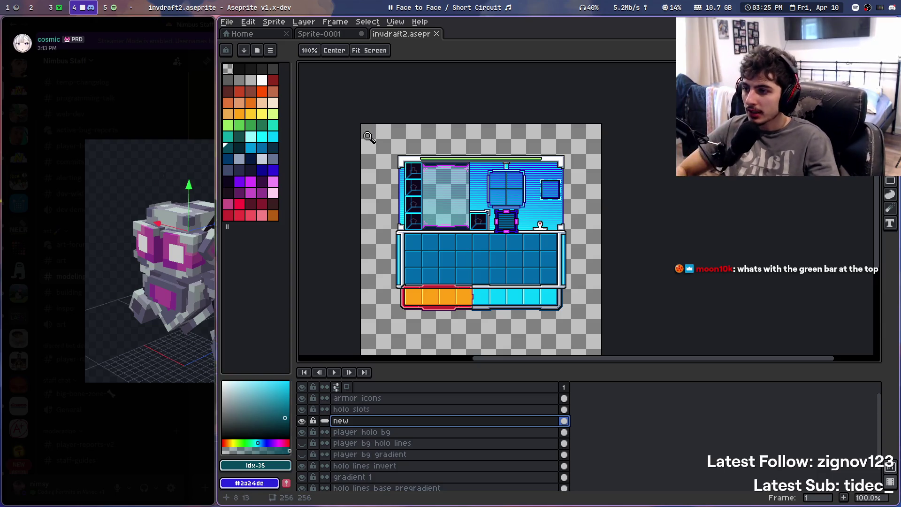
{"action": "key", "text": "m"}
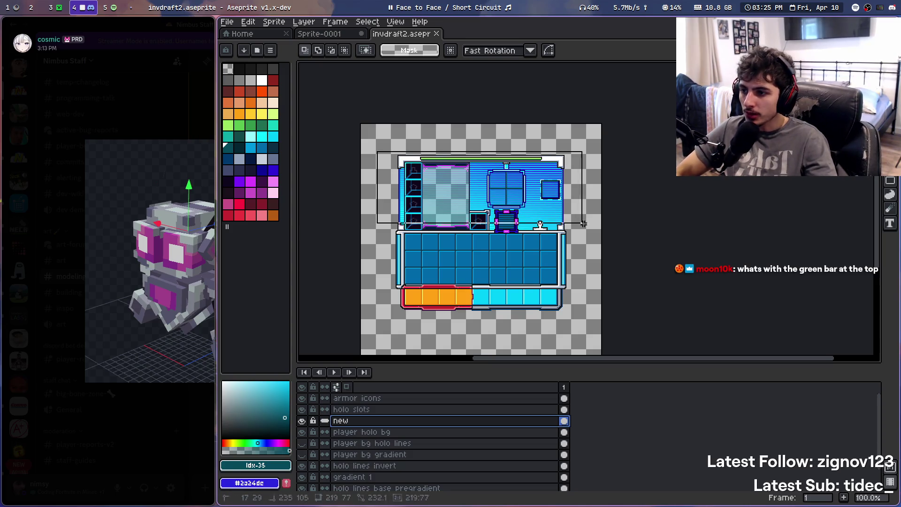
Zoom and pan over the inventory panel, then save invdraft2.aseprite
{"action": "scroll", "coordinate": [524, 216], "scroll_direction": "up", "scroll_amount": 1}
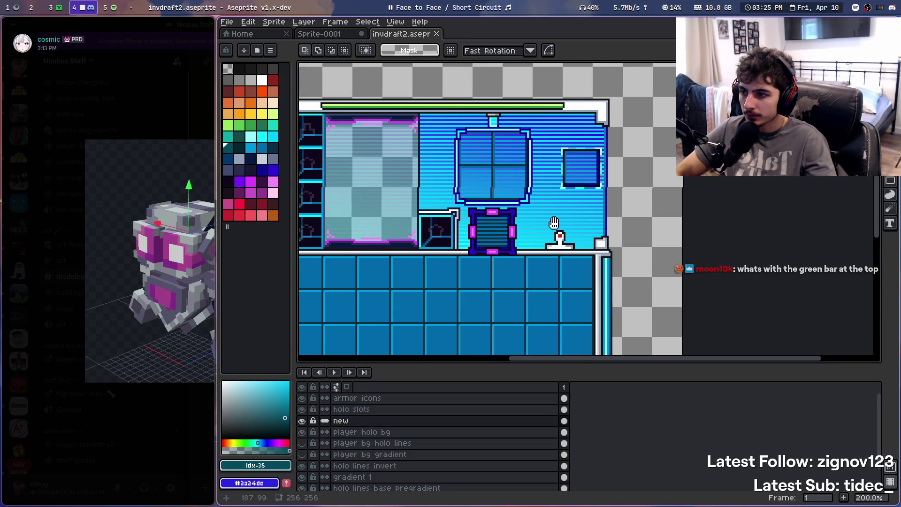
{"action": "scroll", "coordinate": [596, 190], "scroll_direction": "down", "scroll_amount": 1}
{"action": "scroll", "coordinate": [604, 244], "scroll_direction": "up", "scroll_amount": 2}
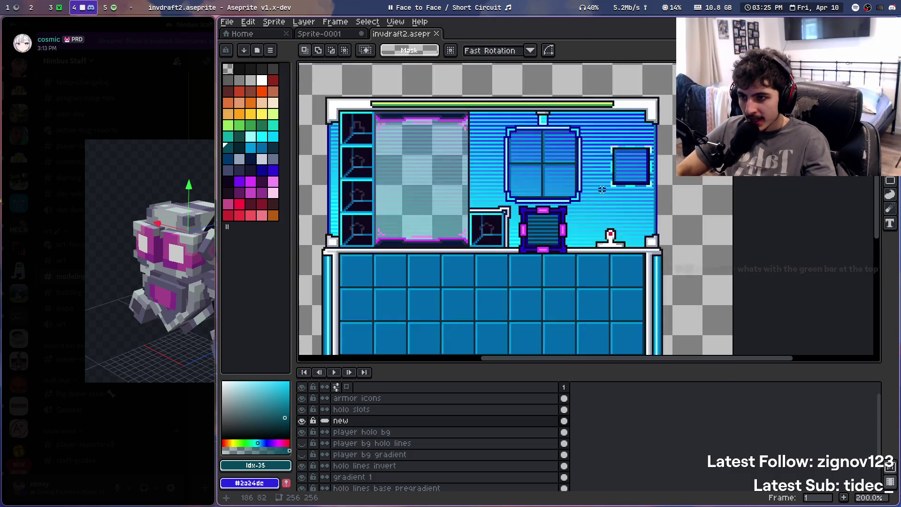
{"action": "scroll", "coordinate": [569, 283], "scroll_direction": "down", "scroll_amount": 4}
{"action": "scroll", "coordinate": [569, 283], "scroll_direction": "up", "scroll_amount": 2}
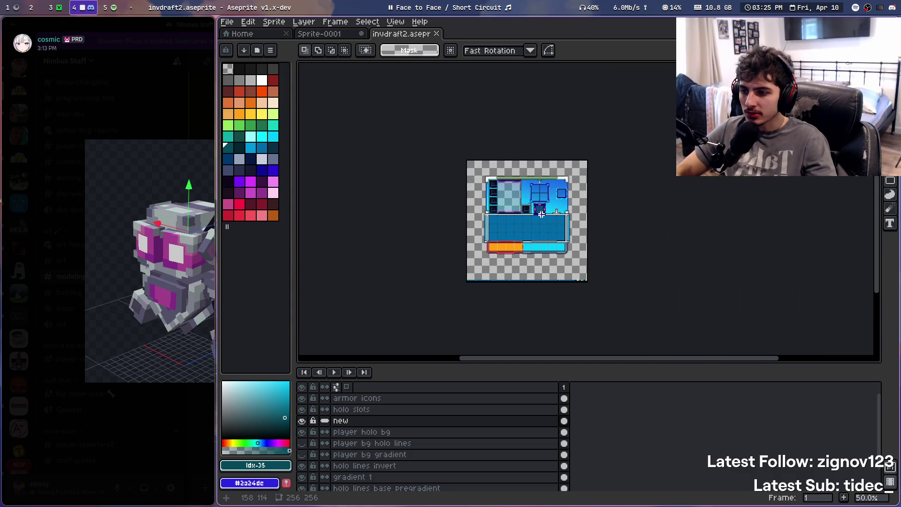
{"action": "scroll", "coordinate": [591, 297], "scroll_direction": "down", "scroll_amount": 1}
{"action": "scroll", "coordinate": [527, 279], "scroll_direction": "up", "scroll_amount": 1}
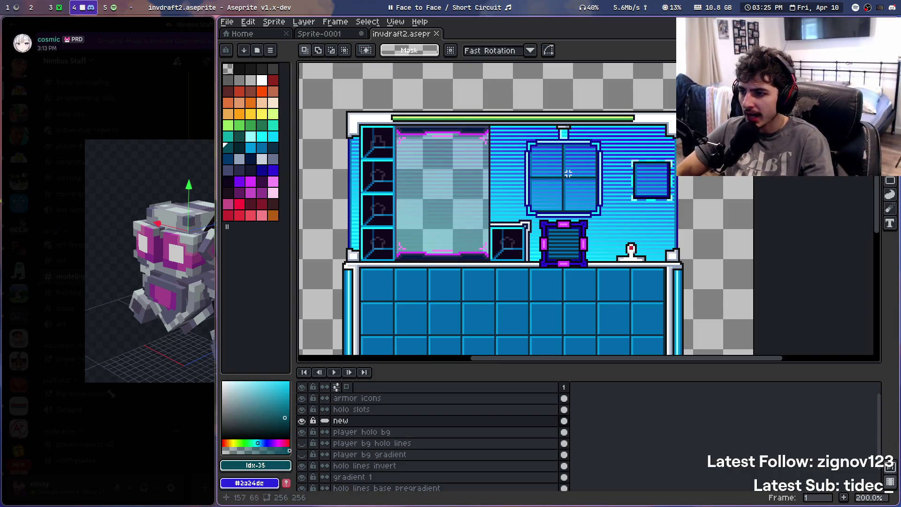
{"action": "left_click_drag", "start_coordinate": [568, 174], "coordinate": [564, 135]}
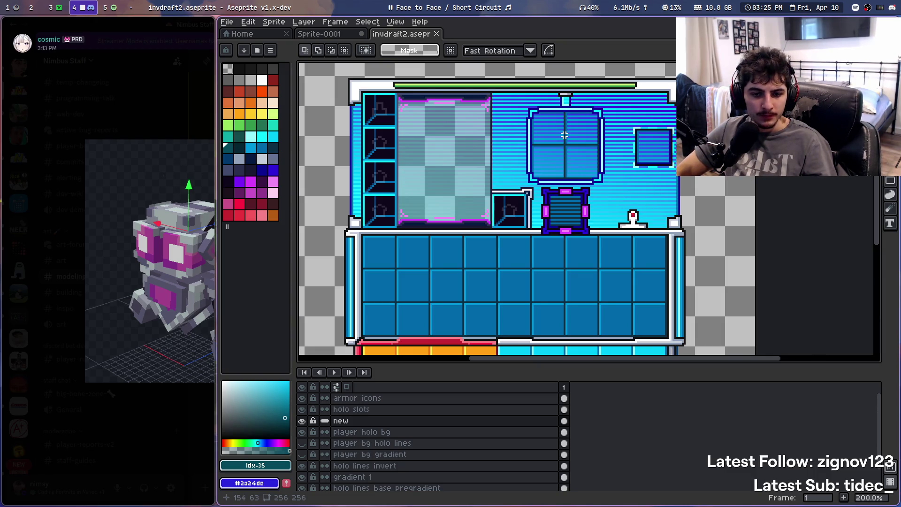
{"action": "scroll", "coordinate": [570, 135], "scroll_direction": "down", "scroll_amount": 1}
{"action": "key", "text": "ctrl+s"}
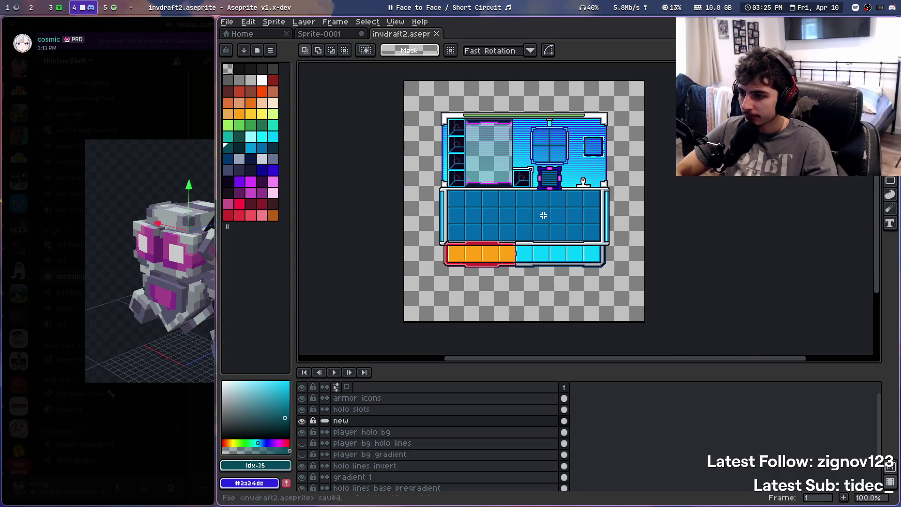
Recentre the sprite and tile Aseprite right so Discord's viewer gets more width
{"action": "scroll", "coordinate": [520, 187], "scroll_direction": "up", "scroll_amount": 1}
{"action": "mouse_move", "coordinate": [520, 188]}
{"action": "left_mouse_down"}
{"action": "mouse_move", "coordinate": [517, 151]}
{"action": "mouse_move", "coordinate": [494, 184]}
{"action": "left_mouse_up"}
{"action": "scroll", "coordinate": [518, 150], "scroll_direction": "down", "scroll_amount": 1}
{"action": "key", "text": "super+Right"}
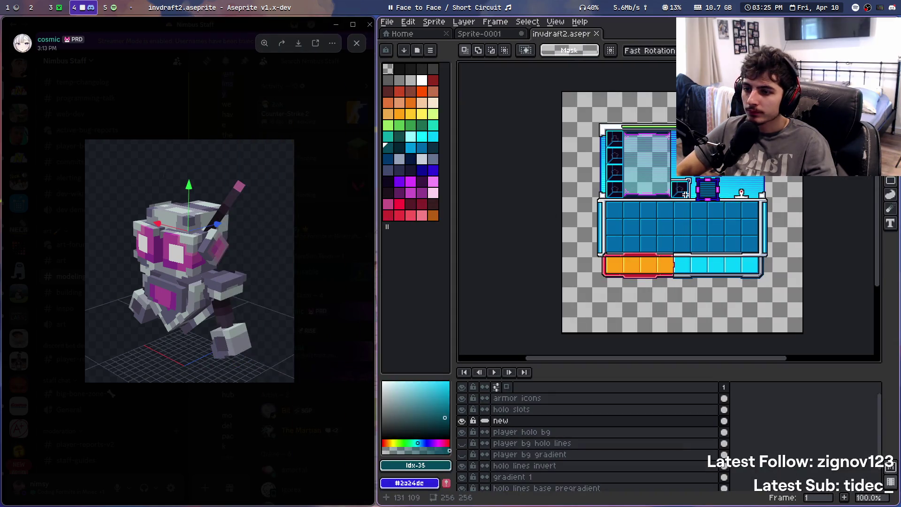
Close Sprite-0001 without saving it
{"action": "left_click", "coordinate": [482, 34]}
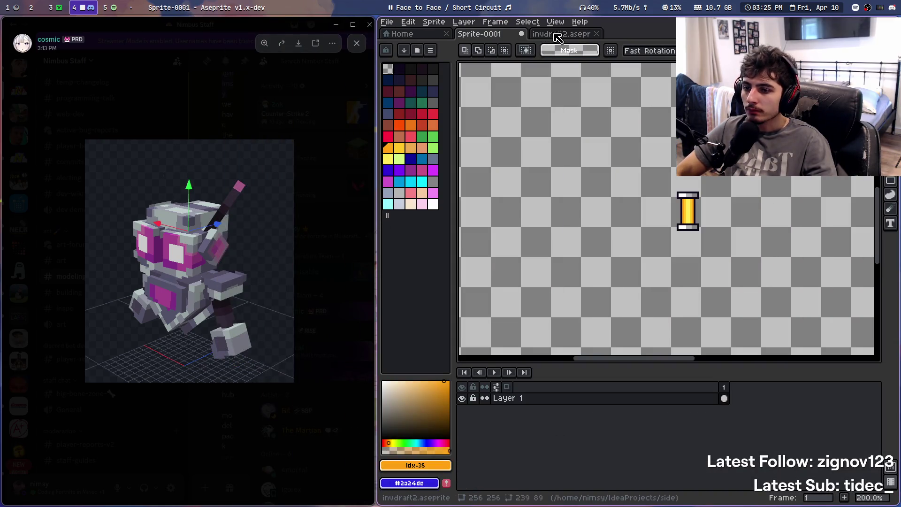
{"action": "key", "text": "ctrl+w"}
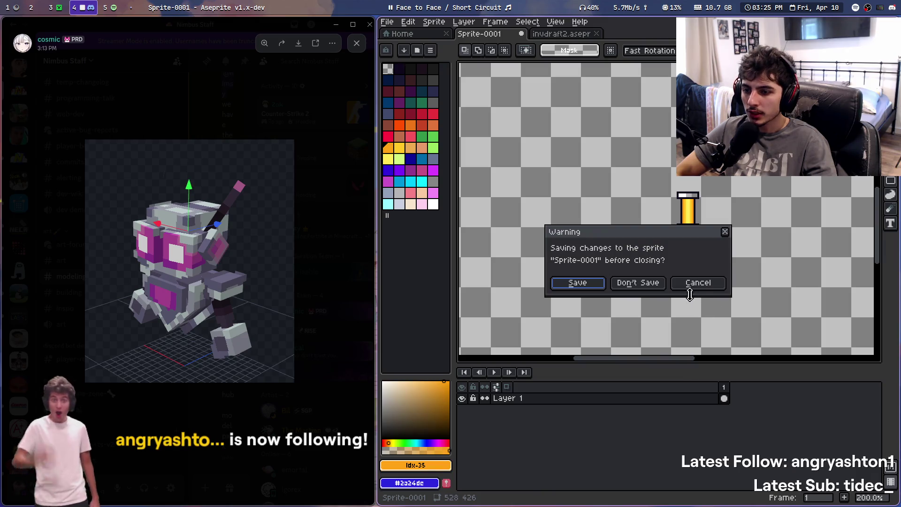
{"action": "left_click", "coordinate": [624, 288]}
Quit Aseprite and dismiss Discord's enlarged model image preview
{"action": "key", "text": "ctrl+q"}
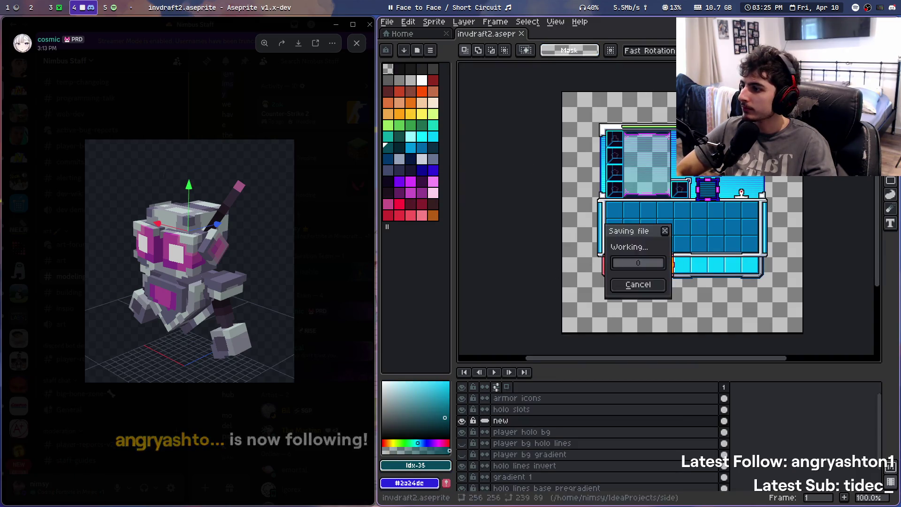
{"action": "left_click", "coordinate": [638, 282]}
{"action": "key", "text": "Escape"}
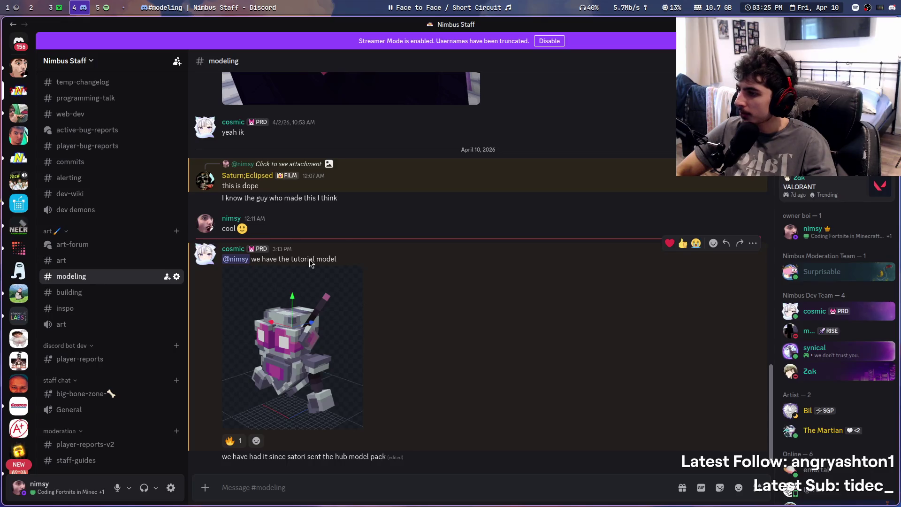
Close Discord and launch IntelliJ IDEA Ultimate on workspace 2 via the 'intel' launcher search
{"action": "key", "text": "super+q"}
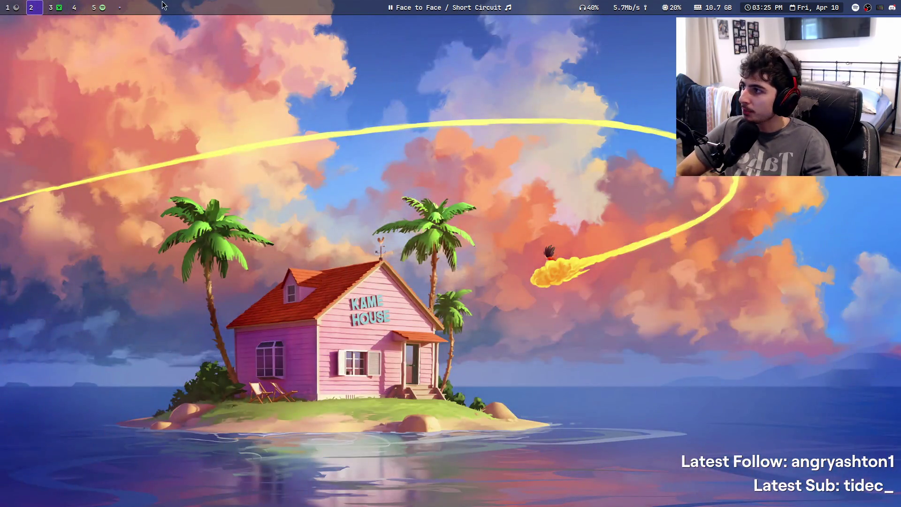
{"action": "left_click", "coordinate": [47, 5]}
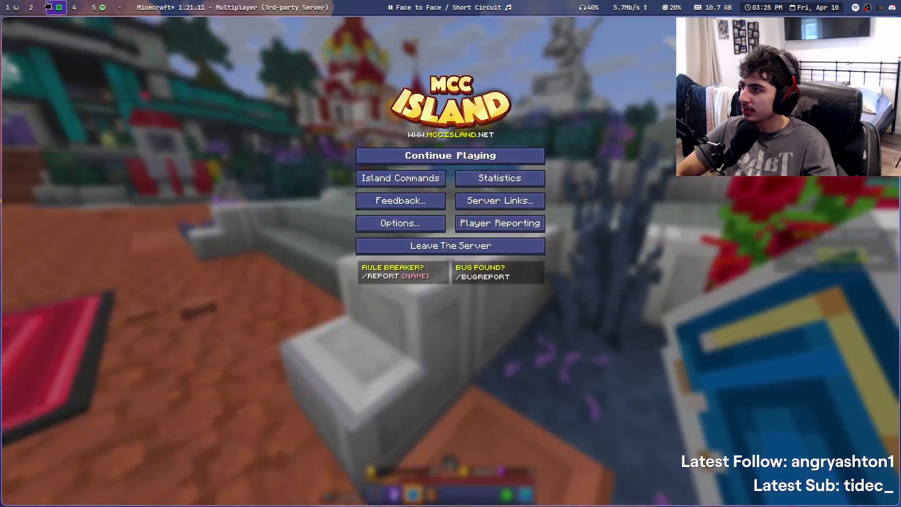
{"action": "key", "text": "super+2"}
{"action": "key", "text": "super+d"}
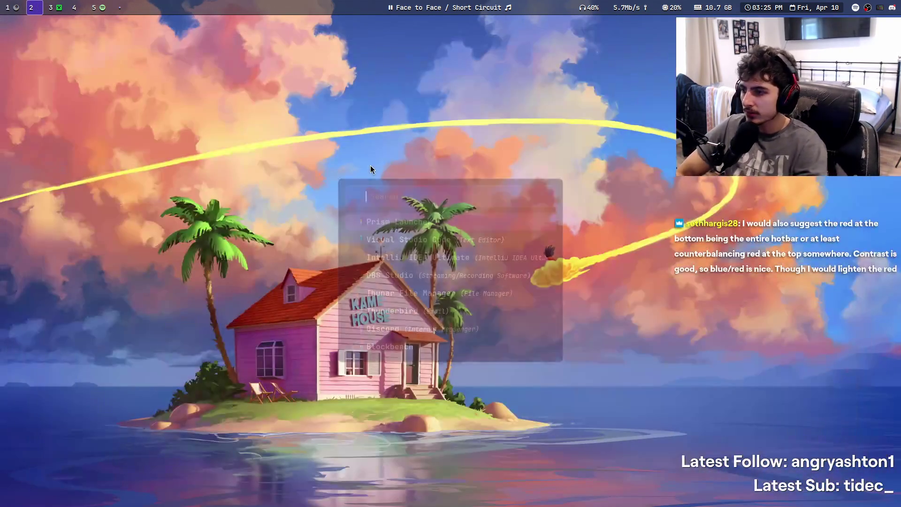
{"action": "type", "text": "intel"}
{"action": "key", "text": "Return"}
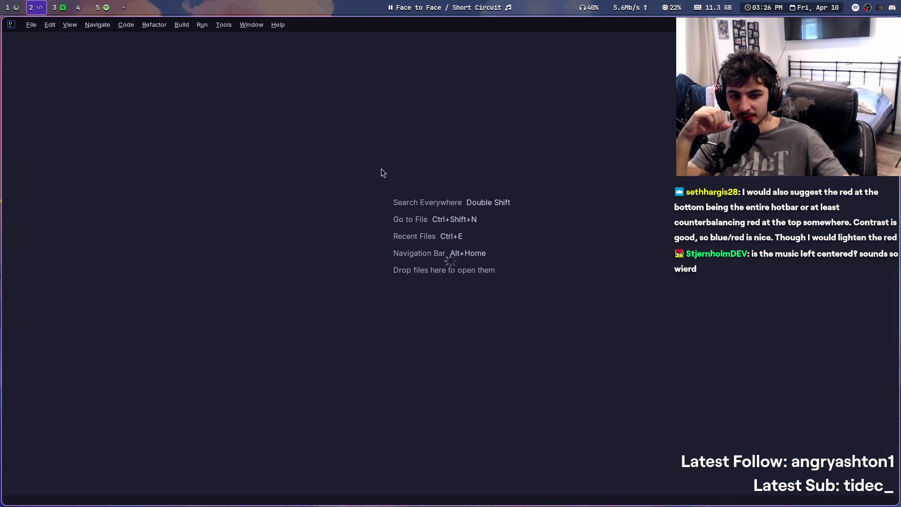
Launch Aseprite on workspace 4 from the launcher with 'asep'
{"action": "left_click", "coordinate": [79, 8]}
{"action": "key", "text": "super+d"}
{"action": "type", "text": "asep"}
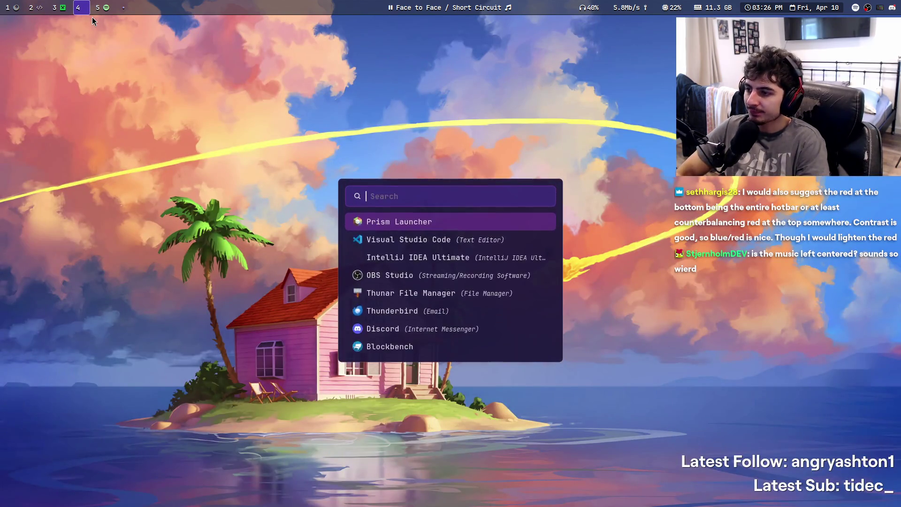
{"action": "key", "text": "Return"}
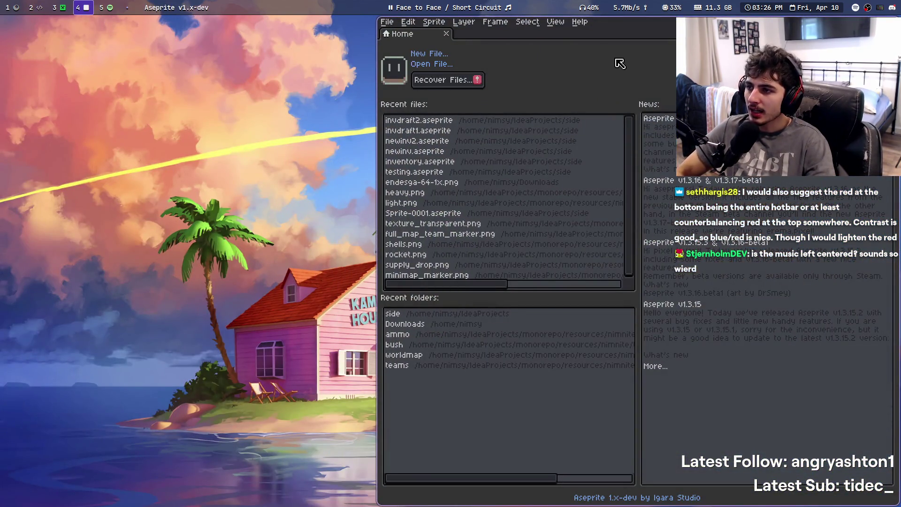
Open invdraft2.aseprite from Recent files, unlock the login keyring, and zoom into the slot grid
{"action": "left_click", "coordinate": [447, 120]}
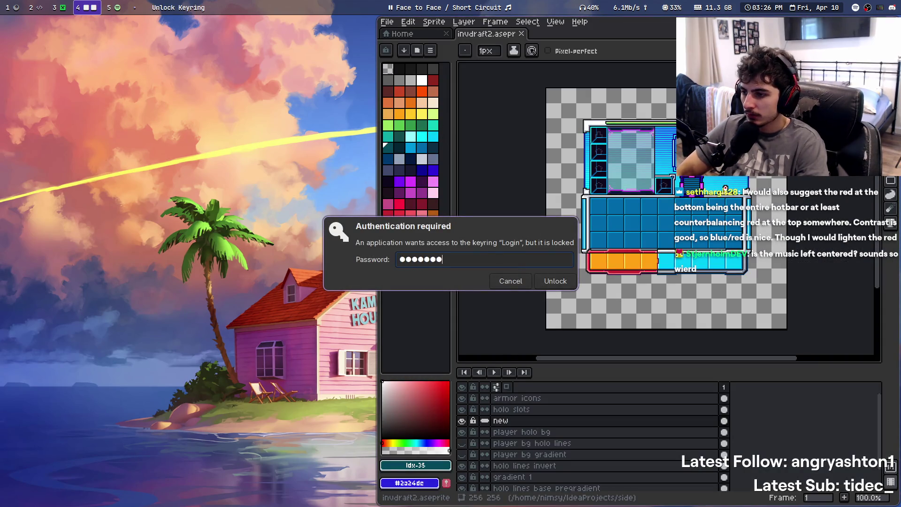
{"action": "key", "text": "Return"}
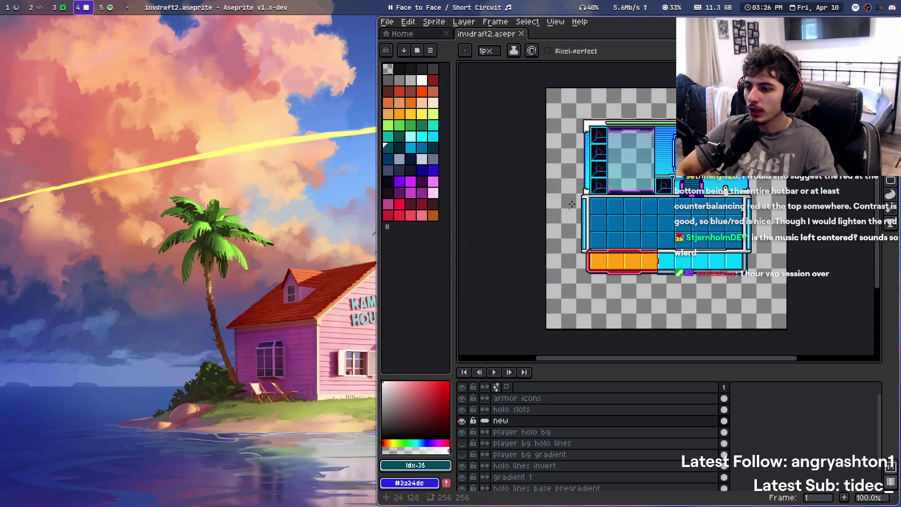
{"action": "scroll", "coordinate": [470, 206], "scroll_direction": "up", "scroll_amount": 1}
{"action": "scroll", "coordinate": [422, 210], "scroll_direction": "up", "scroll_amount": 1}
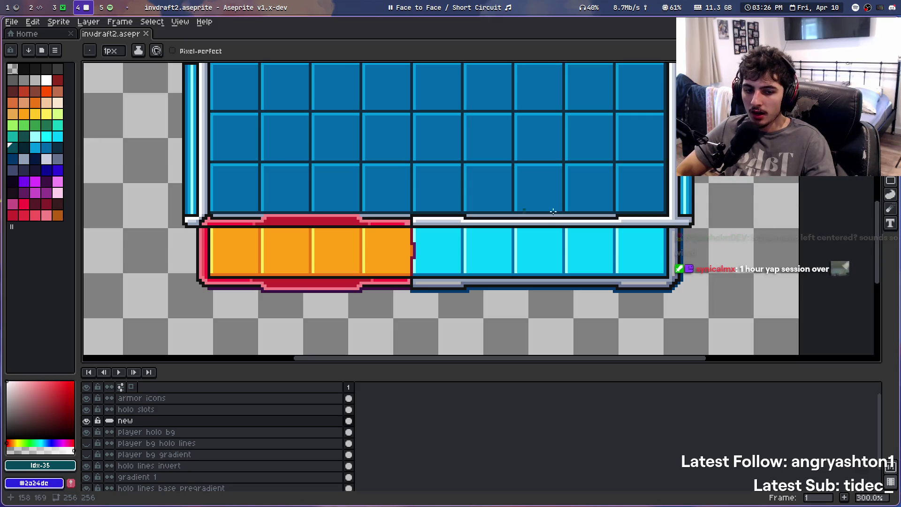
Sketch teal loops over the orange hotbar, then undo the teal scribbles
{"action": "left_click_drag", "start_coordinate": [536, 209], "coordinate": [536, 217]}
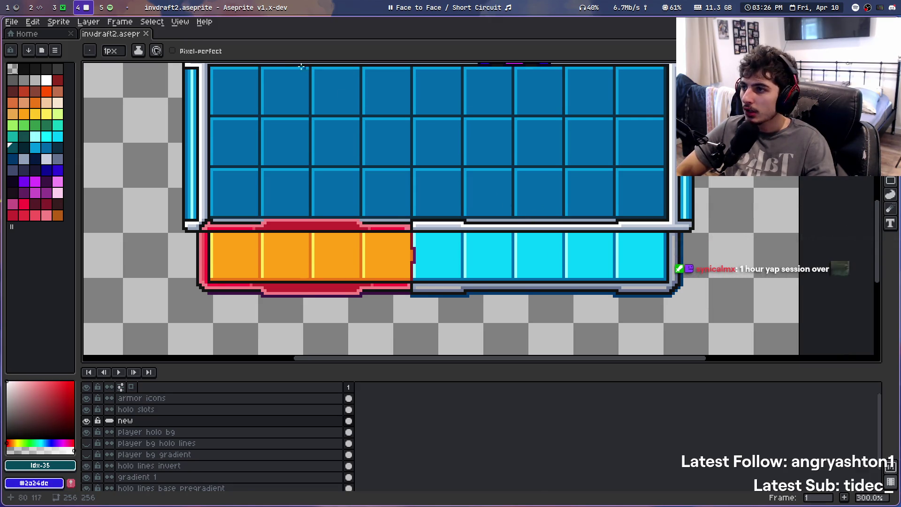
{"action": "scroll", "coordinate": [413, 291], "scroll_direction": "down", "scroll_amount": 2}
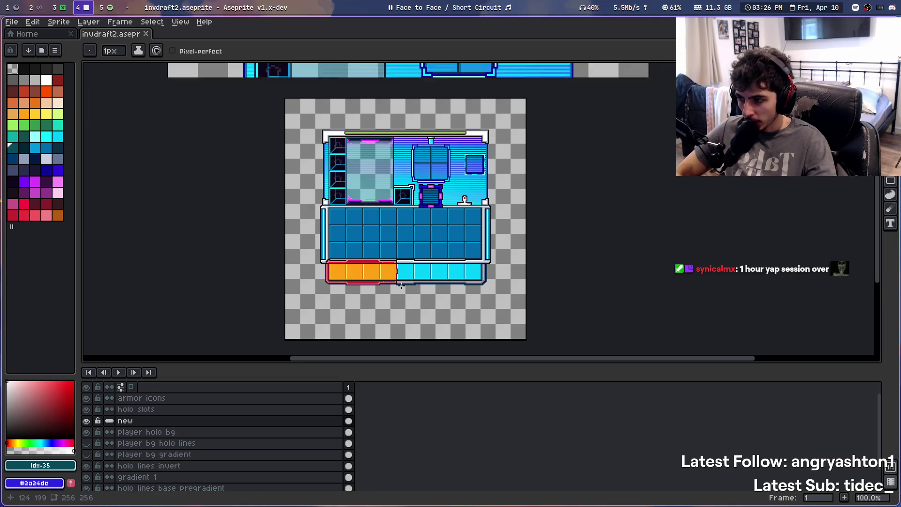
{"action": "scroll", "coordinate": [402, 285], "scroll_direction": "up", "scroll_amount": 2}
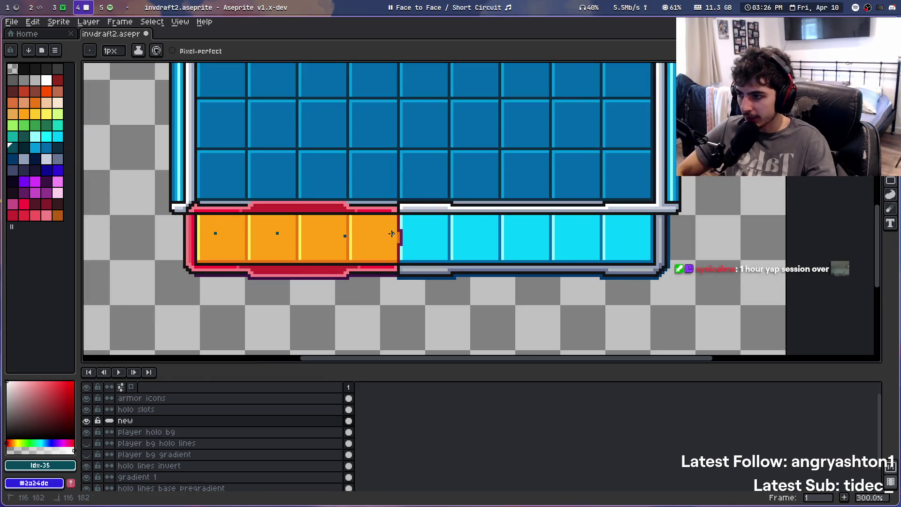
{"action": "mouse_move", "coordinate": [186, 271]}
{"action": "left_mouse_down"}
{"action": "mouse_move", "coordinate": [413, 190]}
{"action": "mouse_move", "coordinate": [358, 308]}
{"action": "mouse_move", "coordinate": [435, 224]}
{"action": "mouse_move", "coordinate": [403, 291]}
{"action": "mouse_move", "coordinate": [498, 253]}
{"action": "mouse_move", "coordinate": [526, 219]}
{"action": "left_mouse_up"}
{"action": "key", "text": "ctrl+z"}
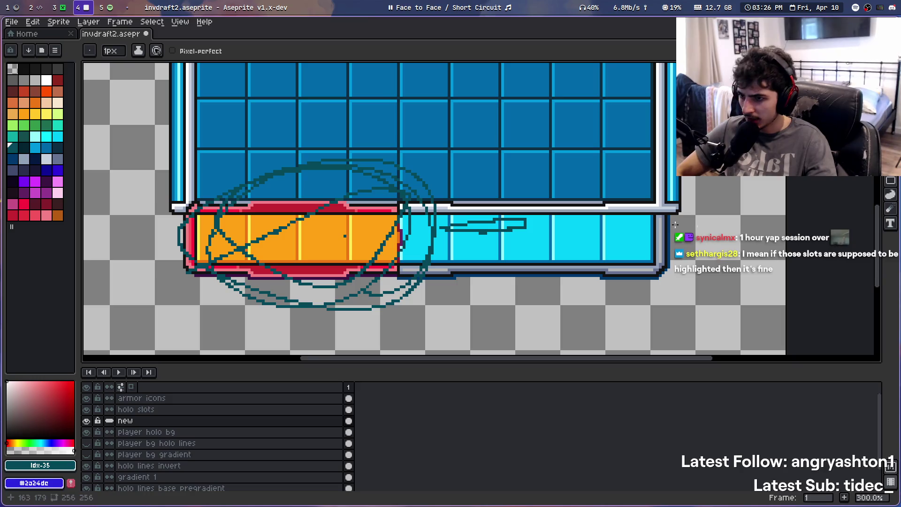
{"action": "key", "text": "ctrl+z"}
{"action": "key", "text": "ctrl+z"}
{"action": "key", "text": "ctrl+z"}
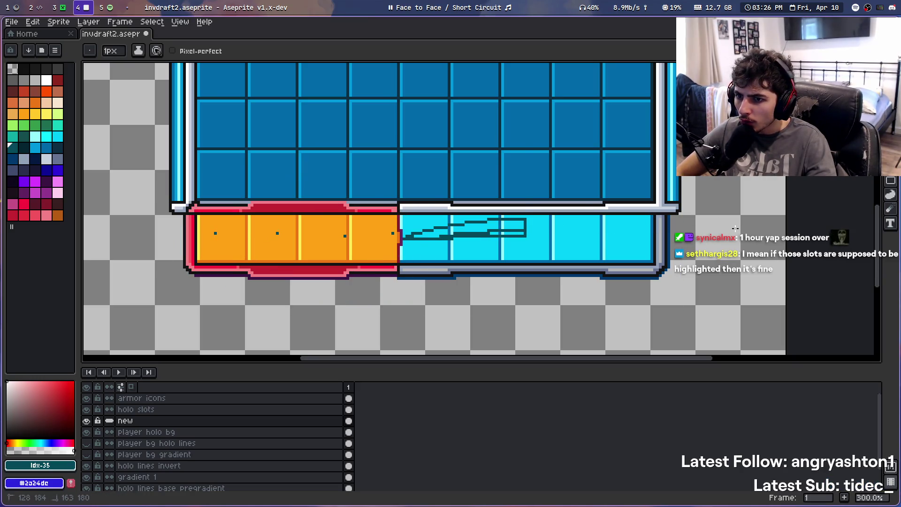
{"action": "key", "text": "ctrl+z"}
Draw a teal pencil line across the orange and cyan bars, then undo it
{"action": "key", "text": "v"}
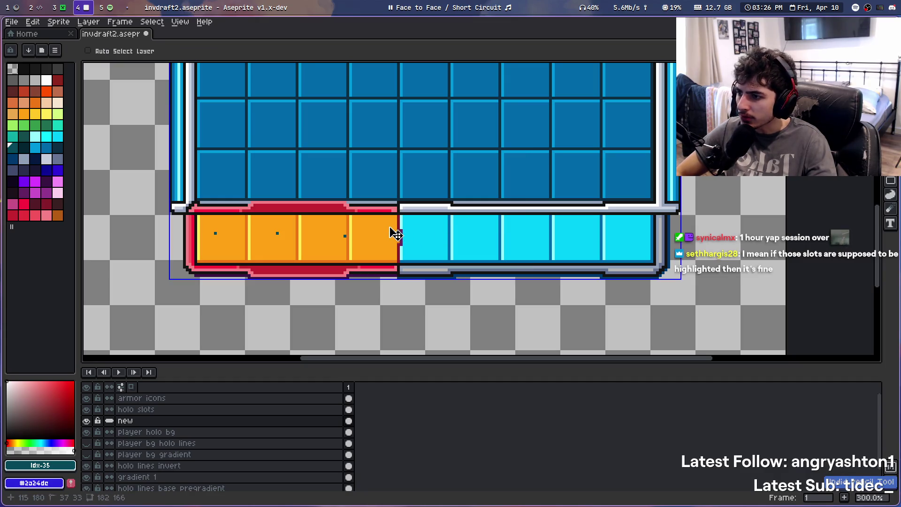
{"action": "key", "text": "b"}
{"action": "left_click_drag", "start_coordinate": [138, 244], "coordinate": [526, 231]}
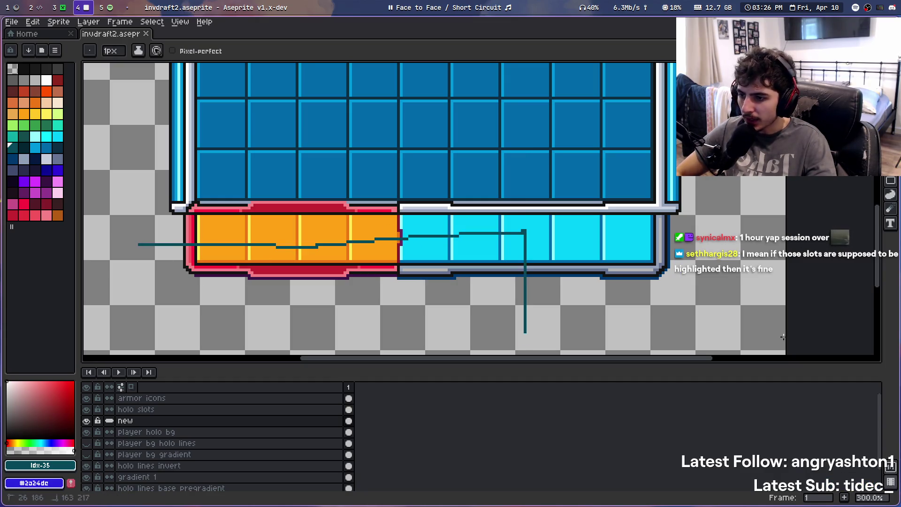
{"action": "scroll", "coordinate": [525, 205], "scroll_direction": "down", "scroll_amount": 3}
{"action": "scroll", "coordinate": [539, 249], "scroll_direction": "up", "scroll_amount": 3}
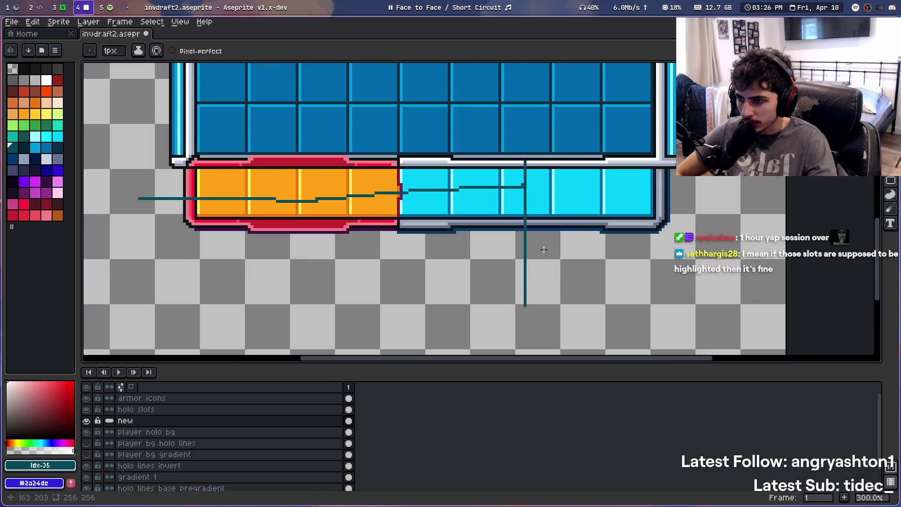
{"action": "scroll", "coordinate": [373, 319], "scroll_direction": "down", "scroll_amount": 1}
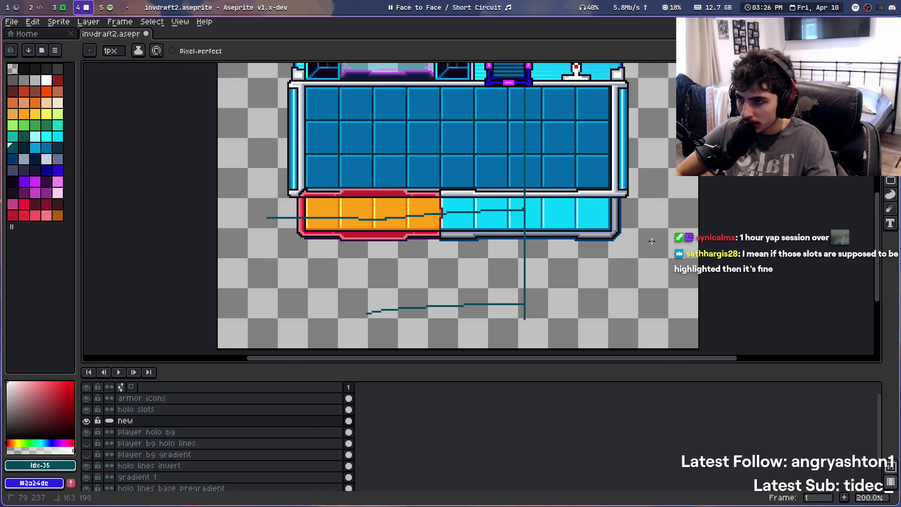
{"action": "key", "text": "ctrl+z"}
Pan up over the sprite and undo the remaining teal strokes above the orange slots
{"action": "scroll", "coordinate": [446, 197], "scroll_direction": "up", "scroll_amount": 1}
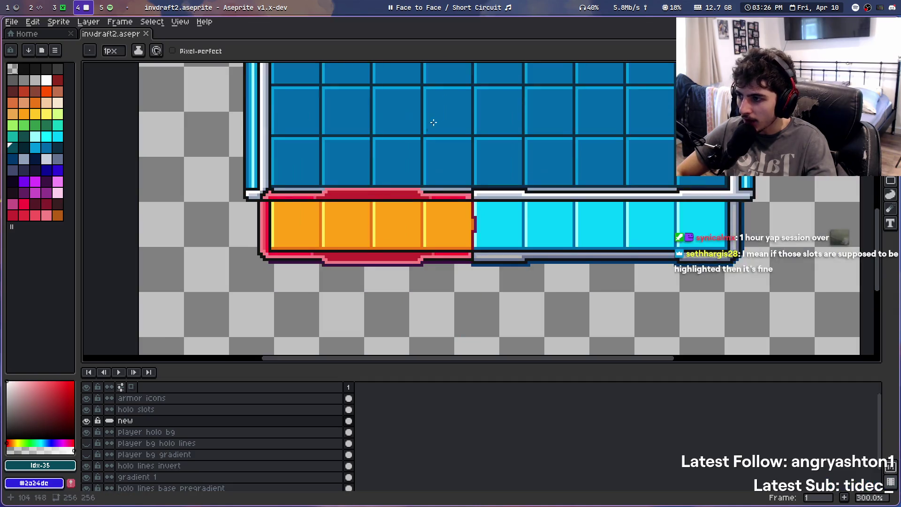
{"action": "left_click_drag", "start_coordinate": [434, 122], "coordinate": [413, 211]}
{"action": "scroll", "coordinate": [404, 231], "scroll_direction": "down", "scroll_amount": 2}
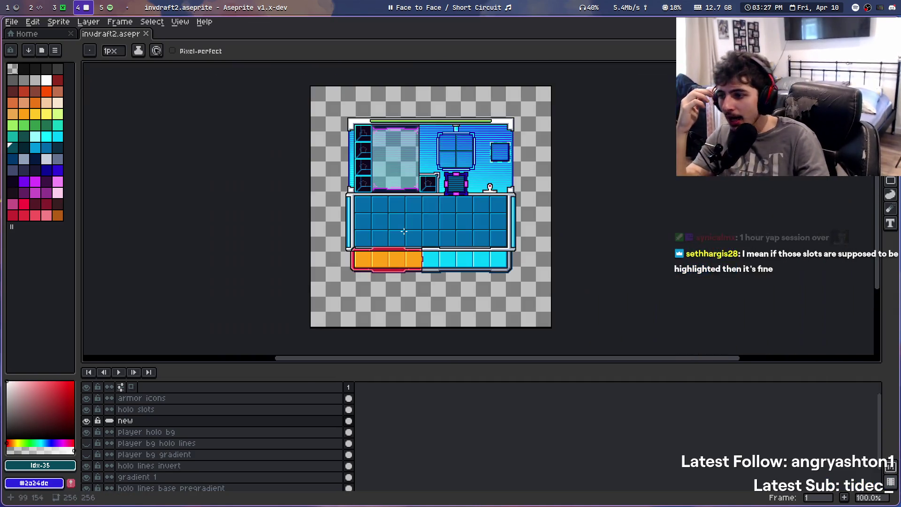
{"action": "scroll", "coordinate": [404, 248], "scroll_direction": "up", "scroll_amount": 2}
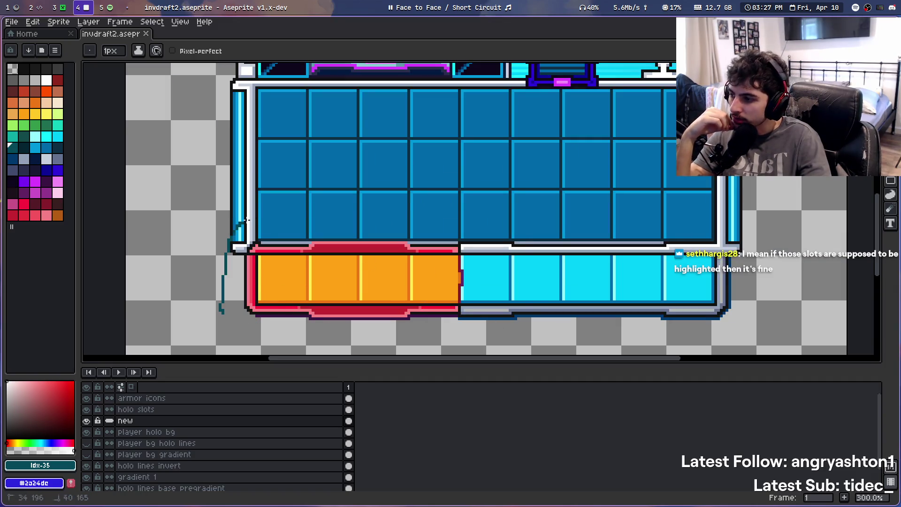
{"action": "left_click_drag", "start_coordinate": [411, 356], "coordinate": [385, 288]}
{"action": "scroll", "coordinate": [468, 151], "scroll_direction": "down", "scroll_amount": 1}
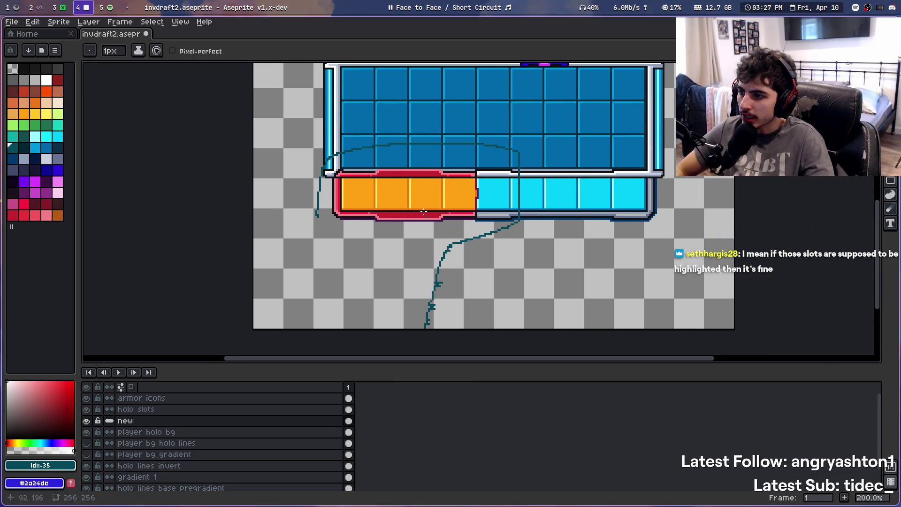
{"action": "key", "text": "ctrl+z"}
{"action": "scroll", "coordinate": [324, 244], "scroll_direction": "up", "scroll_amount": 1}
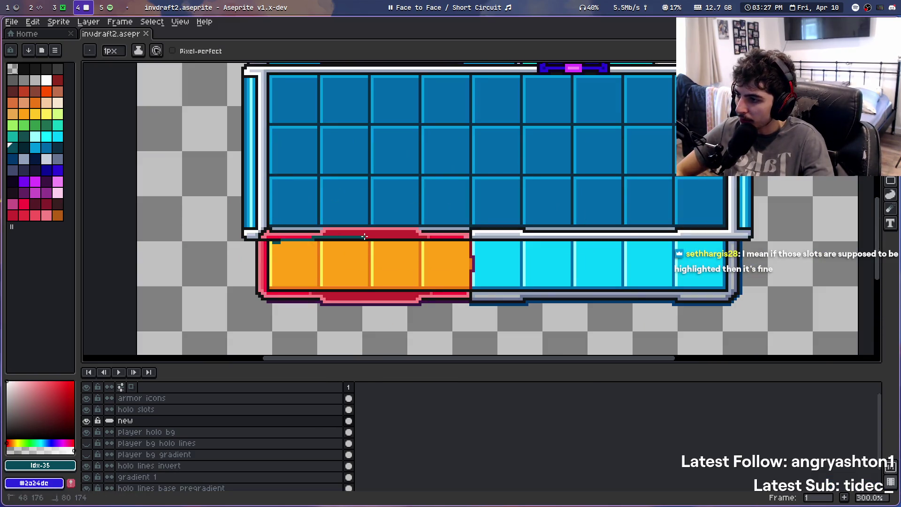
{"action": "key", "text": "ctrl+z"}
{"action": "key", "text": "ctrl+z"}
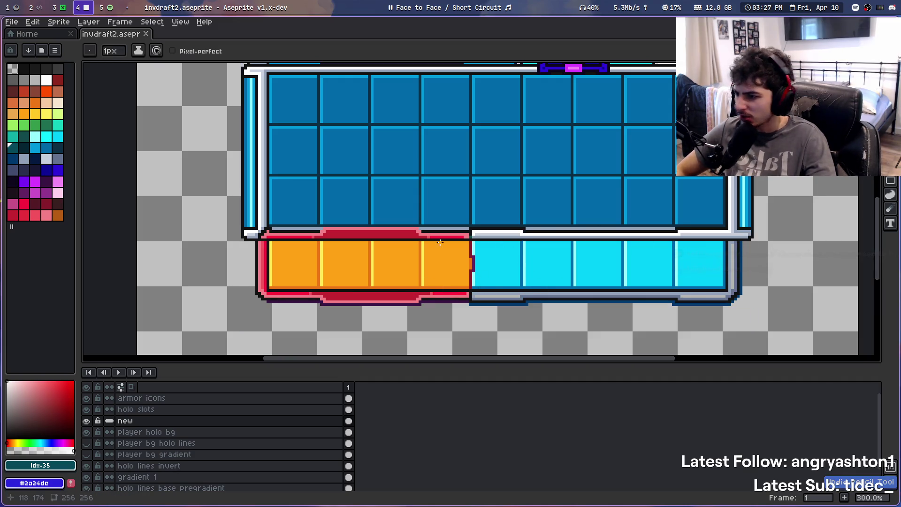
{"action": "key", "text": "ctrl+z"}
{"action": "key", "text": "ctrl+z"}
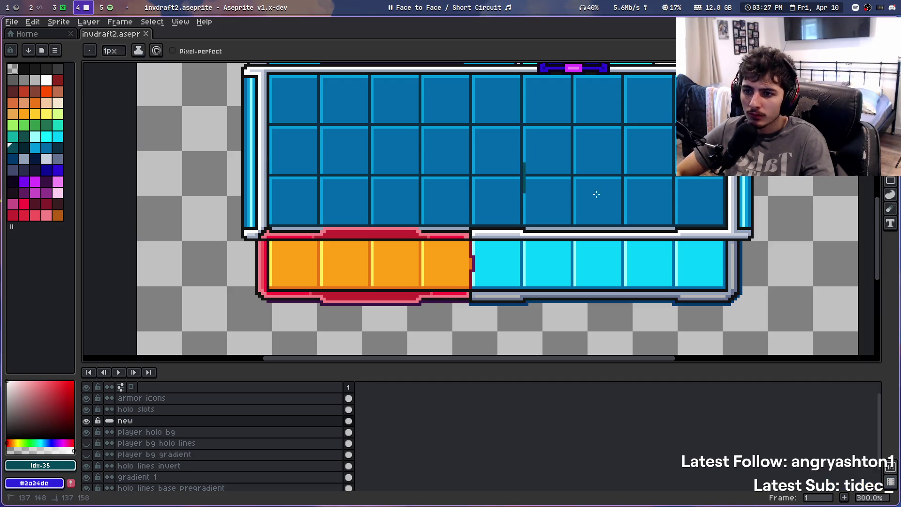
{"action": "key", "text": "ctrl+z"}
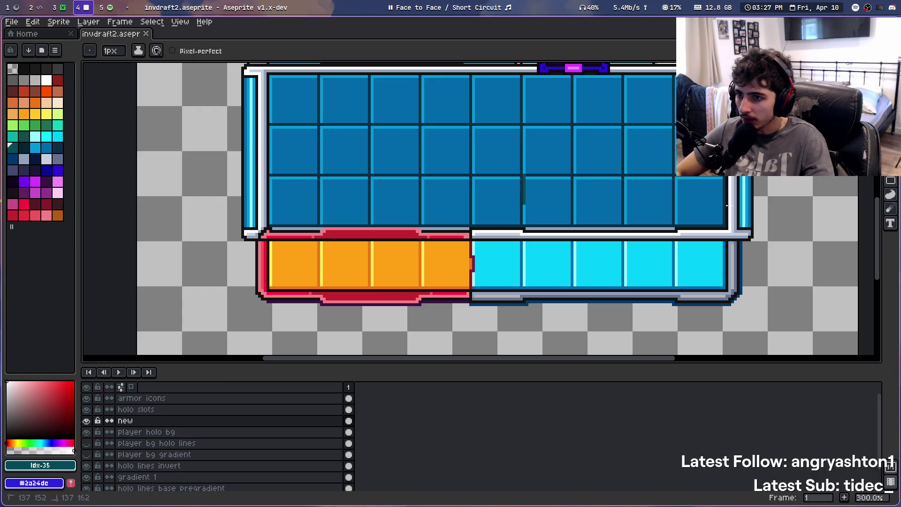
Zoom over the slot grid and hotbar, then switch to the Minecraft workspace
{"action": "scroll", "coordinate": [525, 237], "scroll_direction": "up", "scroll_amount": 3}
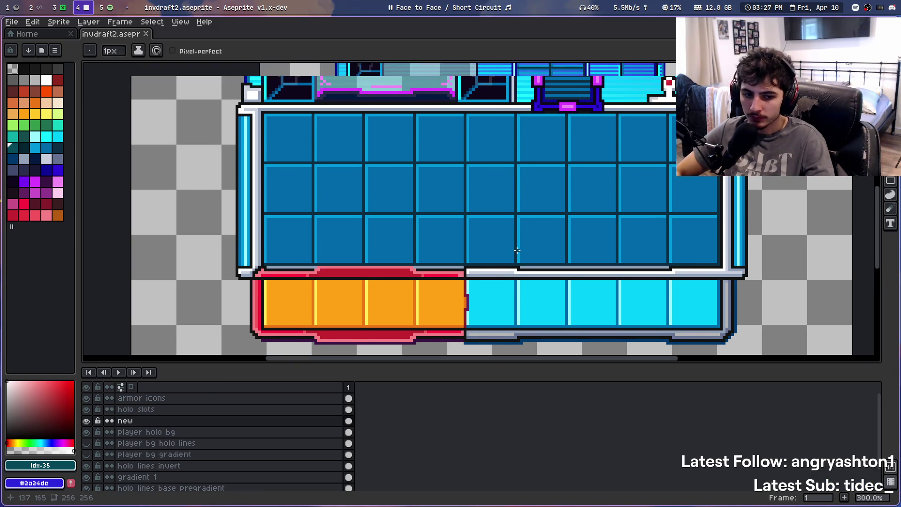
{"action": "scroll", "coordinate": [517, 250], "scroll_direction": "down", "scroll_amount": 1}
{"action": "scroll", "coordinate": [525, 252], "scroll_direction": "up", "scroll_amount": 1}
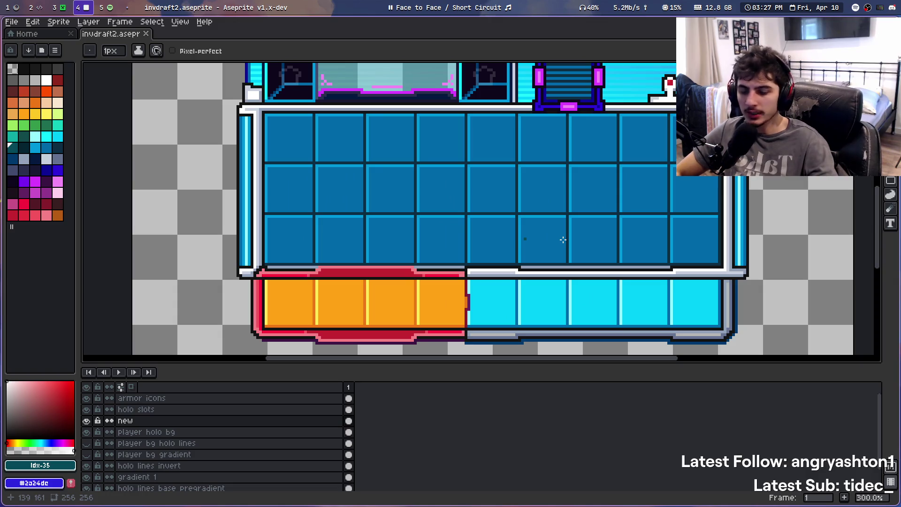
{"action": "scroll", "coordinate": [528, 204], "scroll_direction": "down", "scroll_amount": 3}
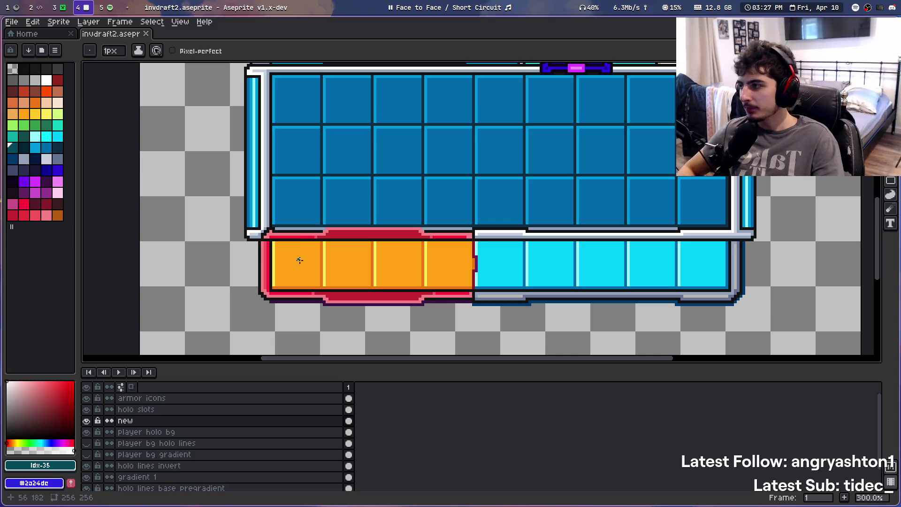
{"action": "key", "text": "super+3"}
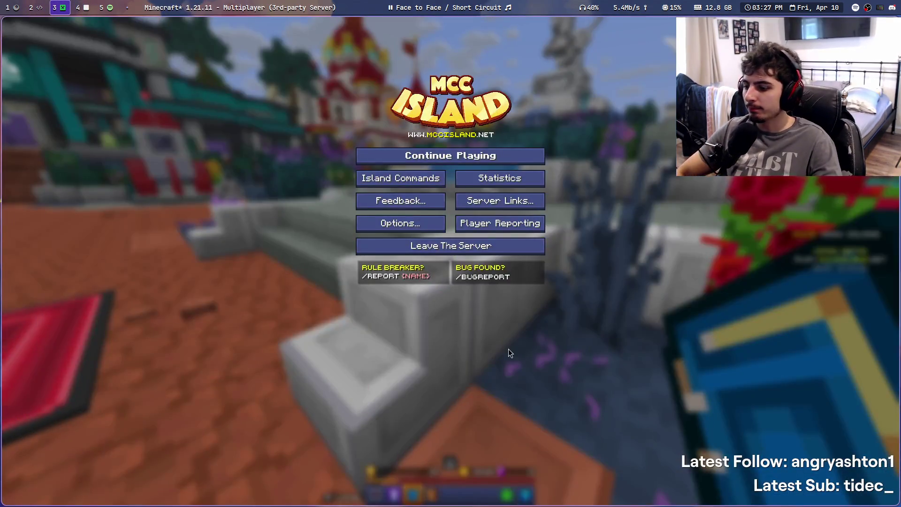
Resume MCC Island, open the inventory, and select hotbar slots 5 and 6
{"action": "key", "text": "Escape"}
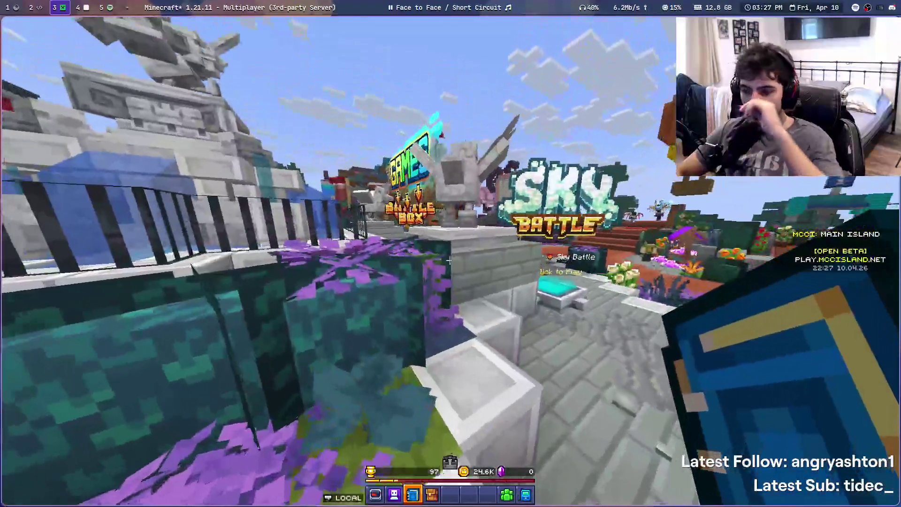
{"action": "key", "text": "e"}
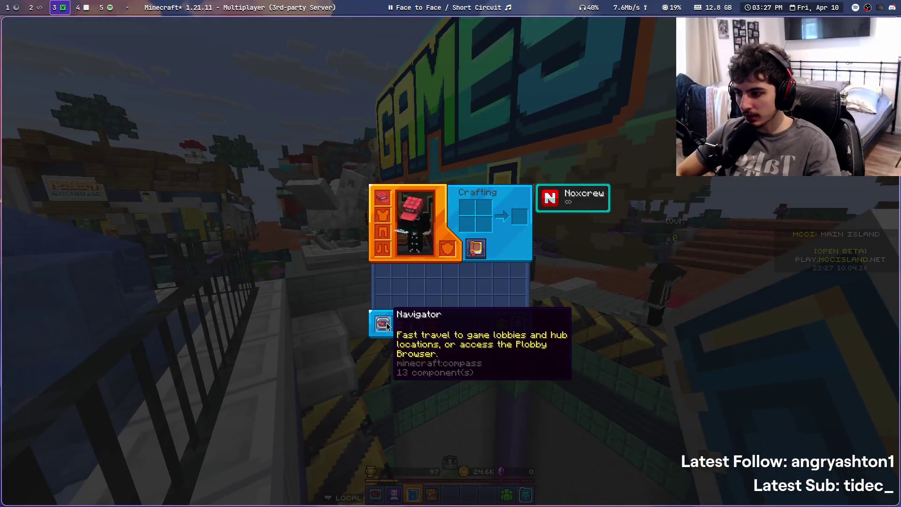
{"action": "key", "text": "e"}
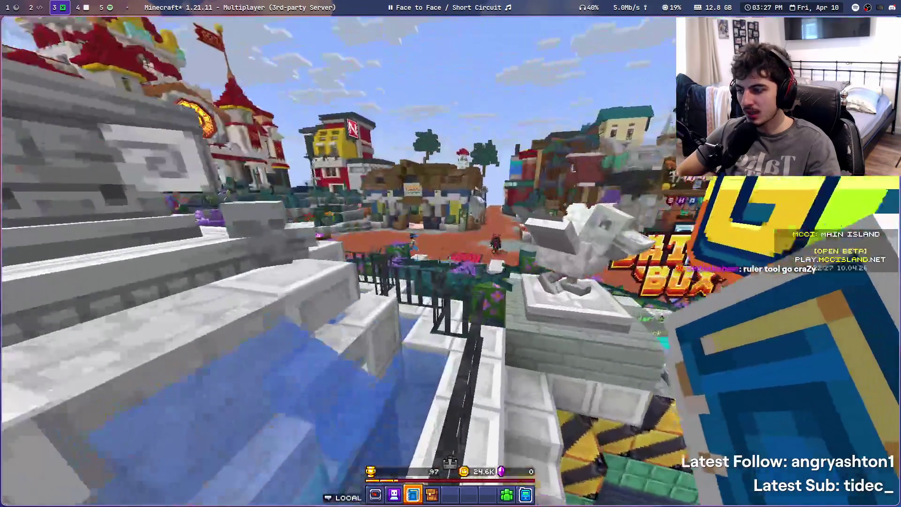
{"action": "key", "text": "5"}
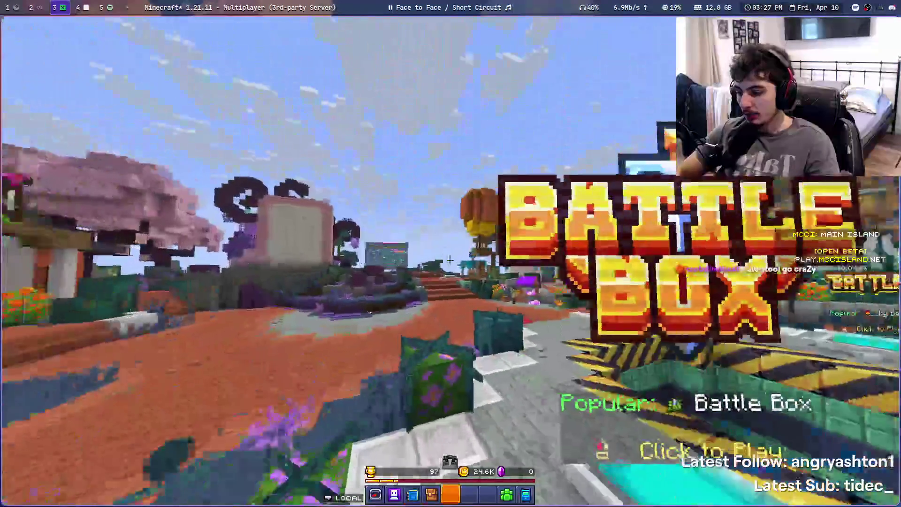
{"action": "key", "text": "6"}
{"action": "key", "text": "e"}
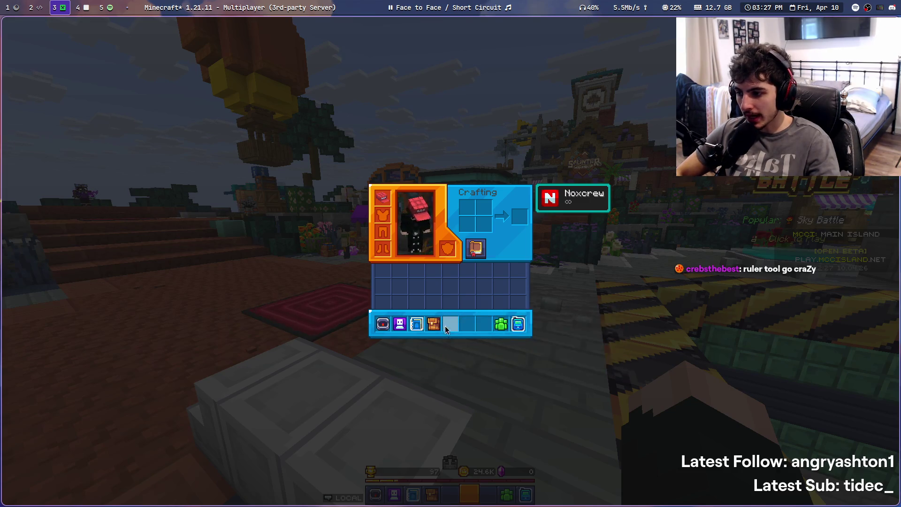
Compare the Minecraft inventory with the Aseprite texture, then switch to the browser
{"action": "key", "text": "super+4"}
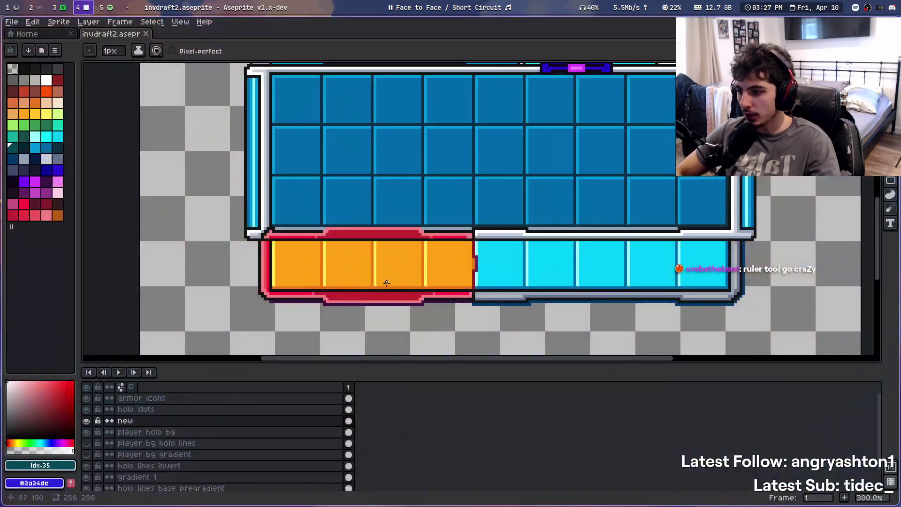
{"action": "key", "text": "super+3"}
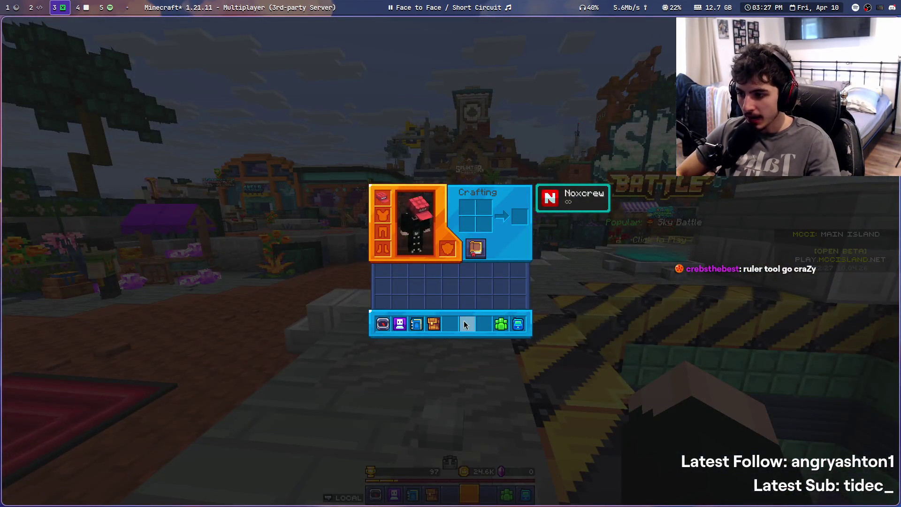
{"action": "key", "text": "e"}
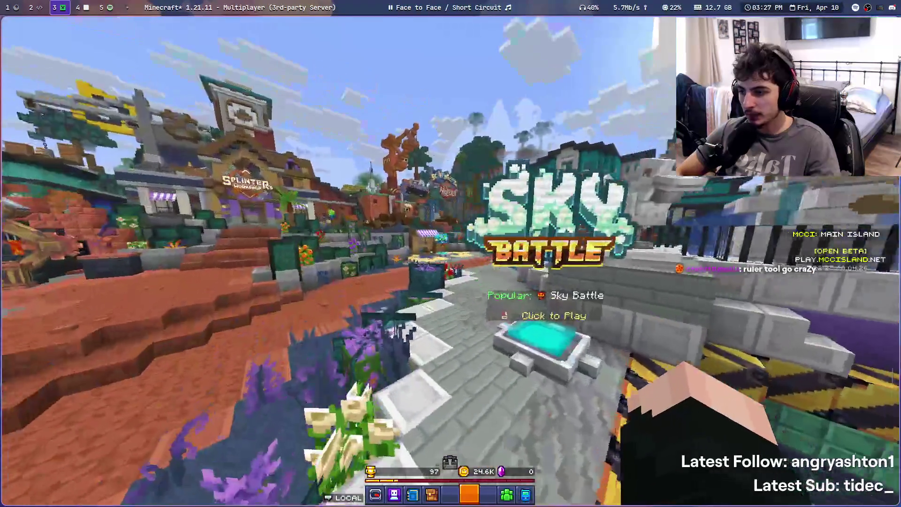
{"action": "key", "text": "e"}
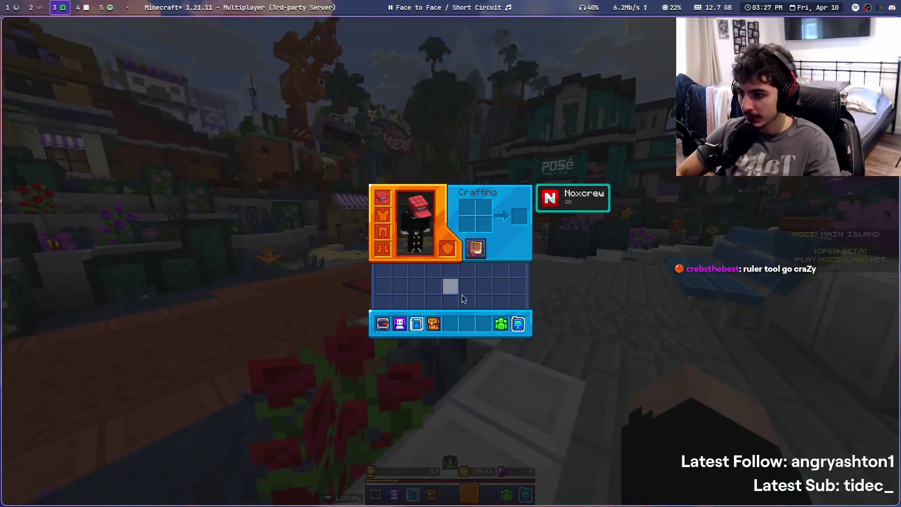
{"action": "key", "text": "e"}
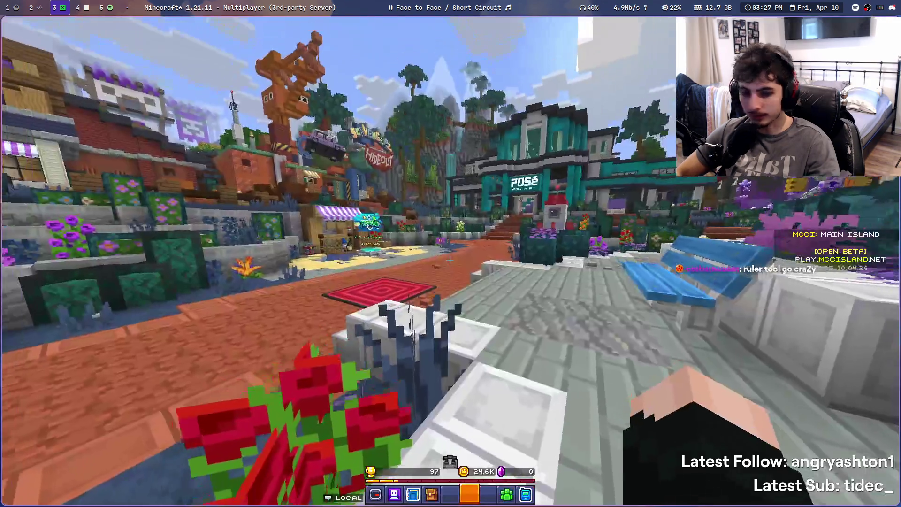
{"action": "key", "text": "super+1"}
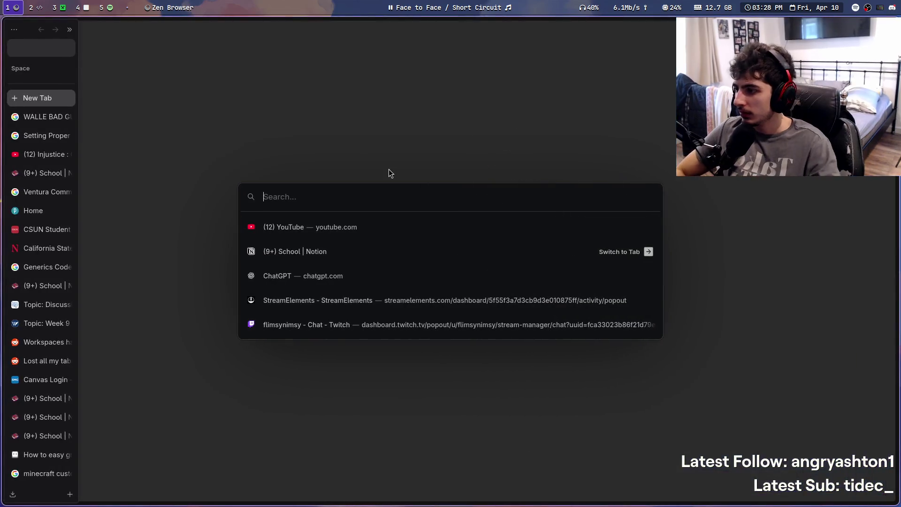
Search browser history for 'monorepo' and open the monorepo's Nimnite-labelled issues page
{"action": "key", "text": "Escape"}
{"action": "key", "text": "ctrl+h"}
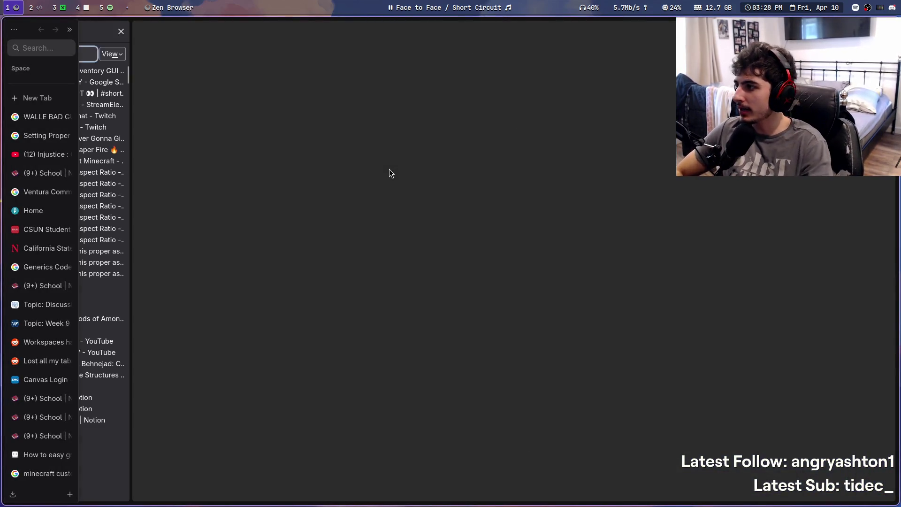
{"action": "left_click", "coordinate": [38, 119]}
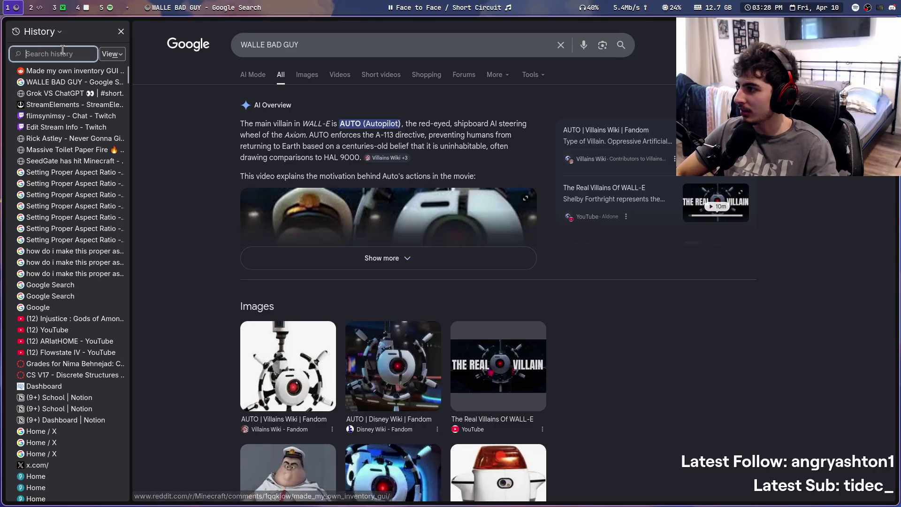
{"action": "type", "text": "monorepo"}
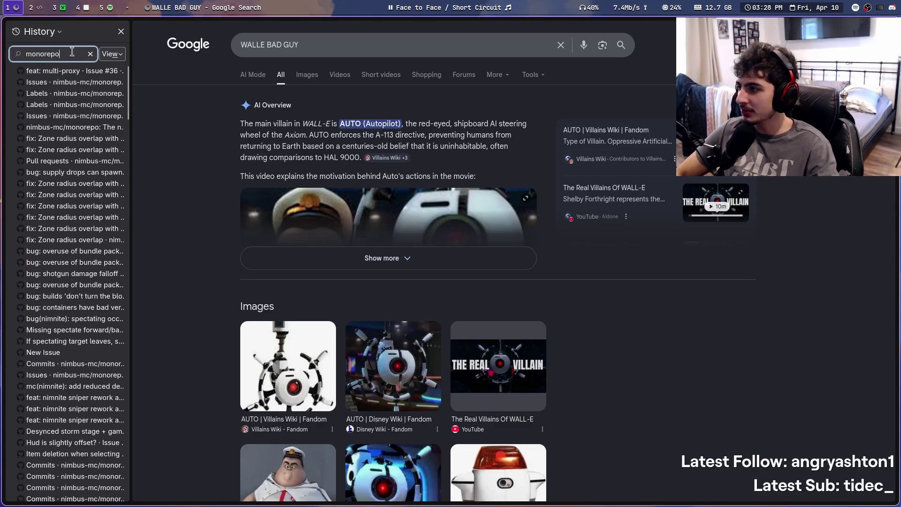
{"action": "left_click", "coordinate": [89, 81]}
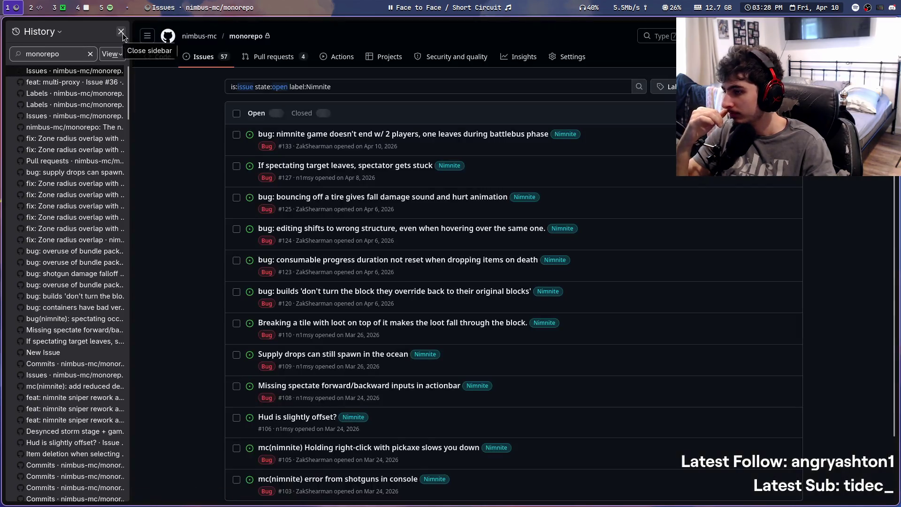
{"action": "left_click", "coordinate": [122, 32]}
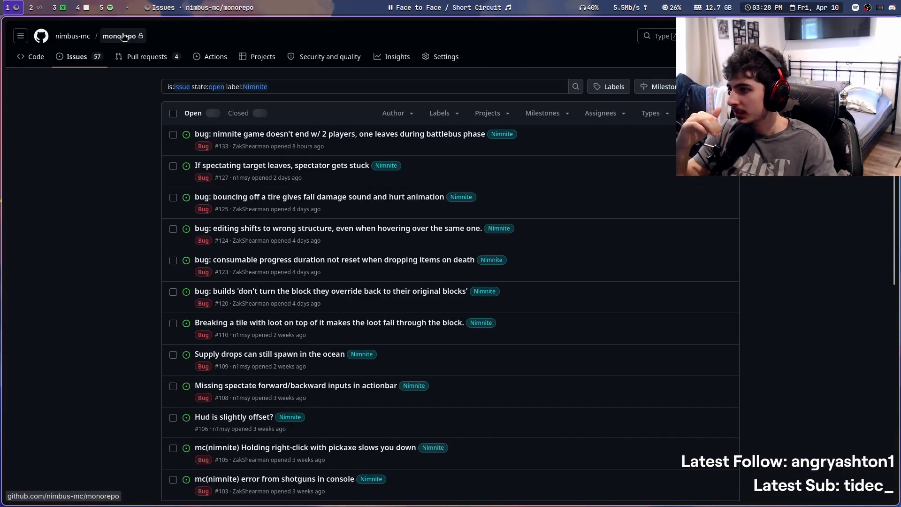
Skim the monorepo issues list, glancing at the code editor in between
{"action": "key", "text": "alt+Tab"}
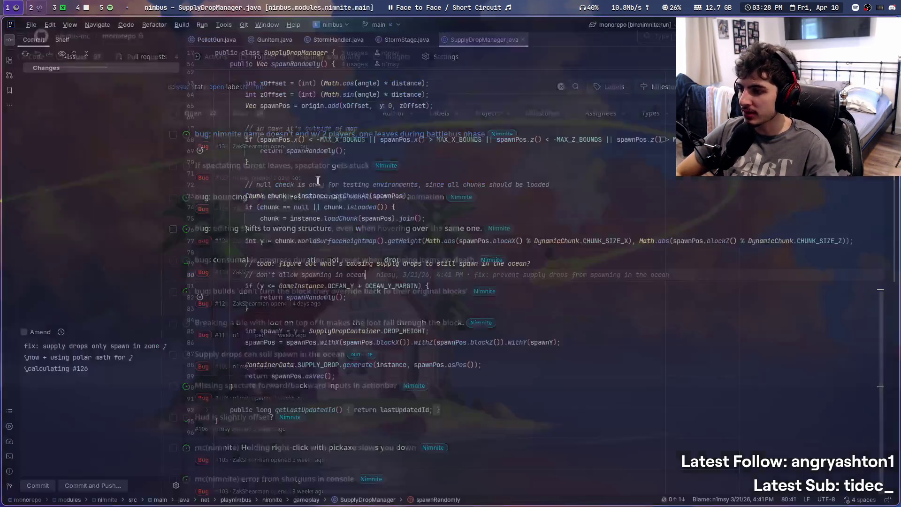
{"action": "key", "text": "alt+Tab"}
{"action": "mouse_move", "coordinate": [25, 265]}
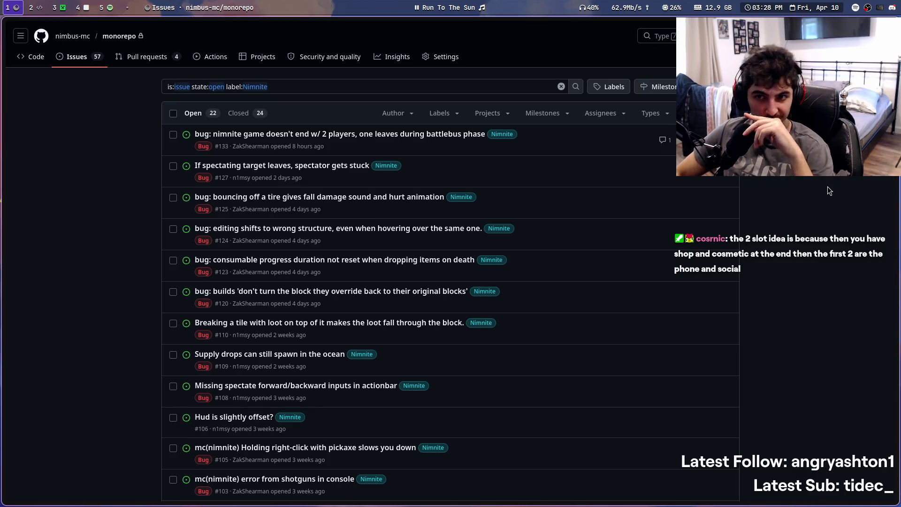
{"action": "key", "text": "super+2"}
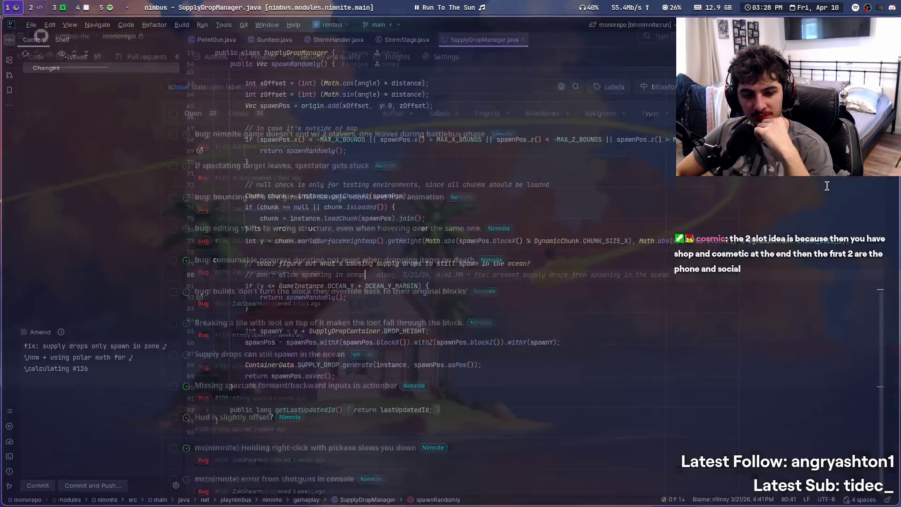
{"action": "key", "text": "super+1"}
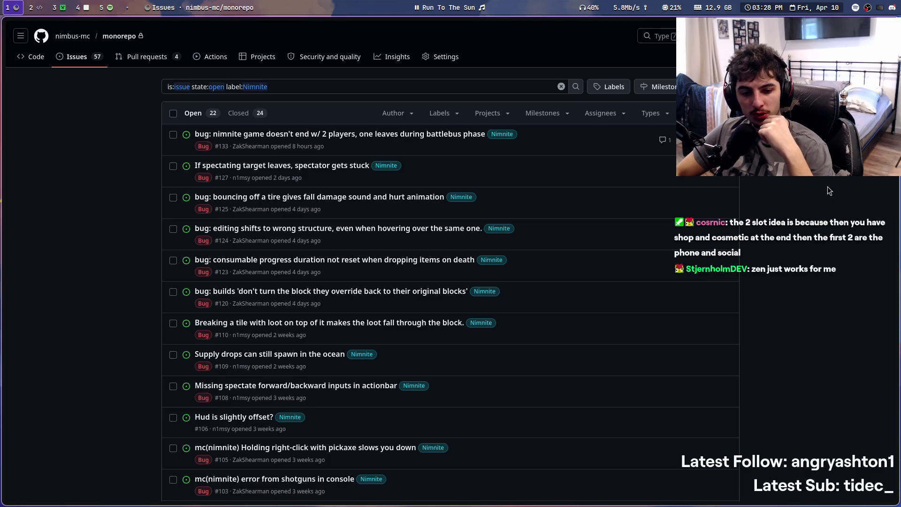
{"action": "key", "text": "super+2"}
{"action": "key", "text": "super+1"}
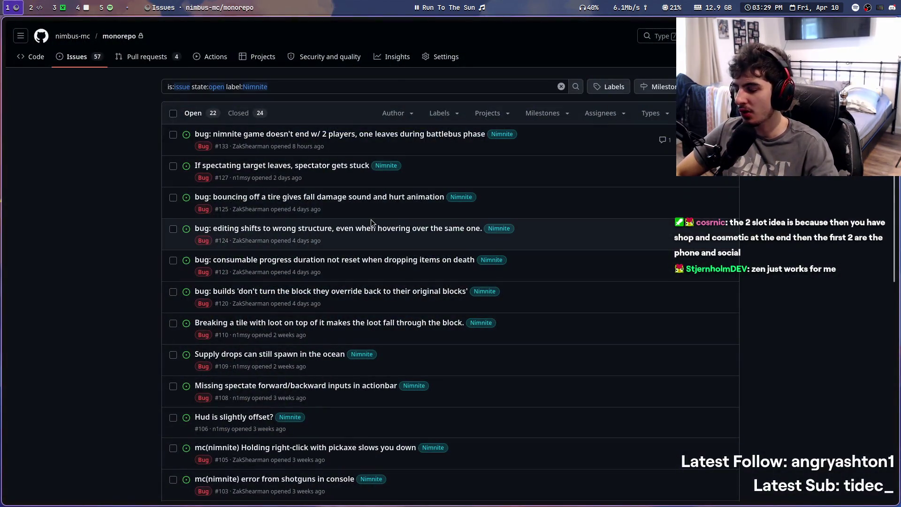
{"action": "scroll", "coordinate": [344, 135], "scroll_direction": "down", "scroll_amount": 8}
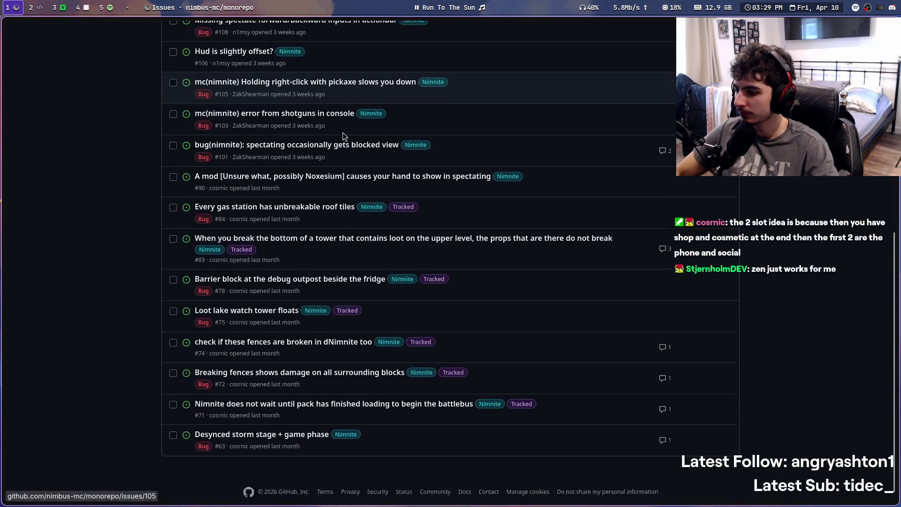
{"action": "scroll", "coordinate": [344, 135], "scroll_direction": "up", "scroll_amount": 10}
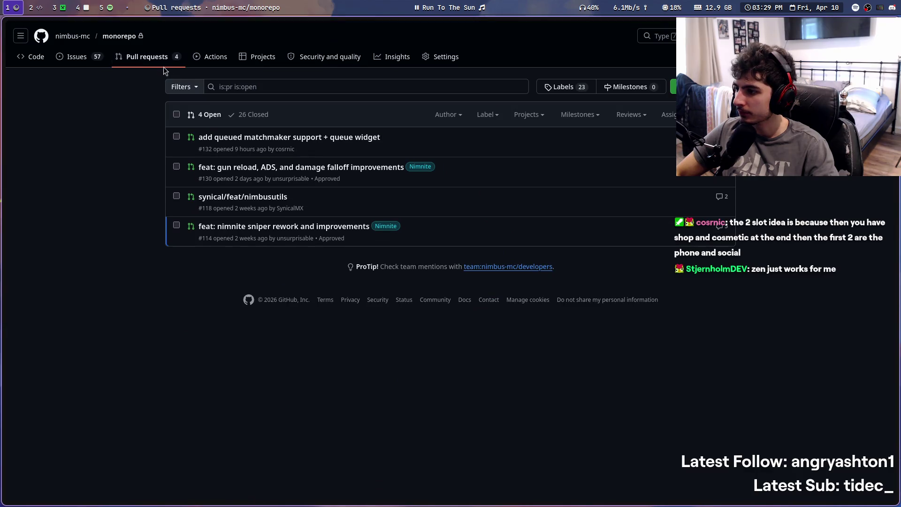
Open pull request #114, the Nimnite sniper rework, and scroll through its commits and comments
{"action": "left_click", "coordinate": [324, 225]}
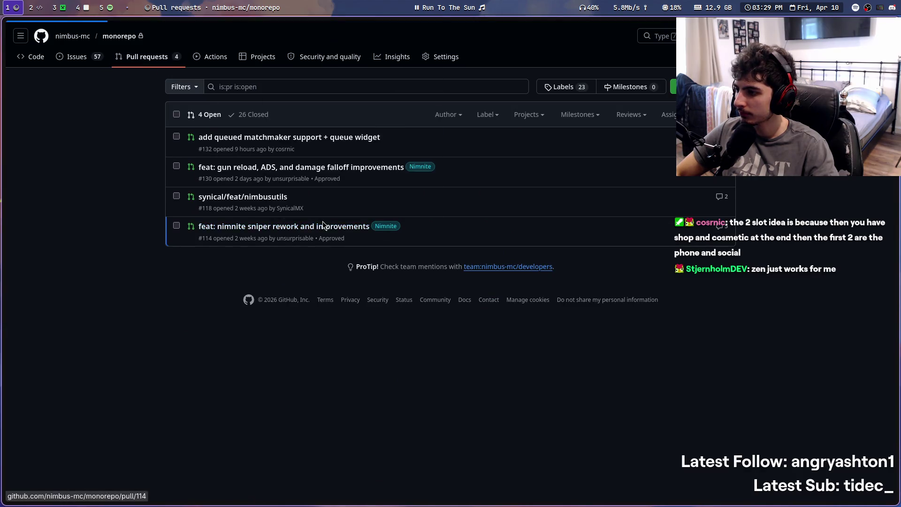
{"action": "scroll", "coordinate": [164, 202], "scroll_direction": "down", "scroll_amount": 12}
{"action": "scroll", "coordinate": [164, 201], "scroll_direction": "down", "scroll_amount": 8}
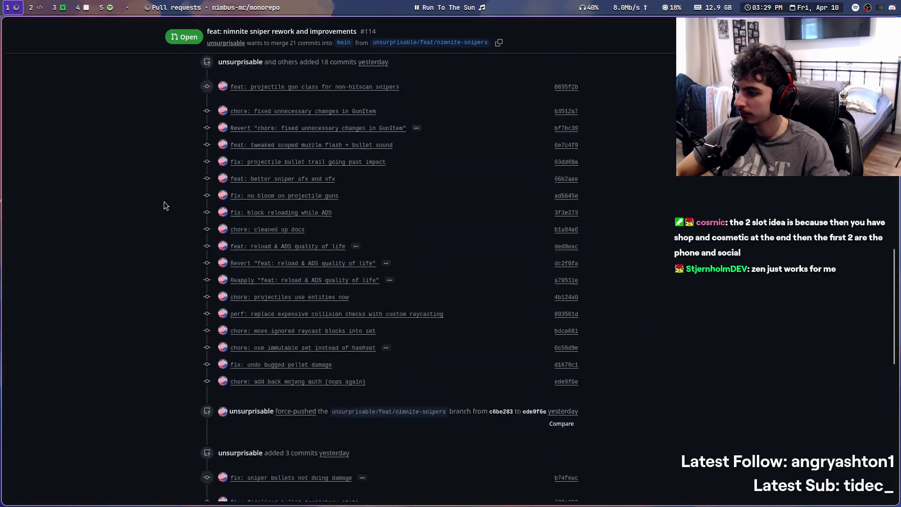
{"action": "scroll", "coordinate": [164, 202], "scroll_direction": "up", "scroll_amount": 7}
{"action": "scroll", "coordinate": [142, 266], "scroll_direction": "up", "scroll_amount": 15}
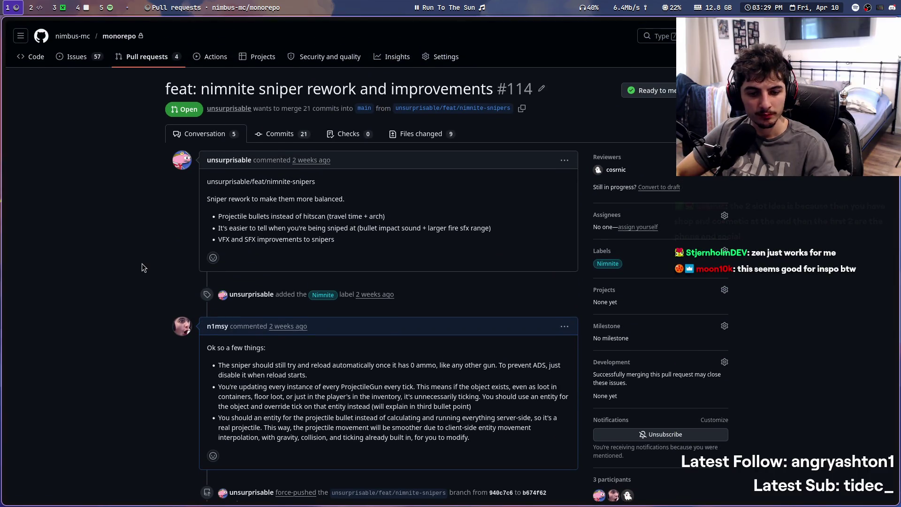
{"action": "key", "text": "super+2"}
{"action": "key", "text": "super+1"}
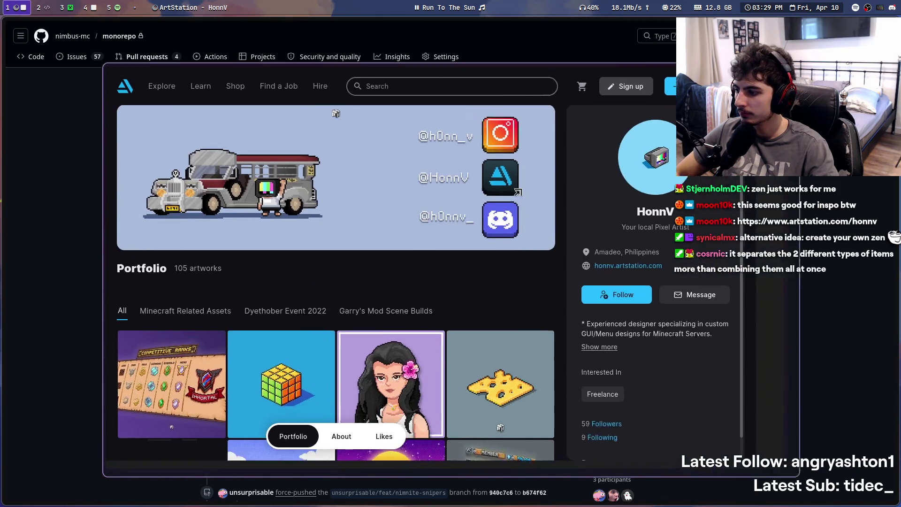
Scroll the ArtStation portfolio and view the NPC Portraits + Icons and CUBE / SCI-FI CONCEPT ART pieces
{"action": "scroll", "coordinate": [466, 304], "scroll_direction": "down", "scroll_amount": 10}
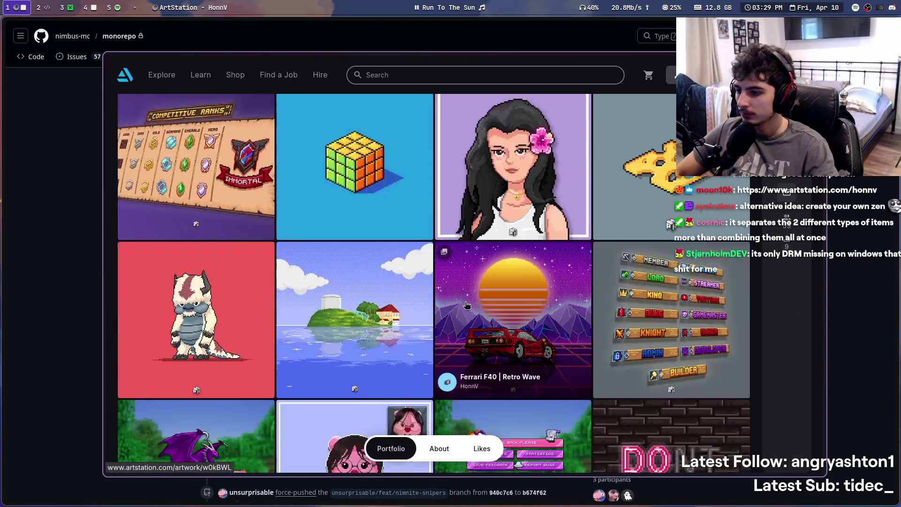
{"action": "scroll", "coordinate": [467, 305], "scroll_direction": "down", "scroll_amount": 5}
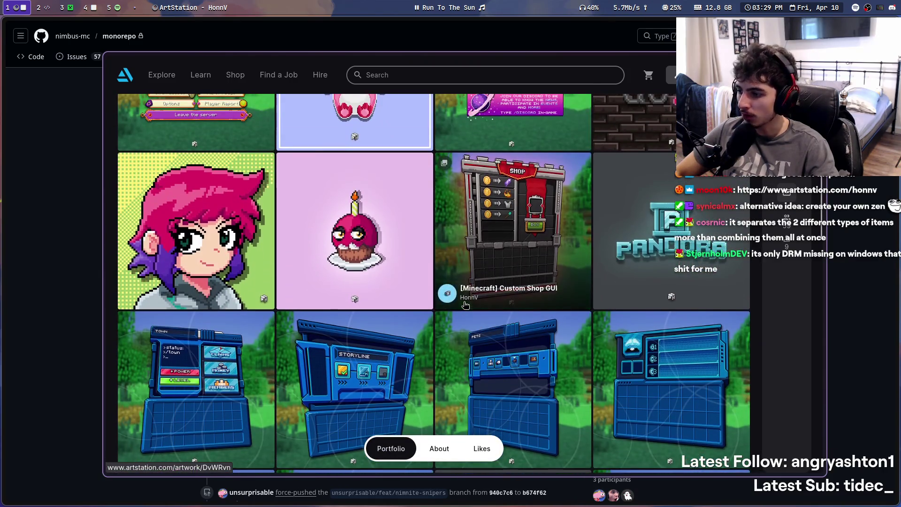
{"action": "scroll", "coordinate": [420, 376], "scroll_direction": "down", "scroll_amount": 4}
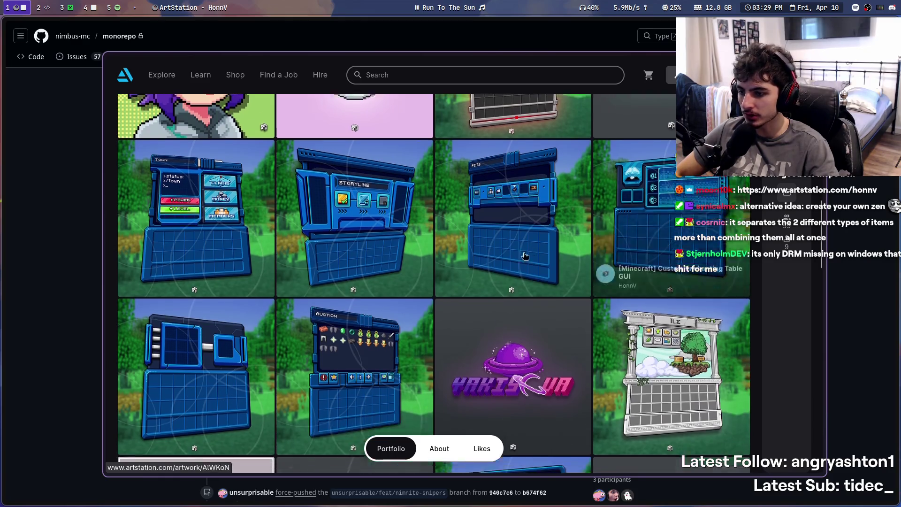
{"action": "scroll", "coordinate": [421, 359], "scroll_direction": "down", "scroll_amount": 4}
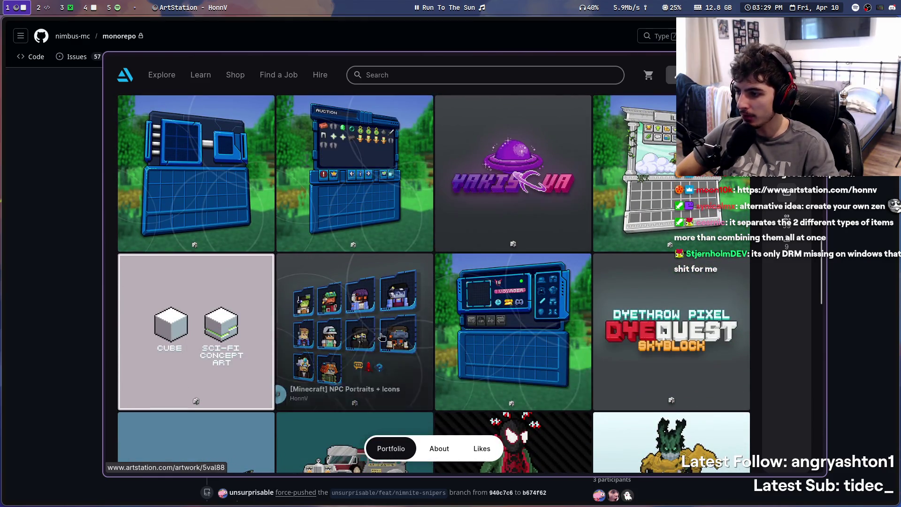
{"action": "left_click", "coordinate": [385, 330]}
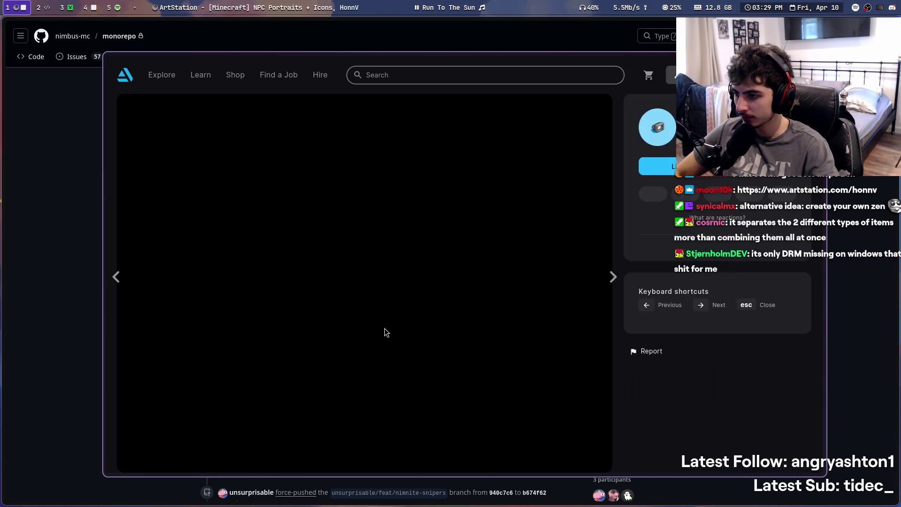
{"action": "key", "text": "Escape"}
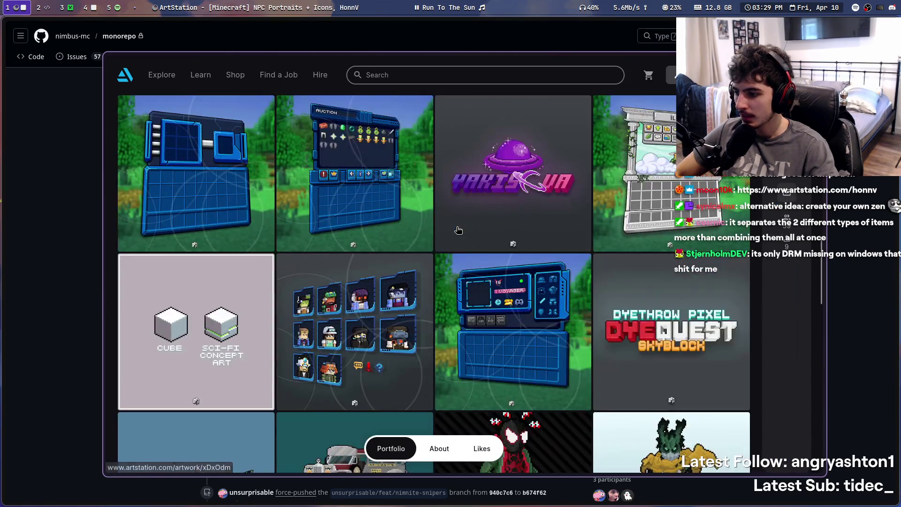
{"action": "left_click", "coordinate": [234, 368]}
{"action": "key", "text": "Escape"}
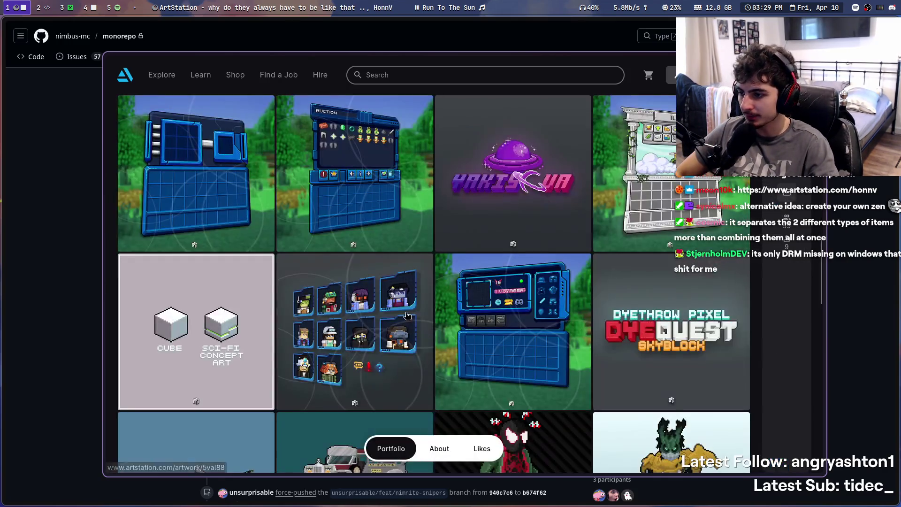
Scroll to the end of the portfolio, then close ArtStation to reveal the pull request
{"action": "scroll", "coordinate": [246, 266], "scroll_direction": "down", "scroll_amount": 4}
{"action": "scroll", "coordinate": [246, 265], "scroll_direction": "down", "scroll_amount": 5}
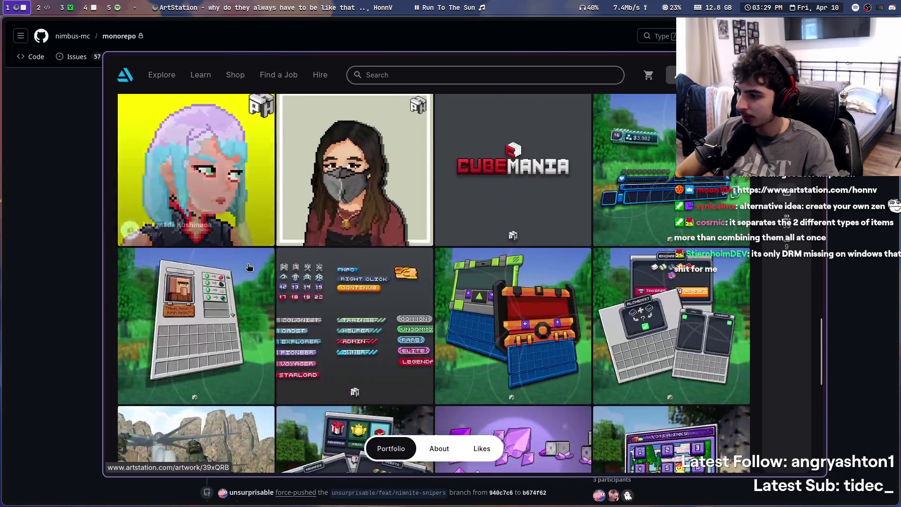
{"action": "scroll", "coordinate": [600, 296], "scroll_direction": "down", "scroll_amount": 2}
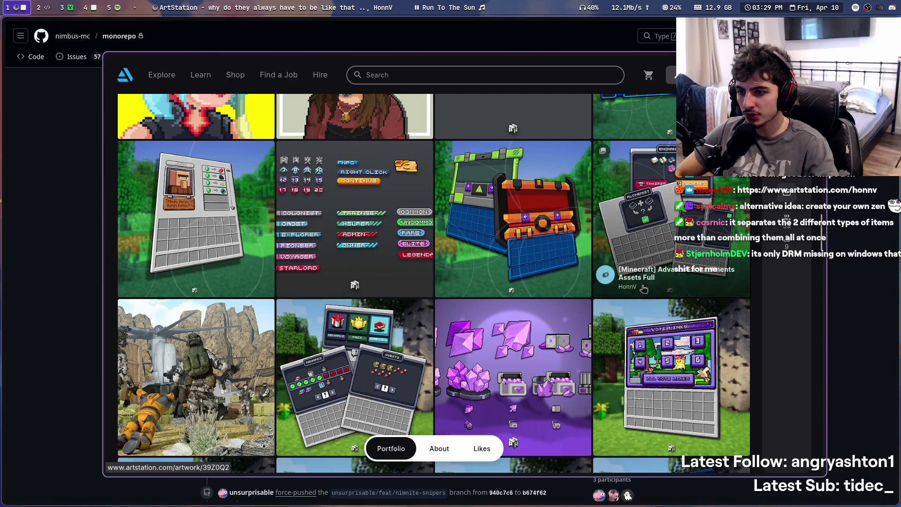
{"action": "scroll", "coordinate": [592, 282], "scroll_direction": "down", "scroll_amount": 8}
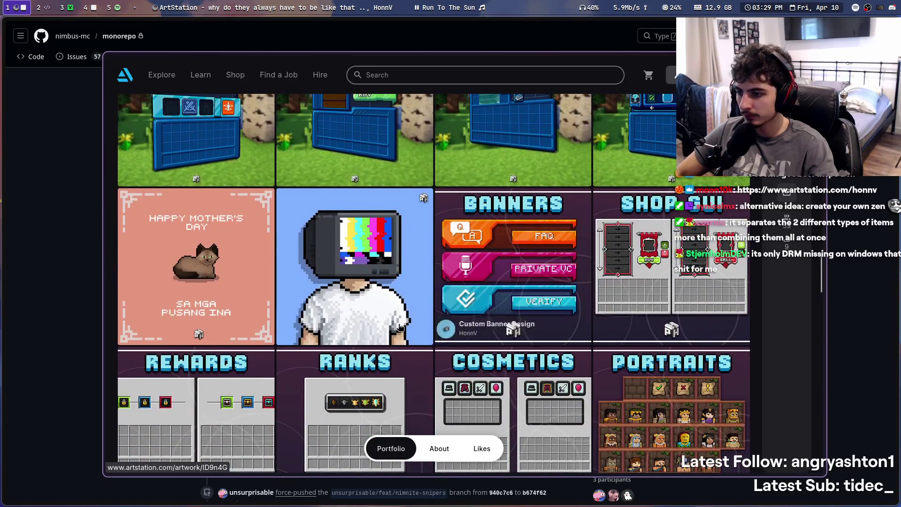
{"action": "scroll", "coordinate": [397, 324], "scroll_direction": "down", "scroll_amount": 3}
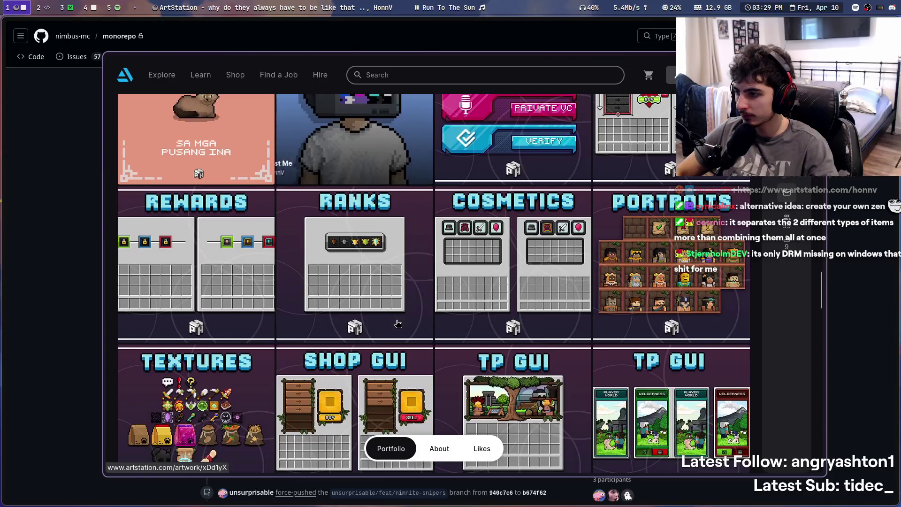
{"action": "scroll", "coordinate": [397, 324], "scroll_direction": "down", "scroll_amount": 8}
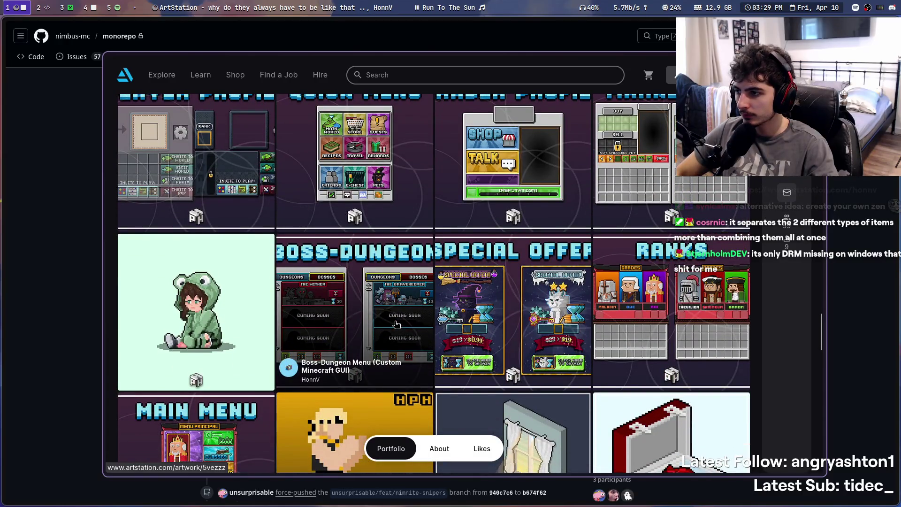
{"action": "scroll", "coordinate": [397, 324], "scroll_direction": "down", "scroll_amount": 15}
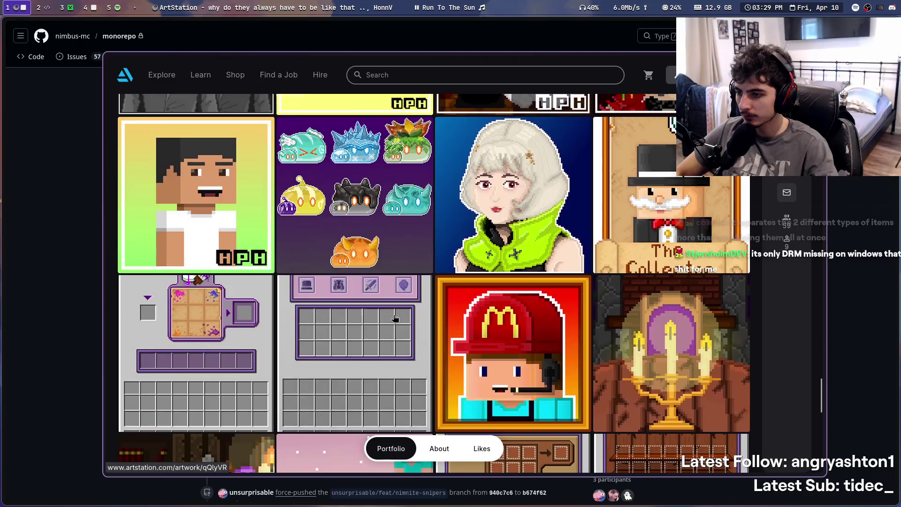
{"action": "scroll", "coordinate": [395, 319], "scroll_direction": "down", "scroll_amount": 10}
{"action": "scroll", "coordinate": [395, 319], "scroll_direction": "down", "scroll_amount": 5}
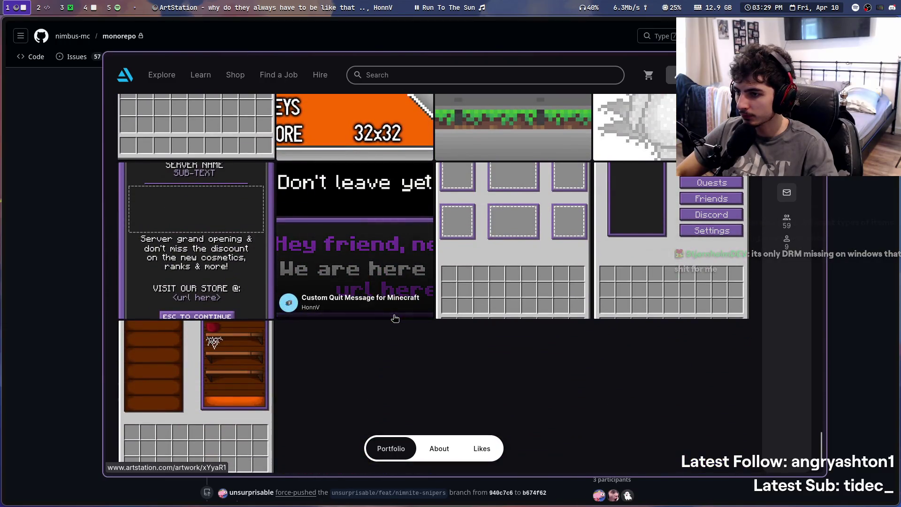
{"action": "scroll", "coordinate": [499, 366], "scroll_direction": "up", "scroll_amount": 4}
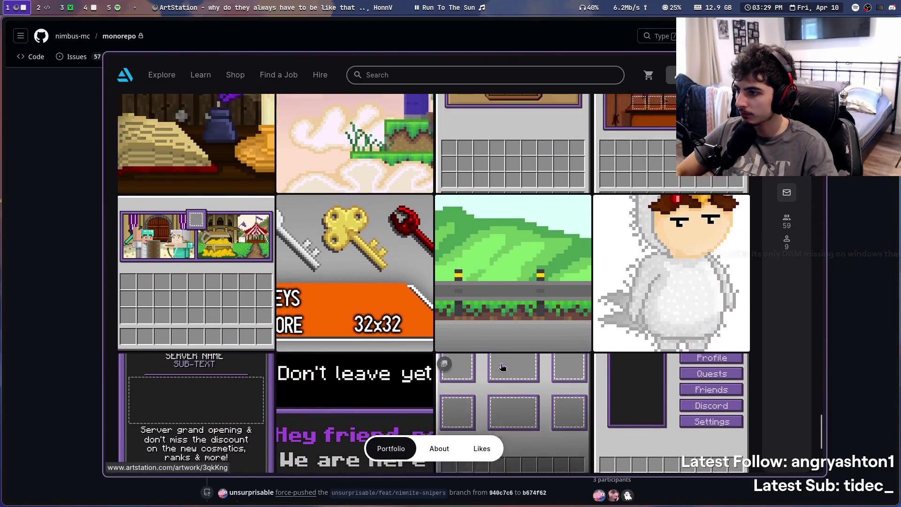
{"action": "key", "text": "ctrl+w"}
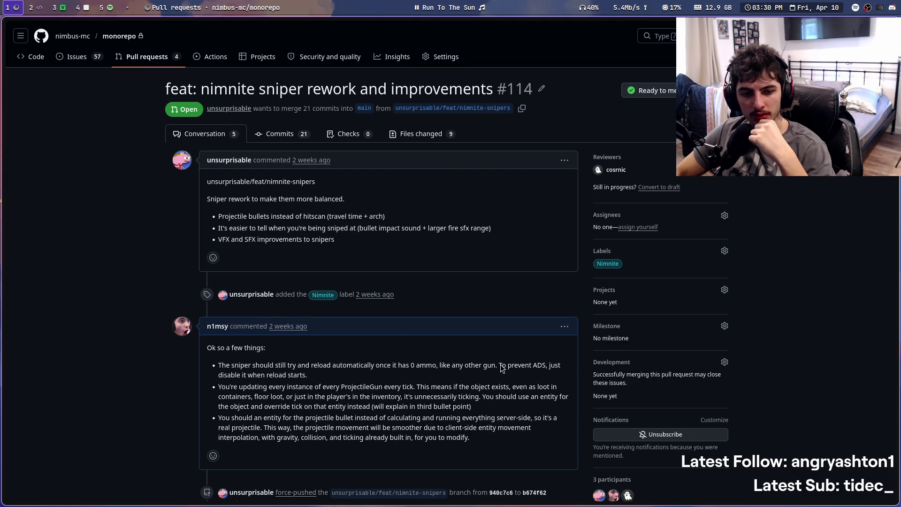
Glance at the code editor workspace, return to the pull request, then switch to Minecraft on workspace 3
{"action": "key", "text": "super+2"}
{"action": "key", "text": "super+1"}
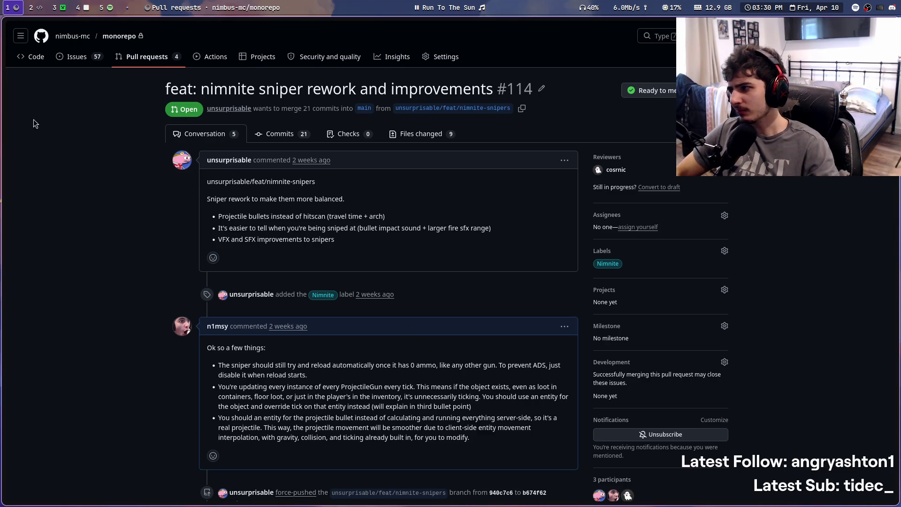
{"action": "key", "text": "super+3"}
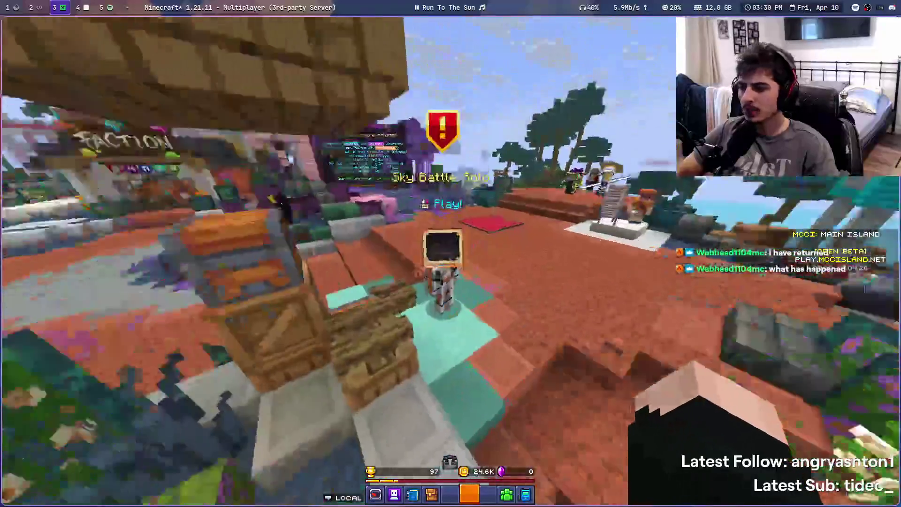
Cycle hotbar items to the Social item and briefly open then close the Pocket Menu
{"action": "key", "text": "7"}
{"action": "scroll", "coordinate": [450, 253], "scroll_direction": "down", "scroll_amount": 7}
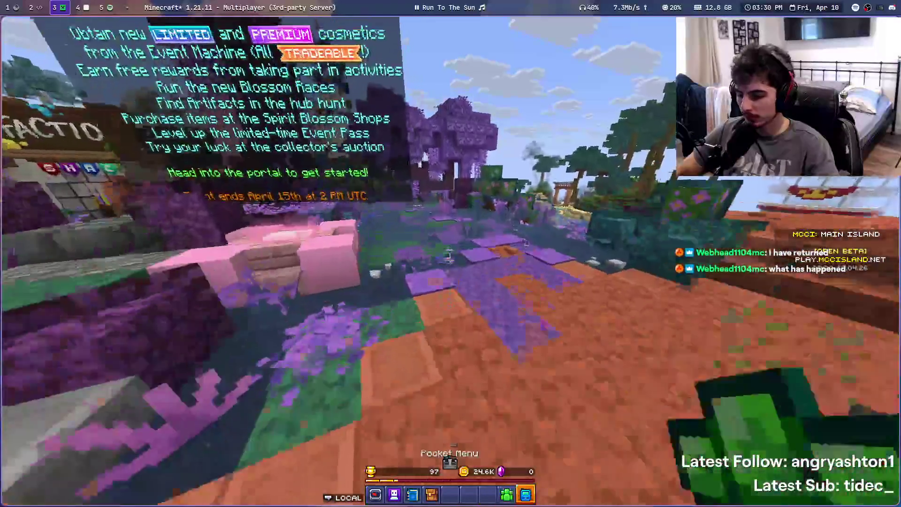
{"action": "scroll", "coordinate": [451, 253], "scroll_direction": "up", "scroll_amount": 2}
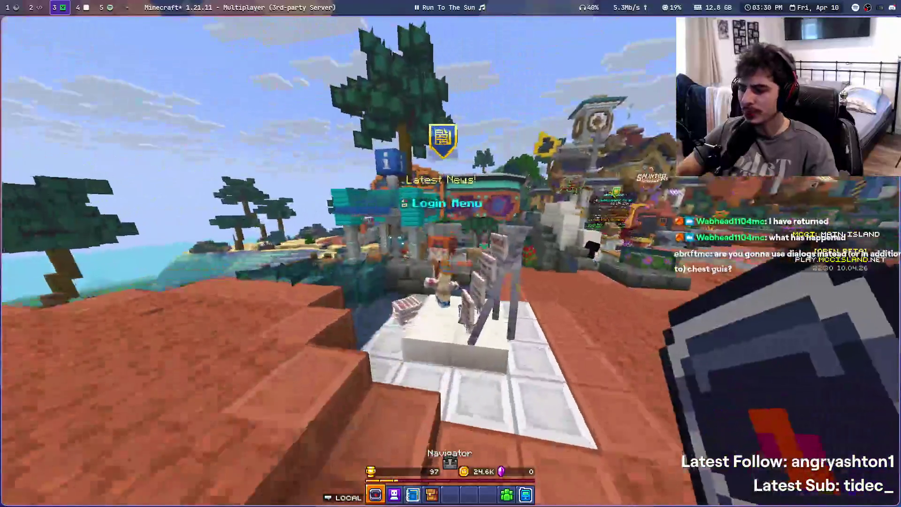
{"action": "key", "text": "8"}
{"action": "scroll", "coordinate": [450, 253], "scroll_direction": "down", "scroll_amount": 1}
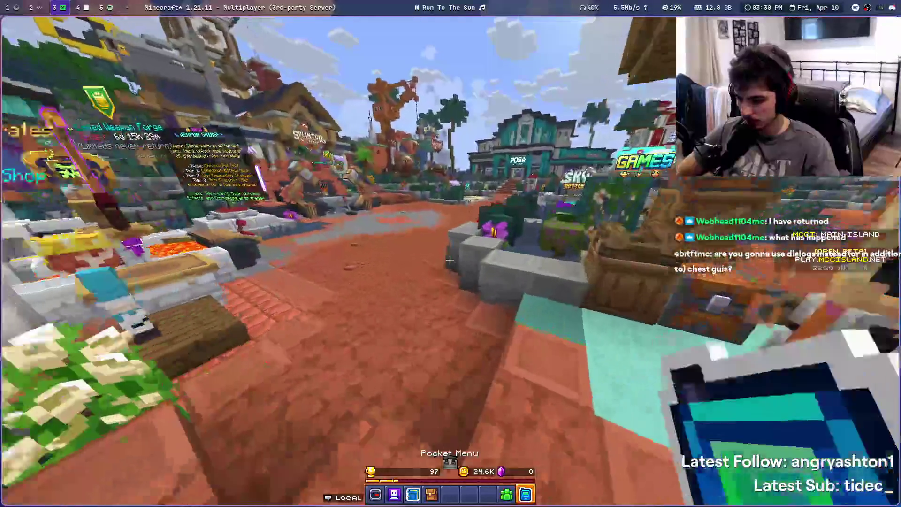
{"action": "scroll", "coordinate": [451, 253], "scroll_direction": "up", "scroll_amount": 1}
{"action": "scroll", "coordinate": [450, 254], "scroll_direction": "down", "scroll_amount": 1}
{"action": "right_click", "coordinate": [450, 254]}
{"action": "key", "text": "Escape"}
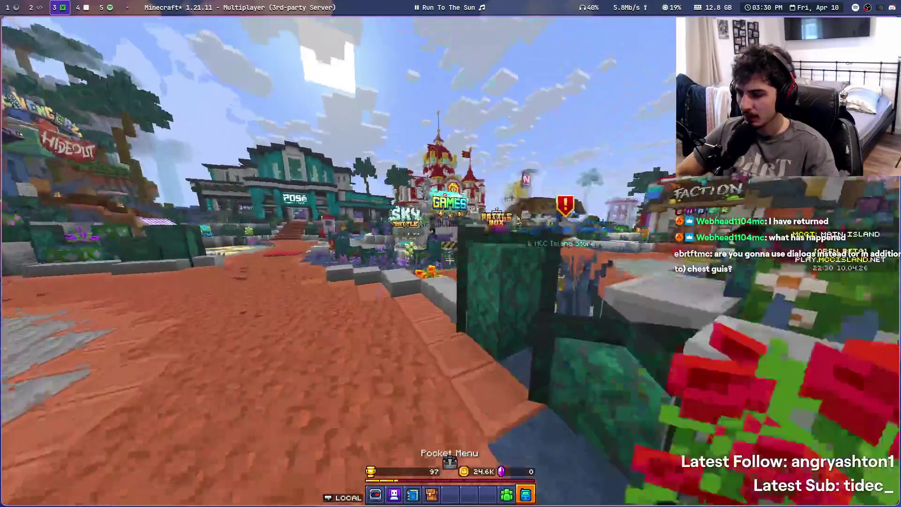
Walk through the hub plaza holding the Journal and reopen the Pocket Menu
{"action": "key", "text": "3"}
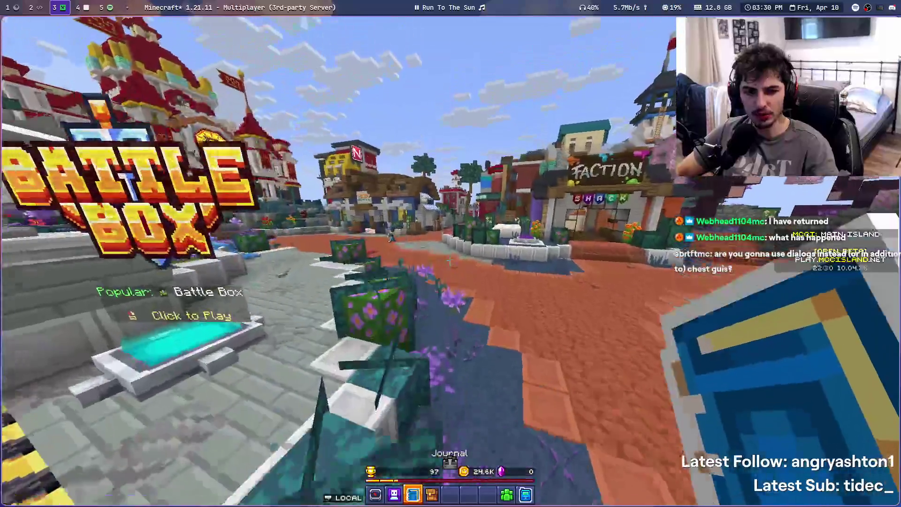
{"action": "key", "text": "w"}
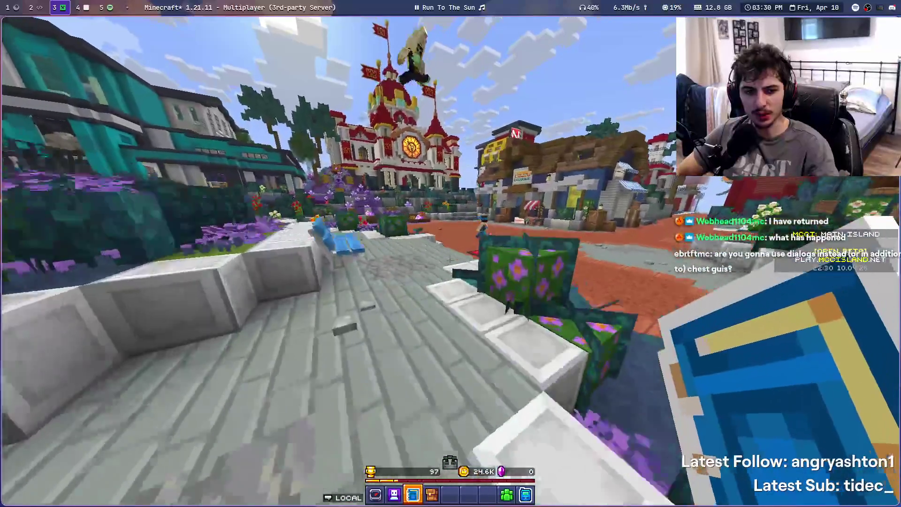
{"action": "key", "text": "2"}
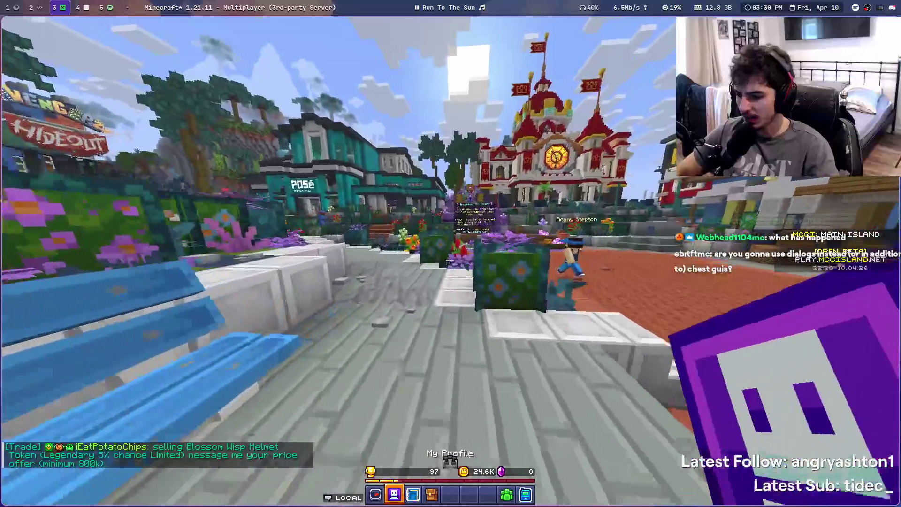
{"action": "key", "text": "3"}
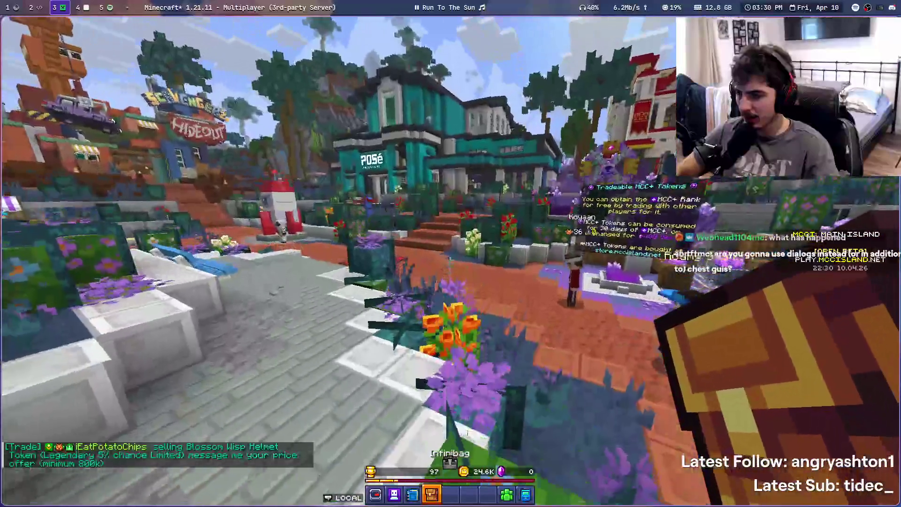
{"action": "scroll", "coordinate": [450, 260], "scroll_direction": "up", "scroll_amount": 3}
{"action": "scroll", "coordinate": [450, 259], "scroll_direction": "down", "scroll_amount": 6}
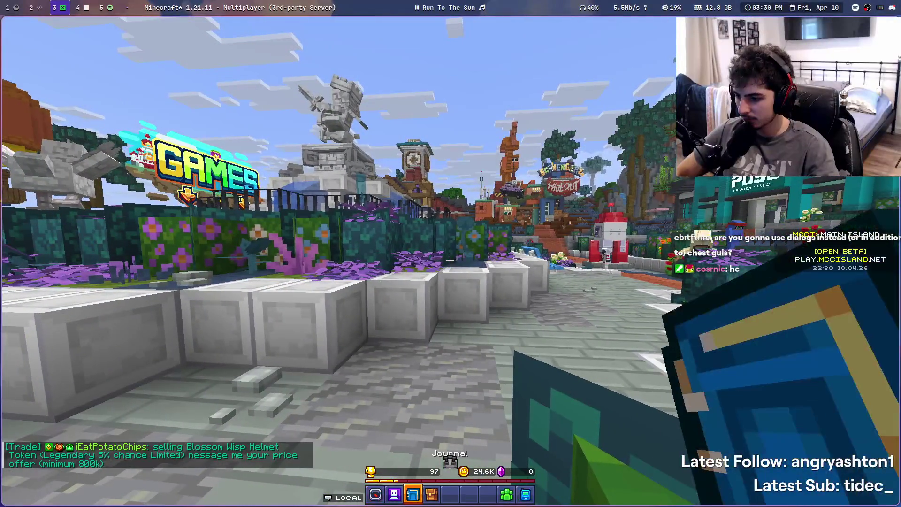
{"action": "right_click", "coordinate": [449, 260]}
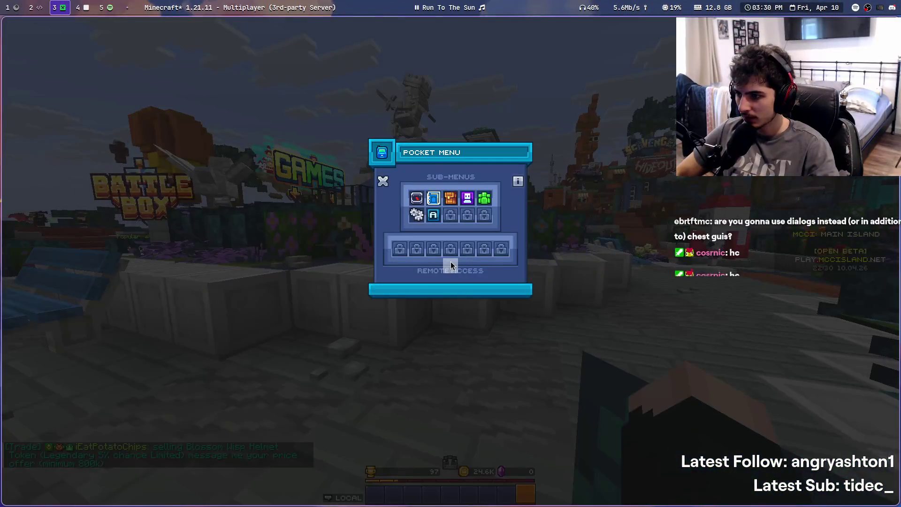
Leave the MCC Island server and rejoin via the mcci entry in the multiplayer list
{"action": "key", "text": "Escape"}
{"action": "key", "text": "Escape"}
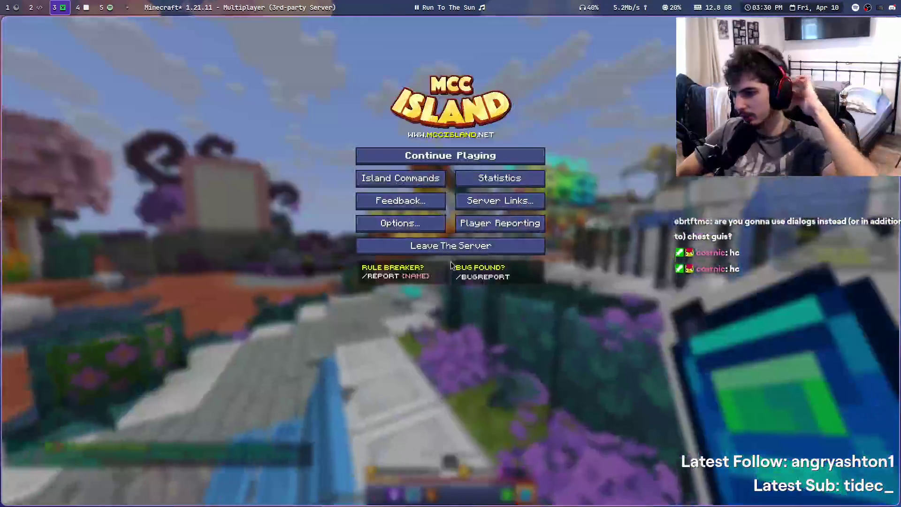
{"action": "left_click", "coordinate": [388, 245]}
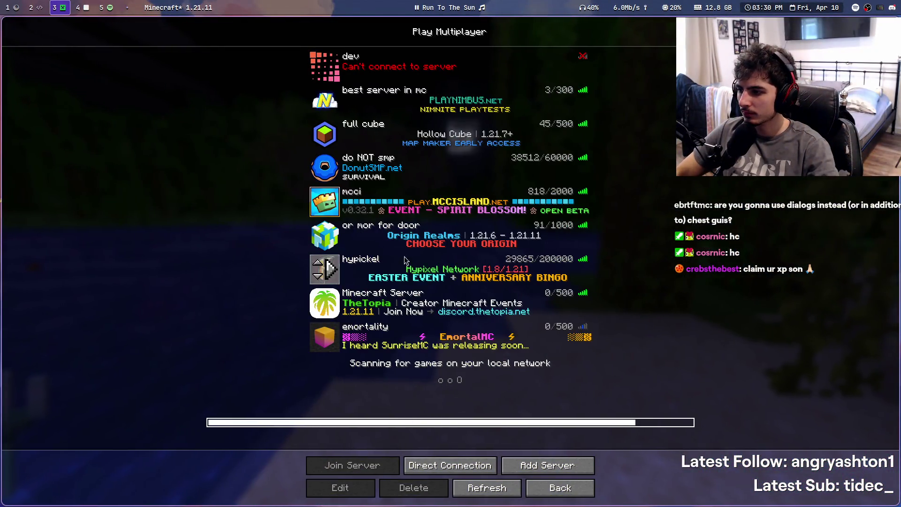
{"action": "double_click", "coordinate": [423, 202]}
{"action": "left_click", "coordinate": [443, 272]}
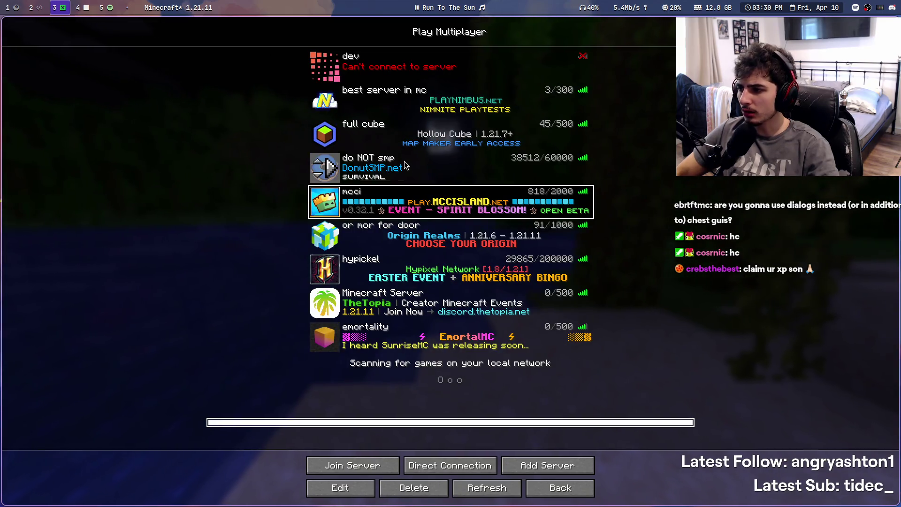
{"action": "double_click", "coordinate": [385, 130]}
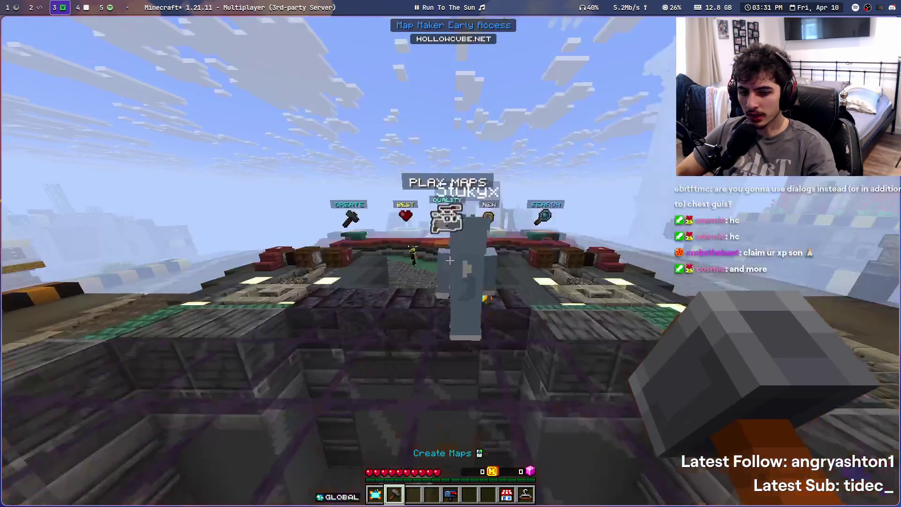
{"action": "scroll", "coordinate": [450, 260], "scroll_direction": "up", "scroll_amount": 3}
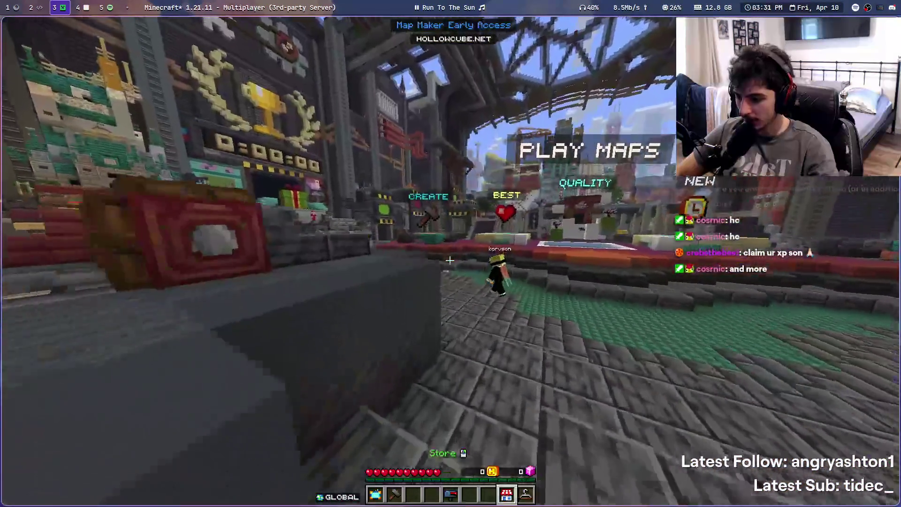
{"action": "key", "text": "w"}
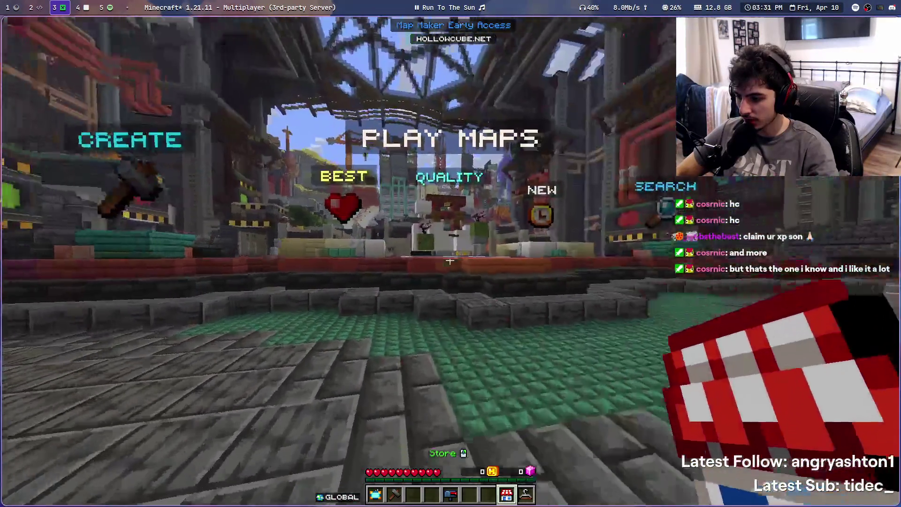
{"action": "right_click", "coordinate": [450, 261]}
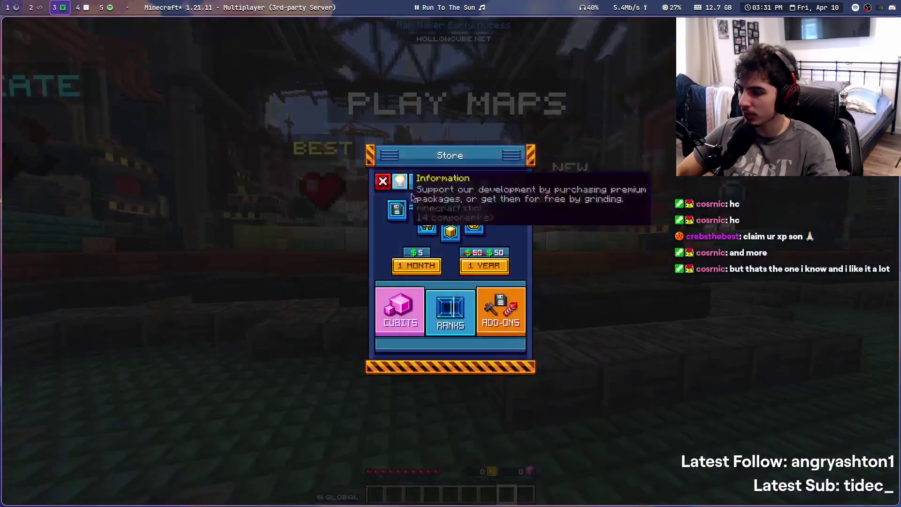
{"action": "key", "text": "Escape"}
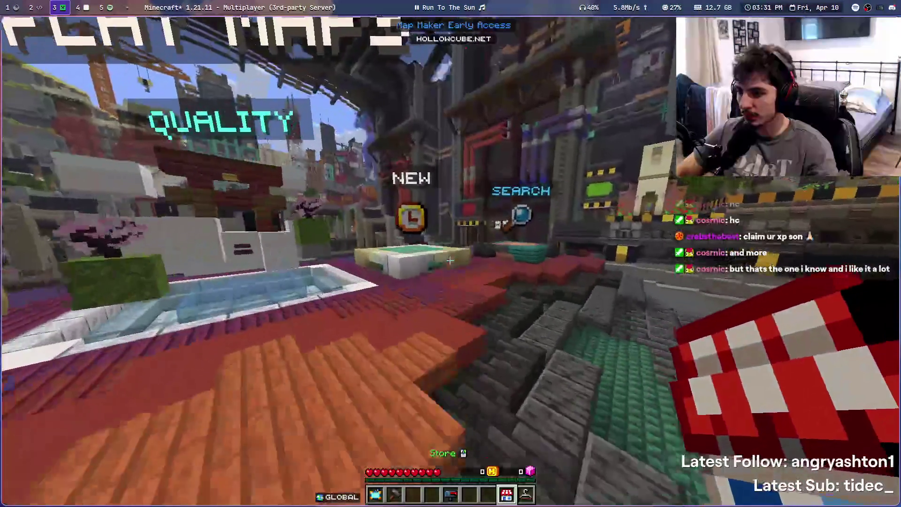
{"action": "right_click", "coordinate": [451, 253]}
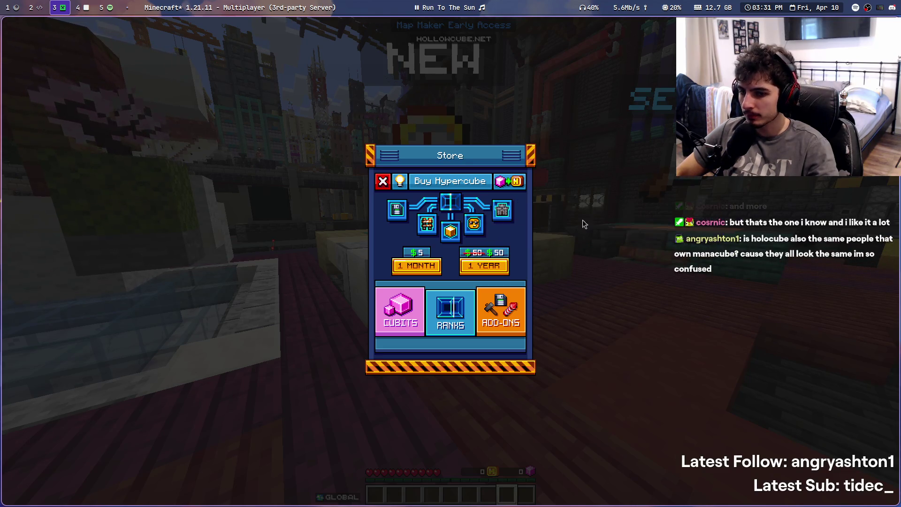
{"action": "key", "text": "Escape"}
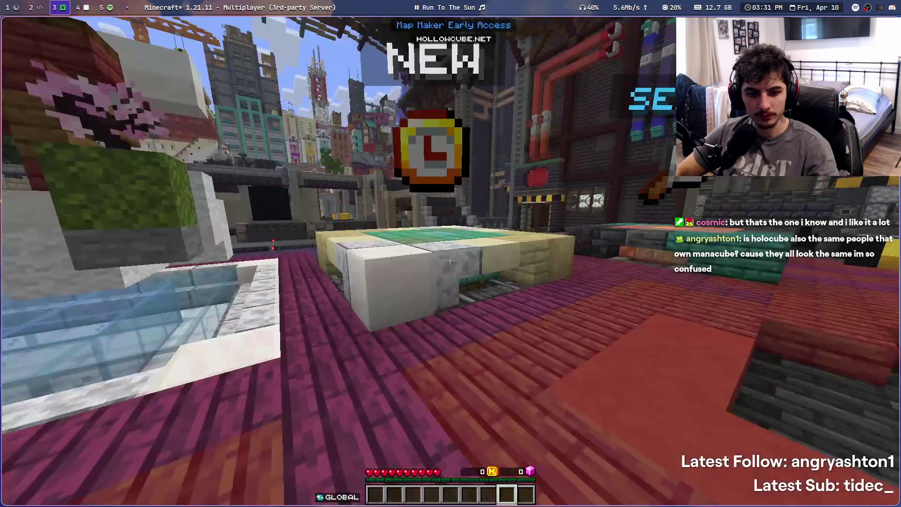
{"action": "scroll", "coordinate": [450, 253], "scroll_direction": "down", "scroll_amount": 1}
{"action": "key", "text": "w"}
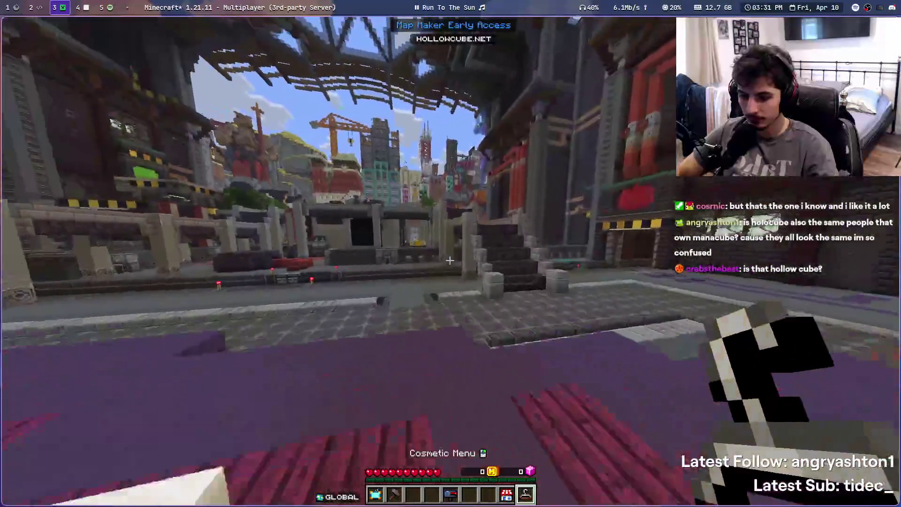
{"action": "right_click", "coordinate": [450, 261]}
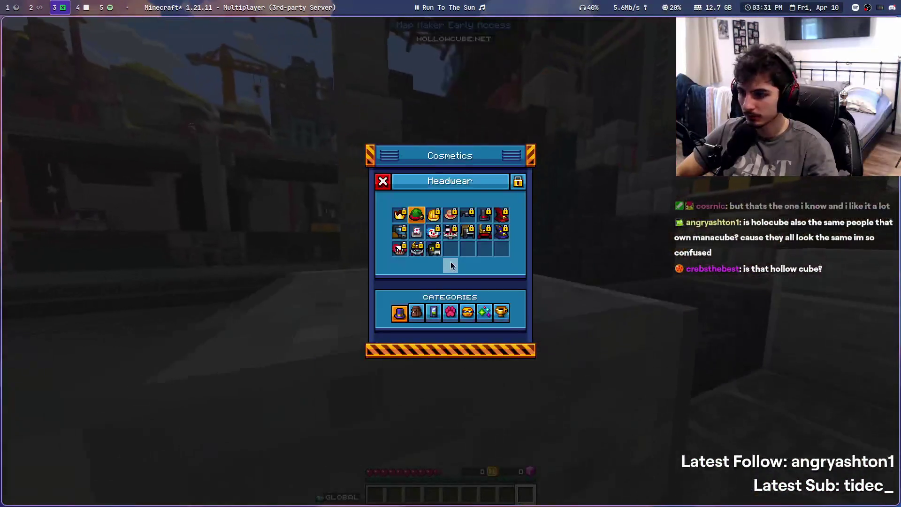
{"action": "key", "text": "Escape"}
{"action": "scroll", "coordinate": [450, 261], "scroll_direction": "down", "scroll_amount": 1}
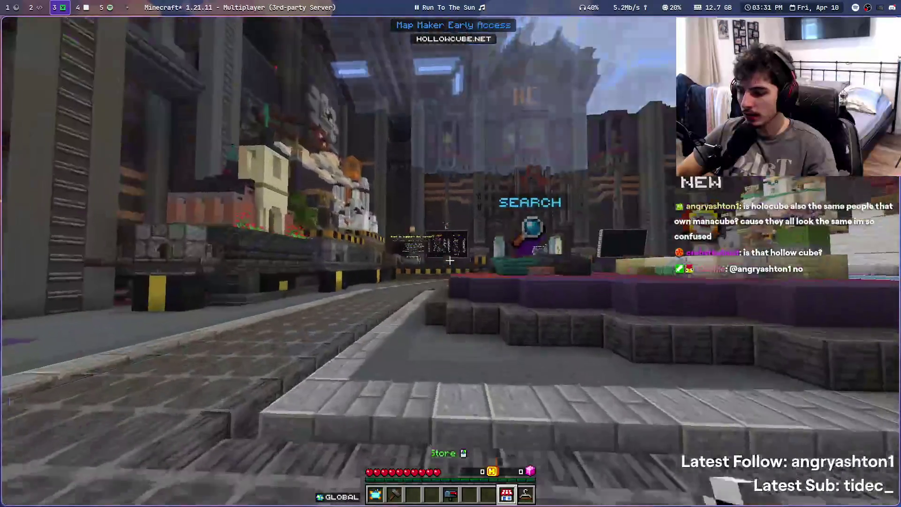
{"action": "scroll", "coordinate": [451, 260], "scroll_direction": "up", "scroll_amount": 1}
{"action": "right_click", "coordinate": [450, 260]}
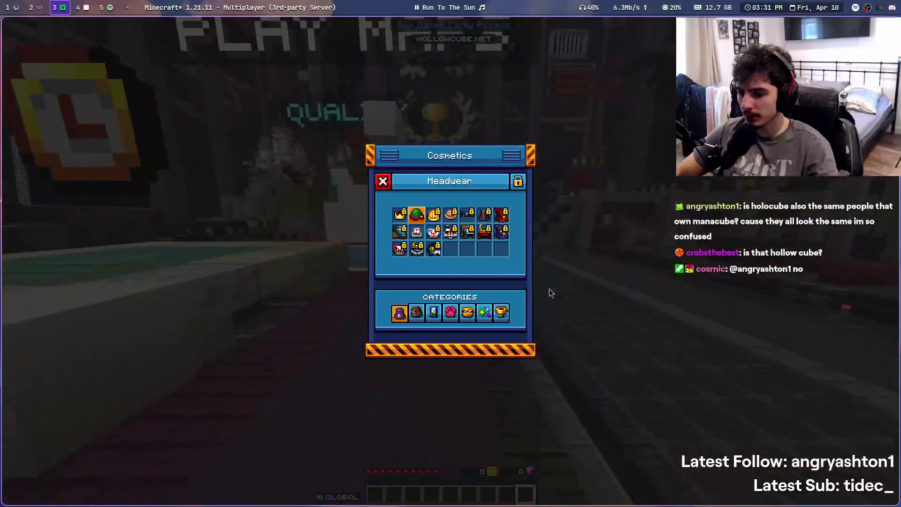
{"action": "key", "text": "Escape"}
{"action": "scroll", "coordinate": [450, 261], "scroll_direction": "up", "scroll_amount": 1}
{"action": "right_click", "coordinate": [450, 260]}
{"action": "key", "text": "Escape"}
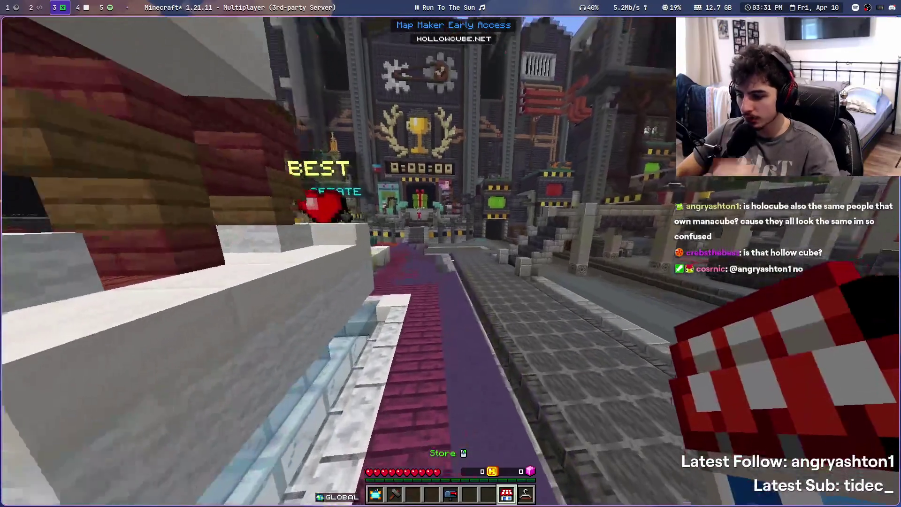
{"action": "key", "text": "w"}
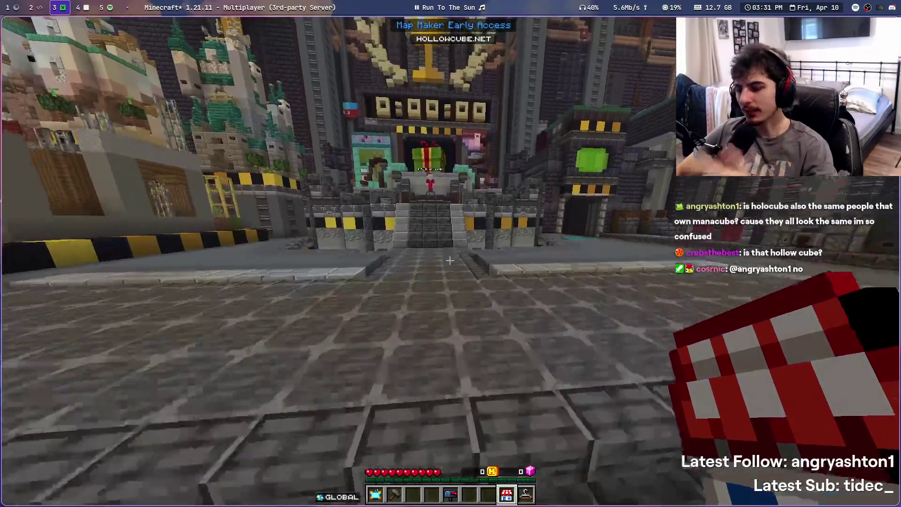
{"action": "key", "text": "t"}
{"action": "key", "text": "e"}
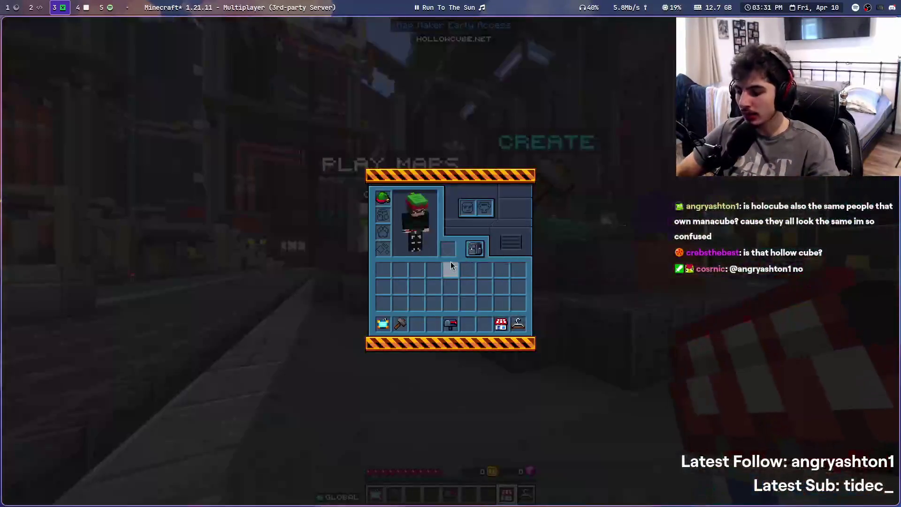
{"action": "key", "text": "e"}
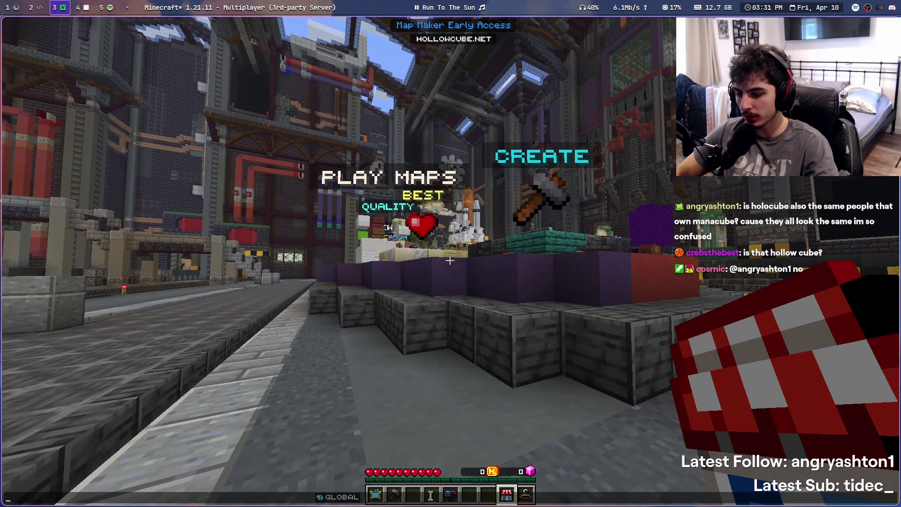
{"action": "key", "text": "w"}
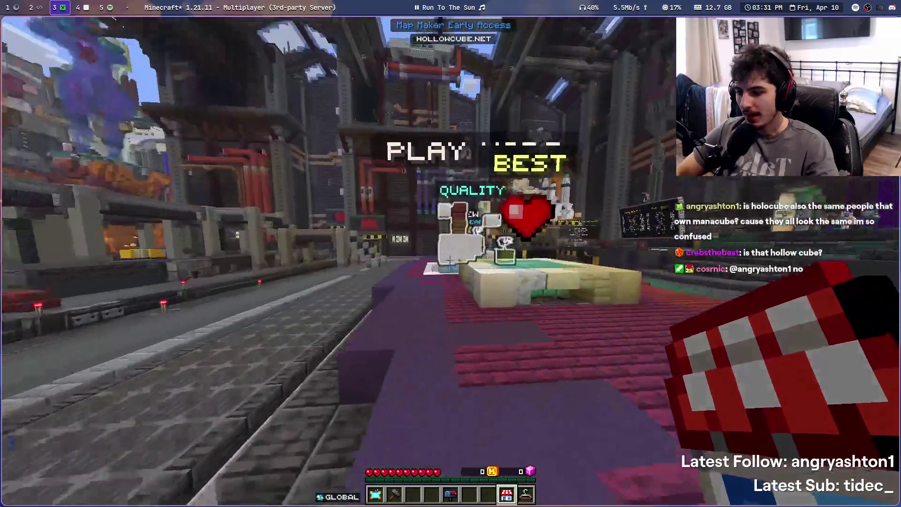
{"action": "key", "text": "w"}
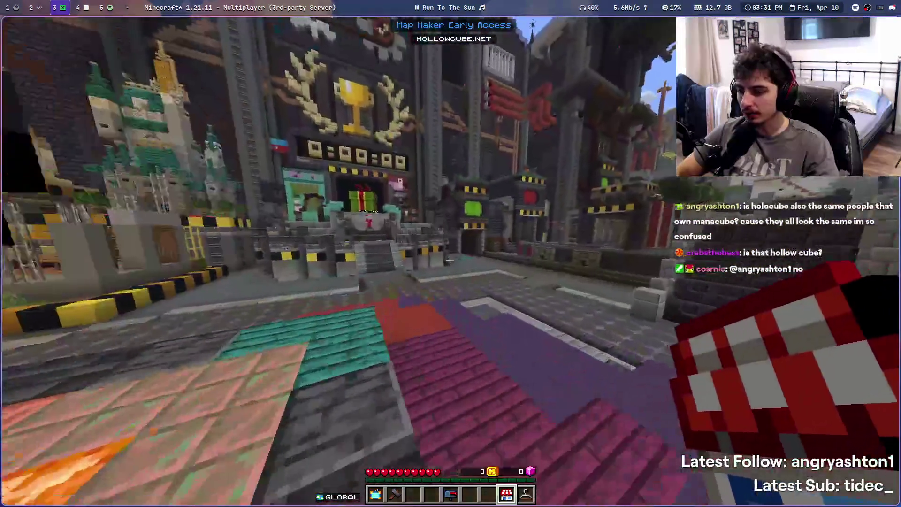
{"action": "key", "text": "w"}
{"action": "key", "text": "w"}
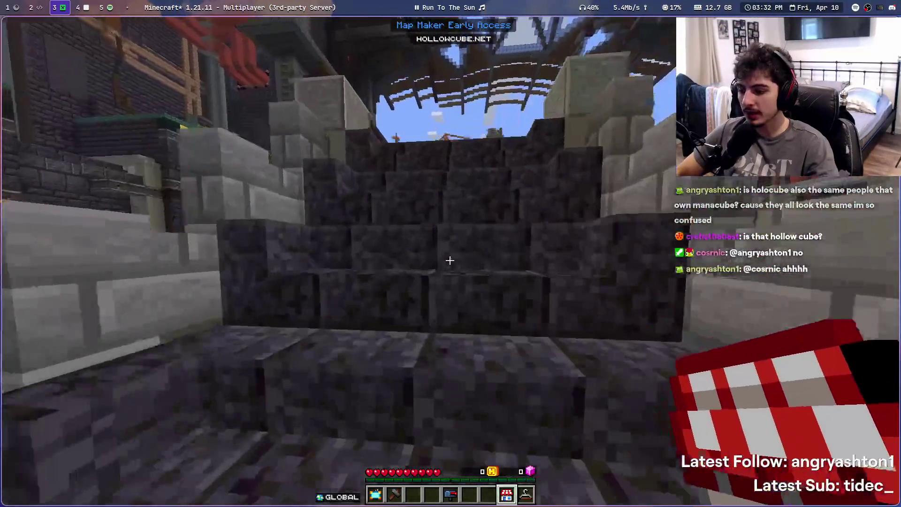
{"action": "key", "text": "t"}
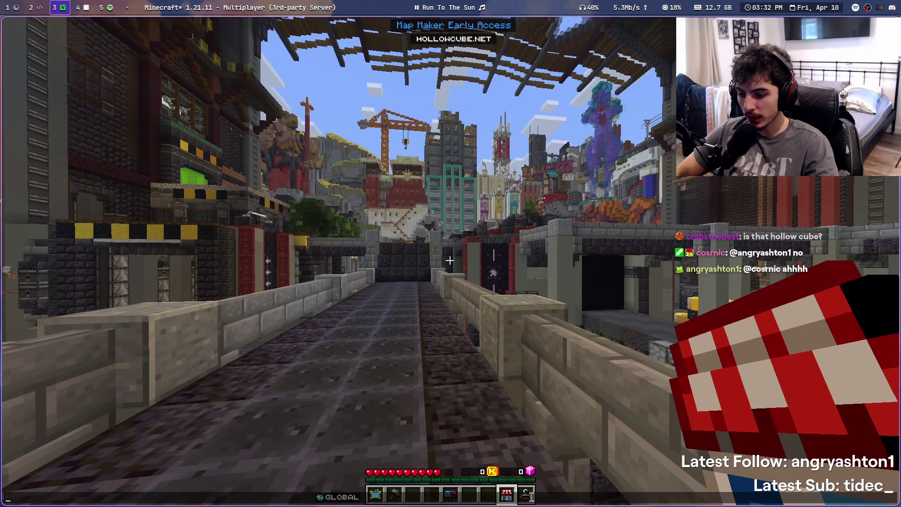
{"action": "key", "text": "Escape"}
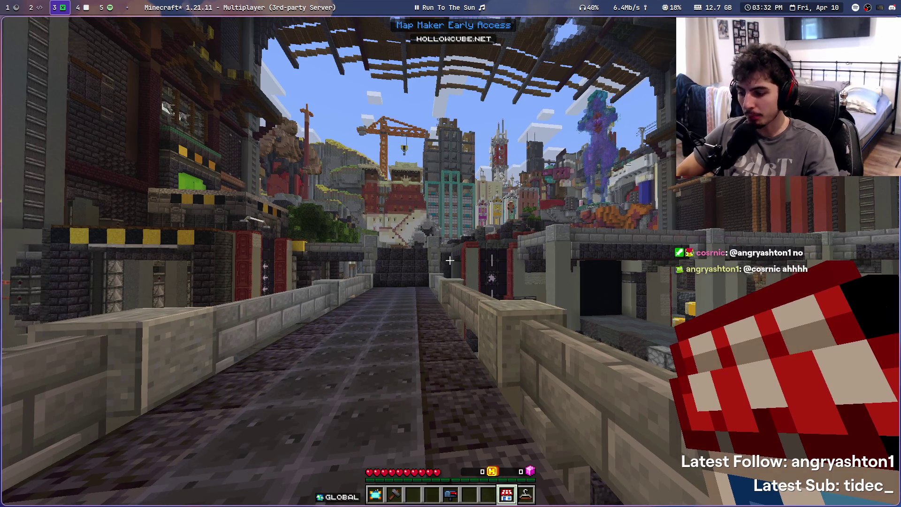
{"action": "key", "text": "t"}
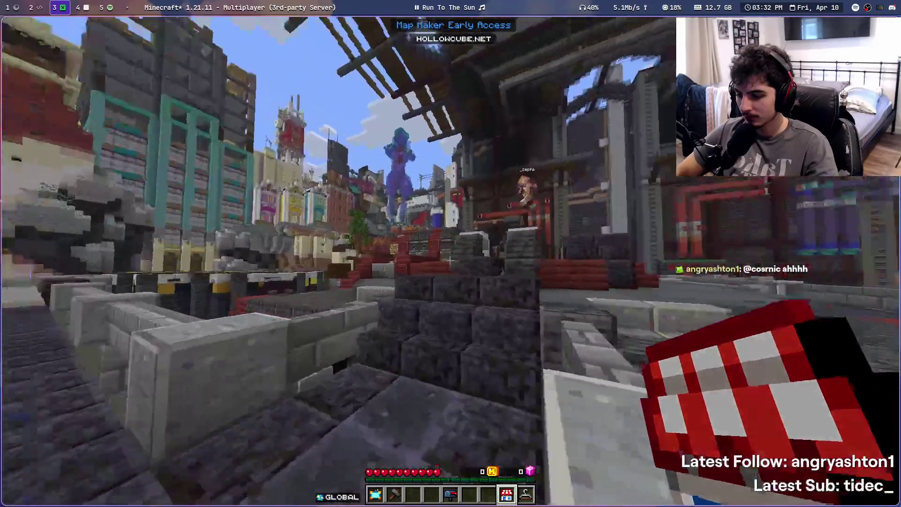
{"action": "key", "text": "3"}
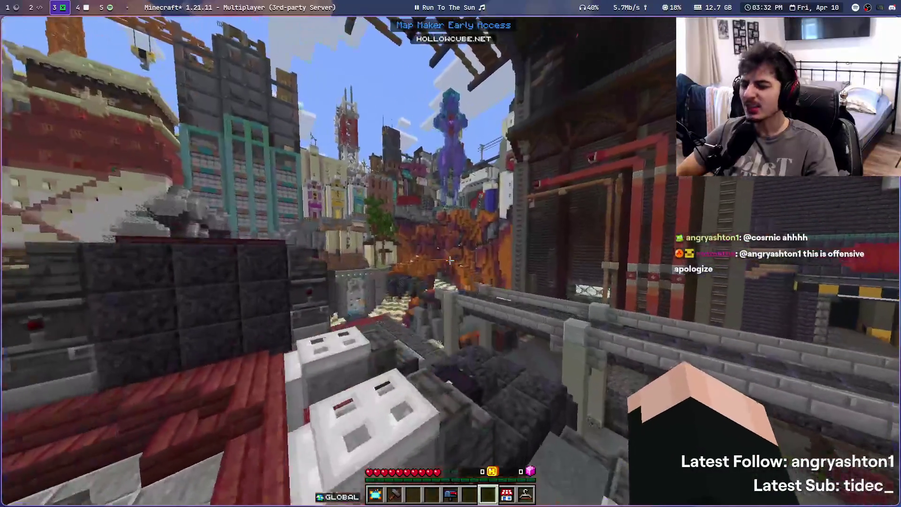
{"action": "key", "text": "7"}
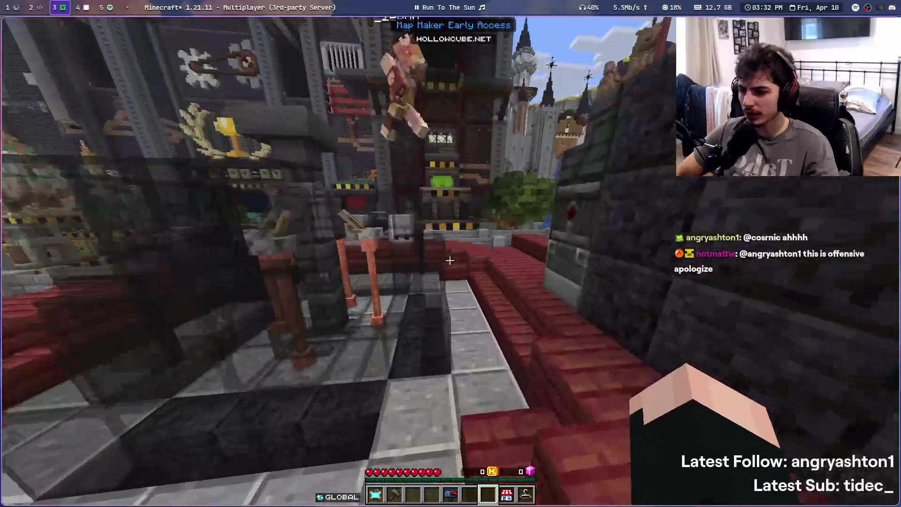
{"action": "scroll", "coordinate": [450, 260], "scroll_direction": "up", "scroll_amount": 6}
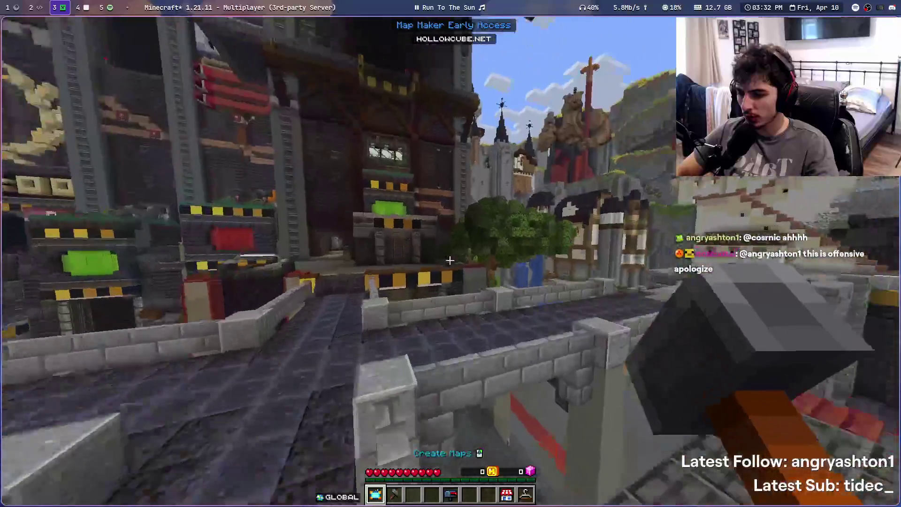
{"action": "scroll", "coordinate": [450, 260], "scroll_direction": "down", "scroll_amount": 1}
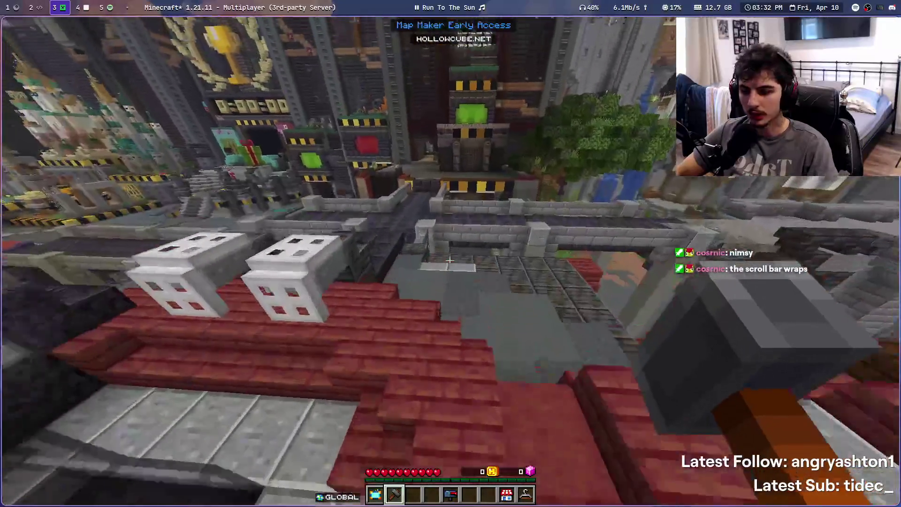
{"action": "key", "text": "1"}
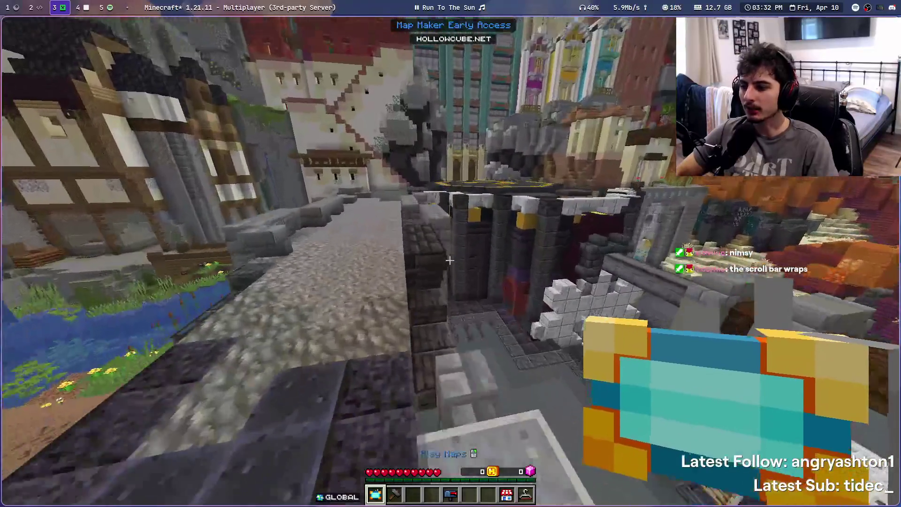
{"action": "scroll", "coordinate": [450, 254], "scroll_direction": "up", "scroll_amount": 4}
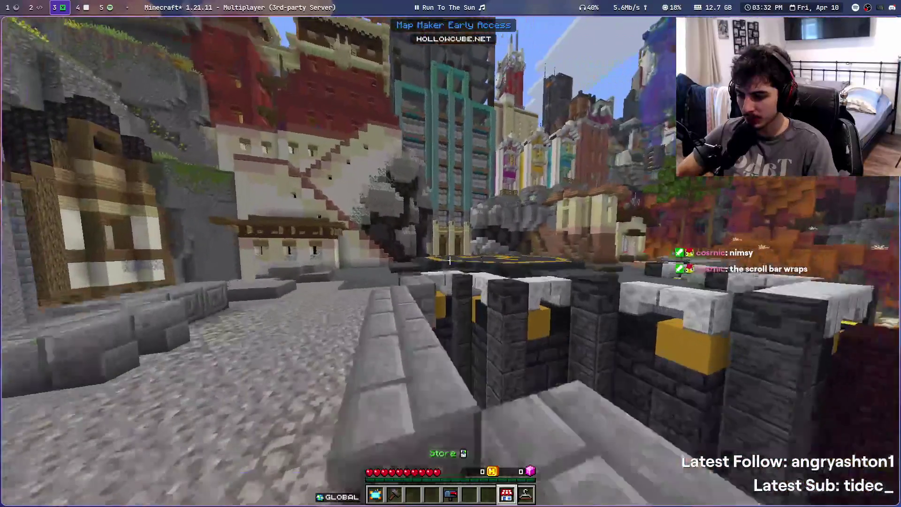
{"action": "scroll", "coordinate": [451, 254], "scroll_direction": "down", "scroll_amount": 2}
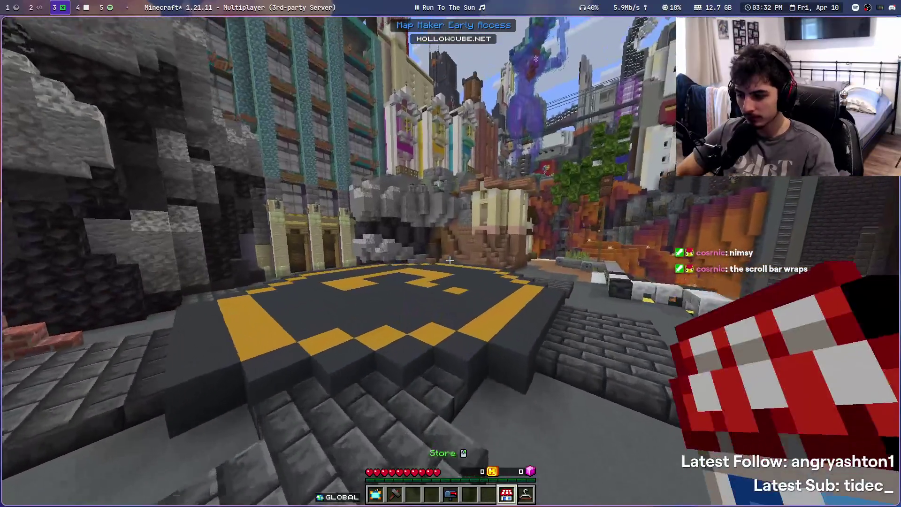
{"action": "scroll", "coordinate": [450, 254], "scroll_direction": "down", "scroll_amount": 2}
{"action": "scroll", "coordinate": [451, 254], "scroll_direction": "down", "scroll_amount": 3}
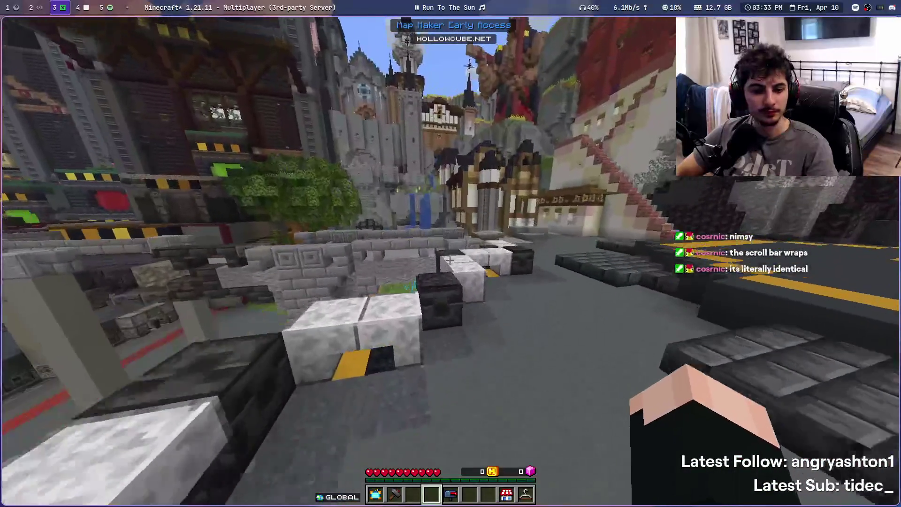
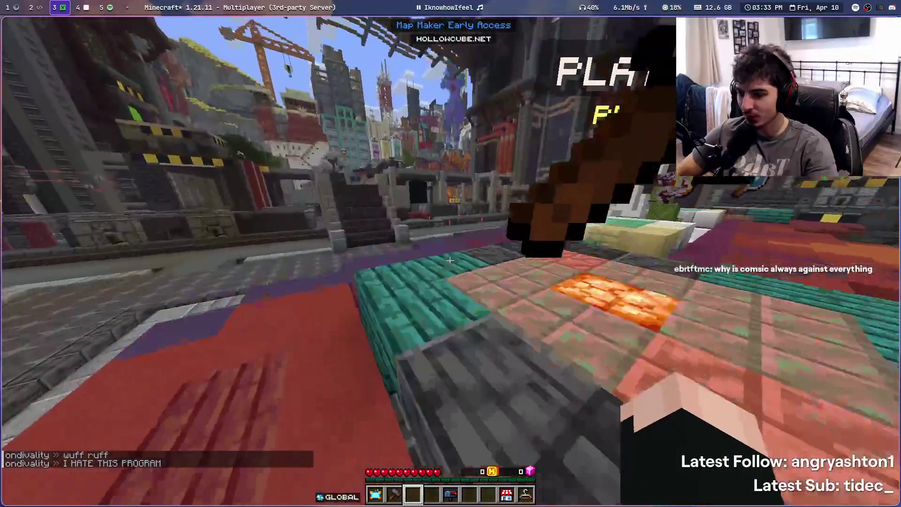
Cycle the hotbar through the Store, Cosmetic Menu and Play Maps items
{"action": "key", "text": "8"}
{"action": "key", "text": "9"}
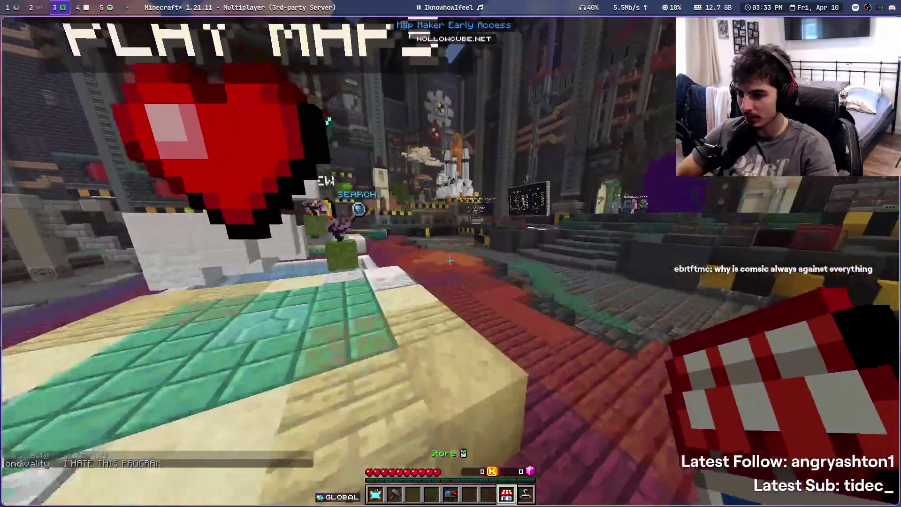
{"action": "key", "text": "1"}
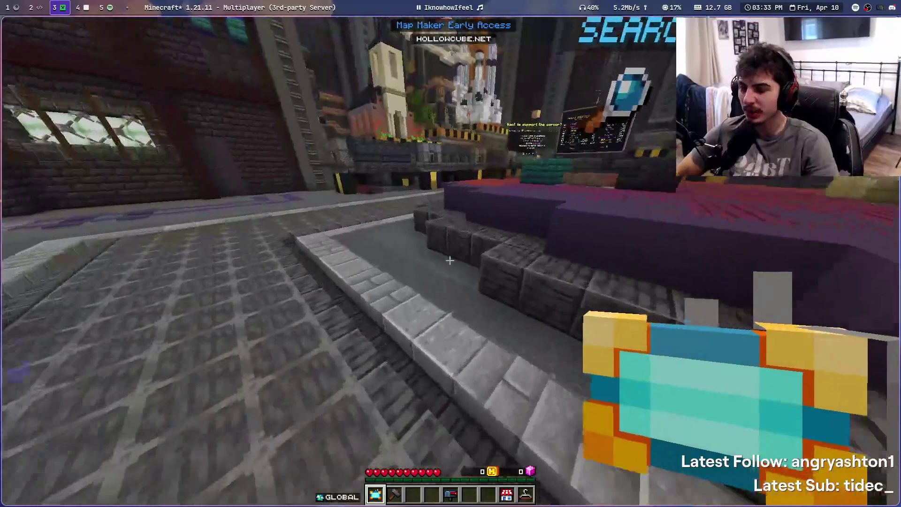
Walk around the hub to the cobble path by the wall, open chat, then leave for the pull request
{"action": "key", "text": "w"}
{"action": "key", "text": "w"}
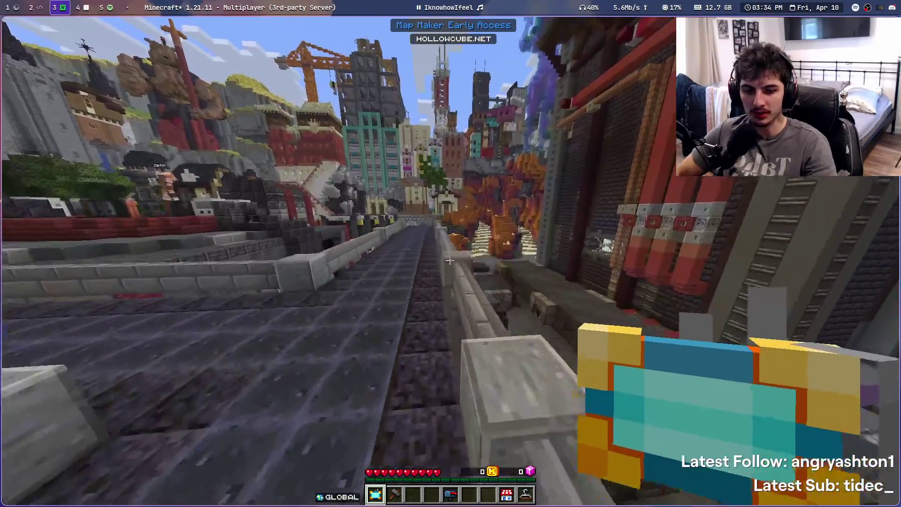
{"action": "key", "text": "w"}
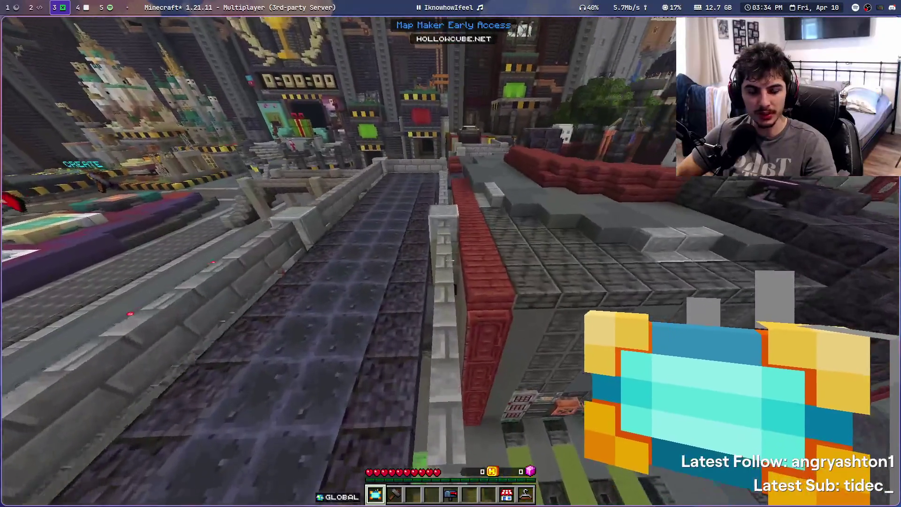
{"action": "key", "text": "w"}
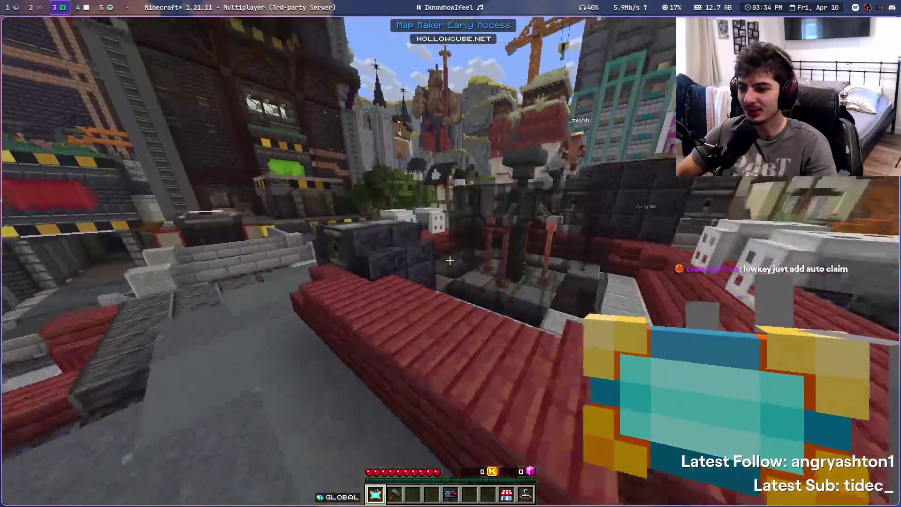
{"action": "key", "text": "w"}
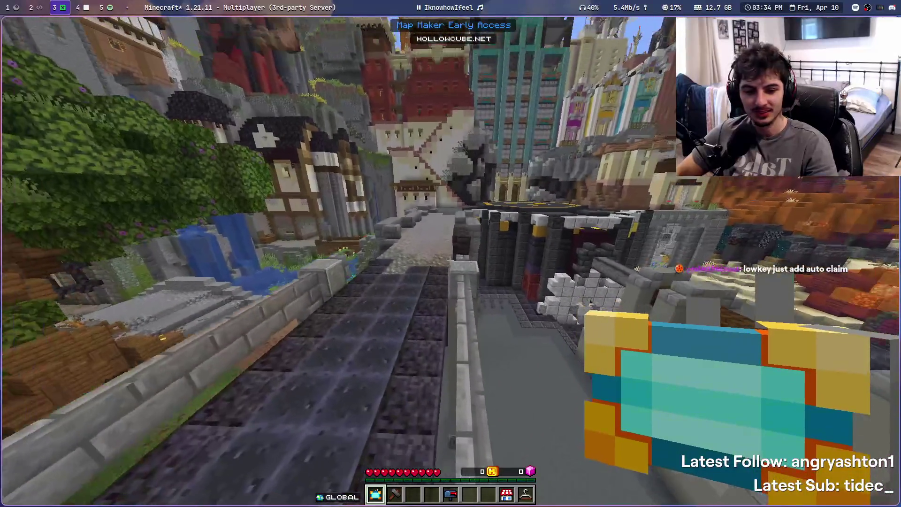
{"action": "key", "text": "w"}
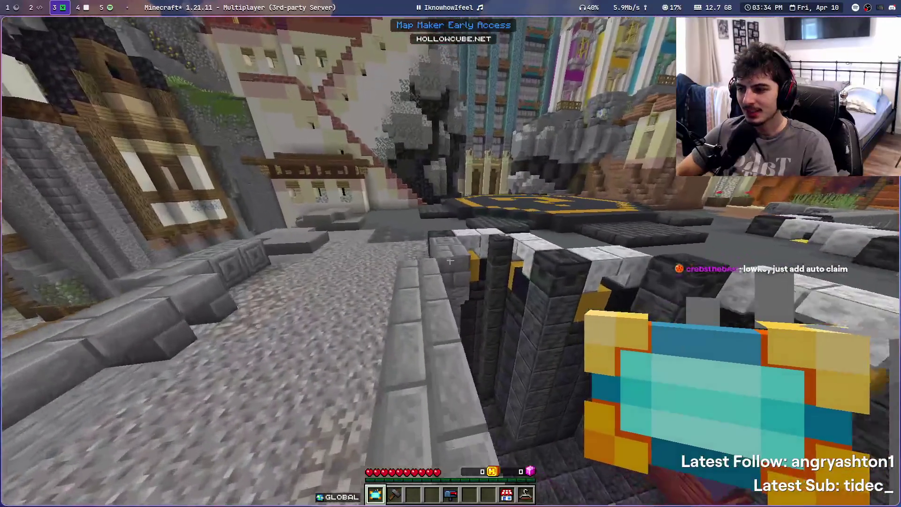
{"action": "key", "text": "t"}
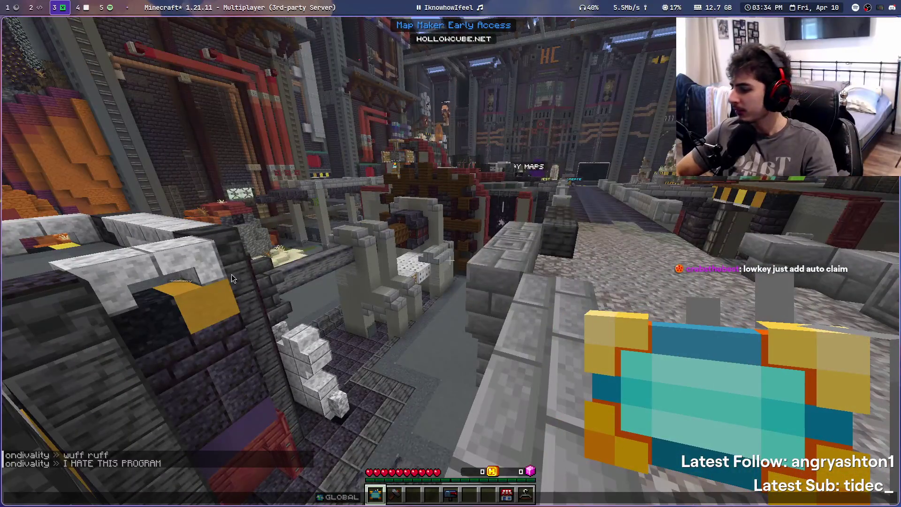
{"action": "key", "text": "super+1"}
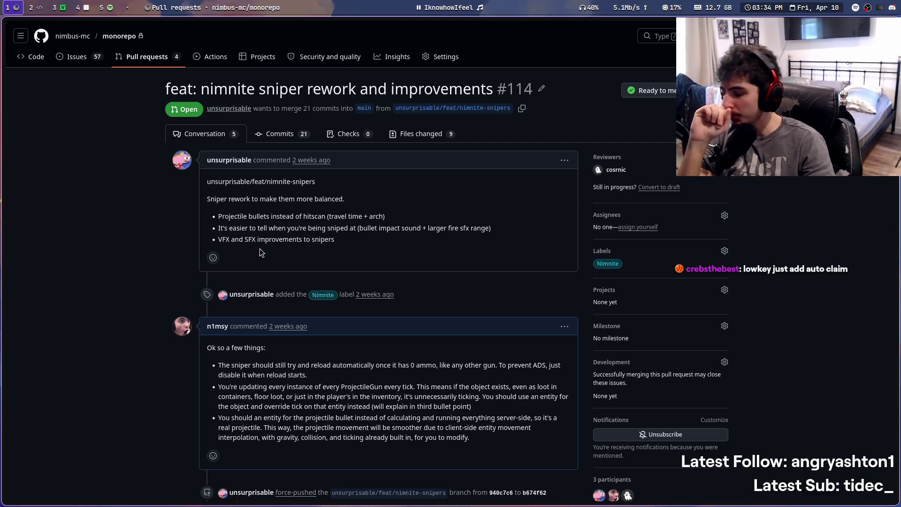
Read PR #114's description, highlighting the projectile-bullets point and the phrase about being sniped
{"action": "scroll", "coordinate": [387, 287], "scroll_direction": "down", "scroll_amount": 2}
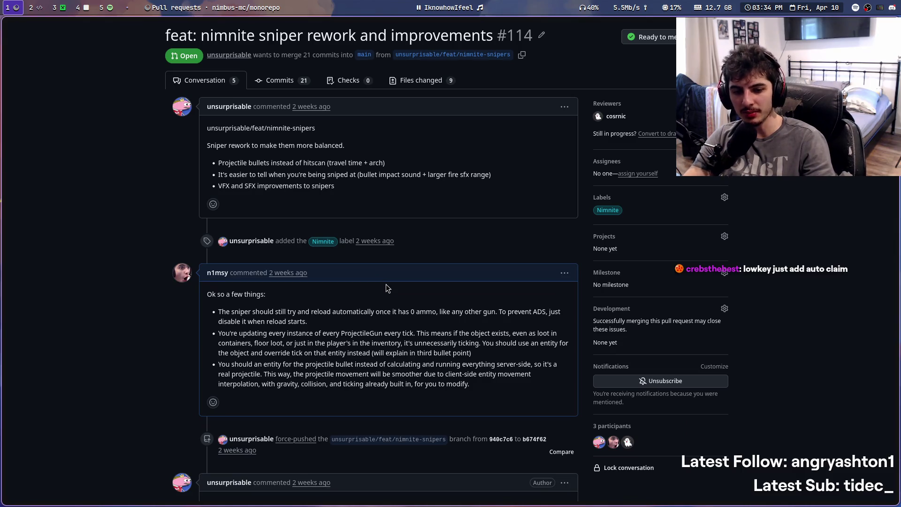
{"action": "scroll", "coordinate": [387, 284], "scroll_direction": "down", "scroll_amount": 20}
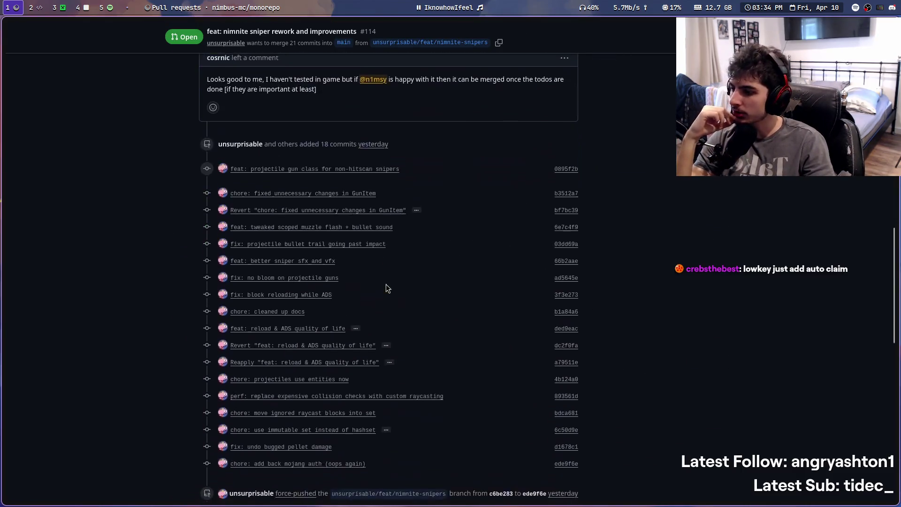
{"action": "scroll", "coordinate": [386, 287], "scroll_direction": "down", "scroll_amount": 5}
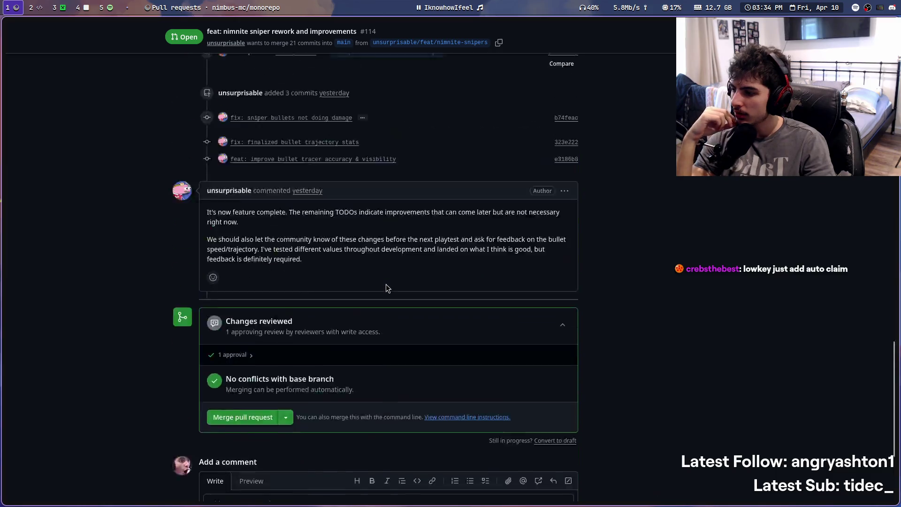
{"action": "scroll", "coordinate": [386, 287], "scroll_direction": "up", "scroll_amount": 14}
{"action": "scroll", "coordinate": [388, 288], "scroll_direction": "up", "scroll_amount": 15}
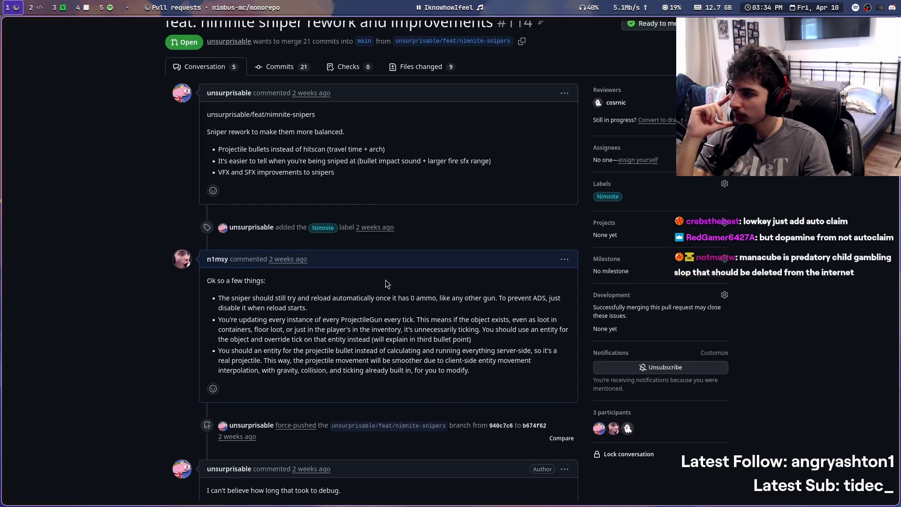
{"action": "scroll", "coordinate": [387, 284], "scroll_direction": "up", "scroll_amount": 2}
{"action": "left_click_drag", "start_coordinate": [222, 216], "coordinate": [388, 217]}
{"action": "left_click", "coordinate": [388, 220]}
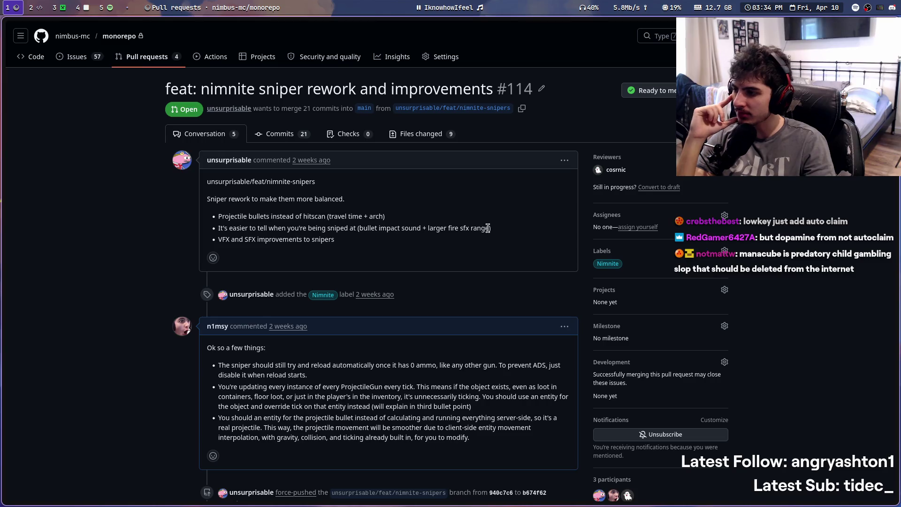
{"action": "left_click_drag", "start_coordinate": [227, 229], "coordinate": [369, 228]}
{"action": "left_click", "coordinate": [388, 228]}
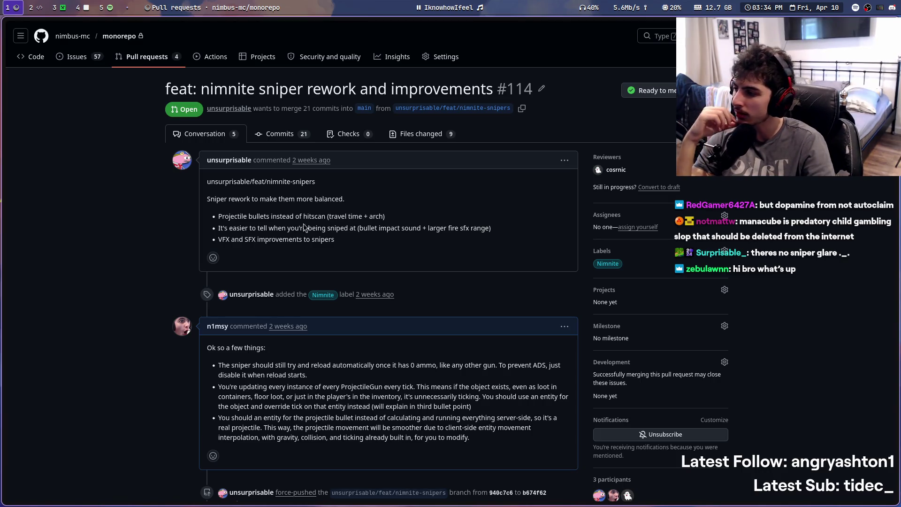
Scroll through the approving review, commits and no-conflicts merge status, then return to Minecraft
{"action": "scroll", "coordinate": [376, 242], "scroll_direction": "down", "scroll_amount": 2}
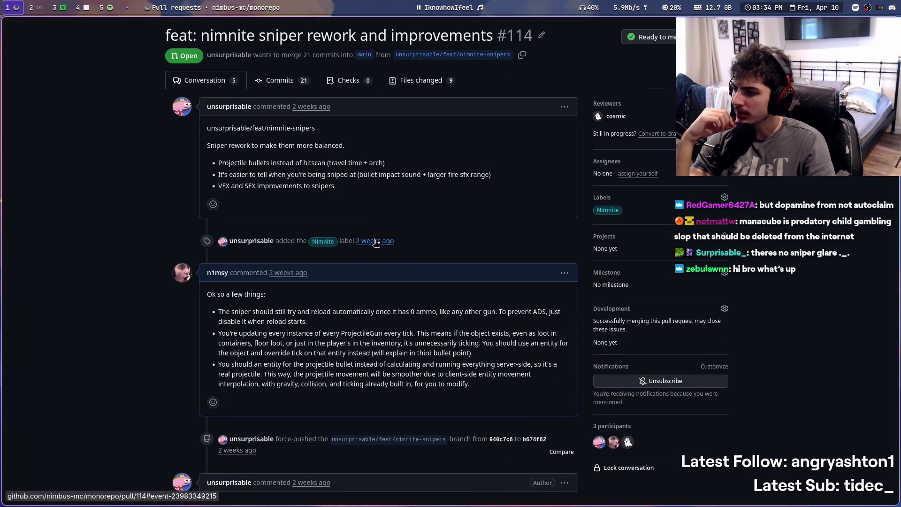
{"action": "scroll", "coordinate": [376, 242], "scroll_direction": "down", "scroll_amount": 3}
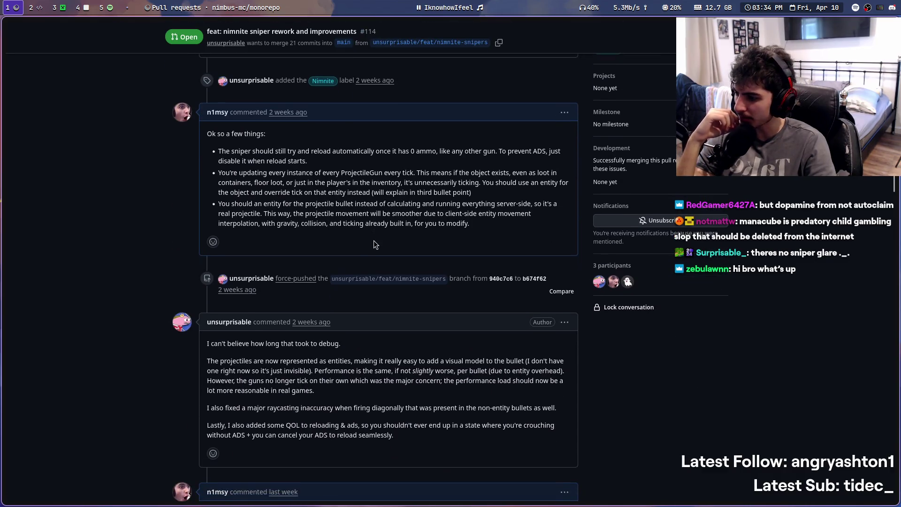
{"action": "scroll", "coordinate": [244, 150], "scroll_direction": "up", "scroll_amount": 2}
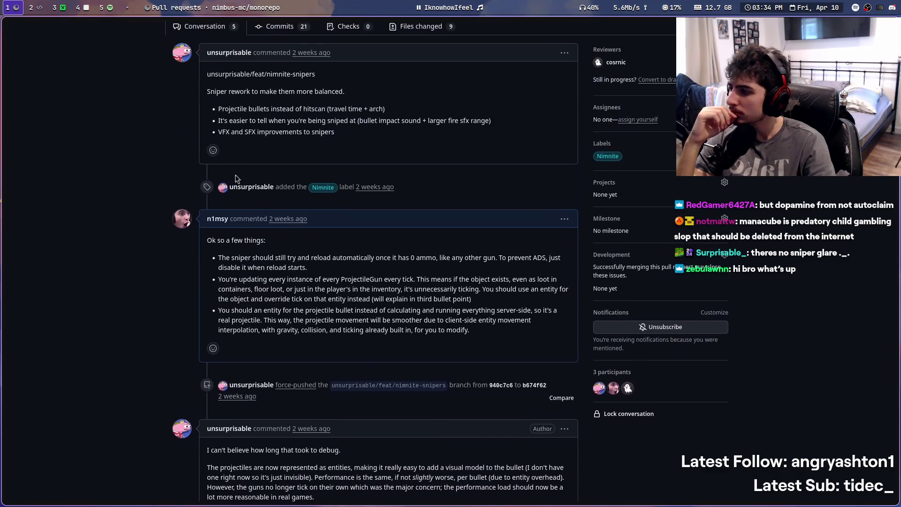
{"action": "scroll", "coordinate": [221, 239], "scroll_direction": "down", "scroll_amount": 10}
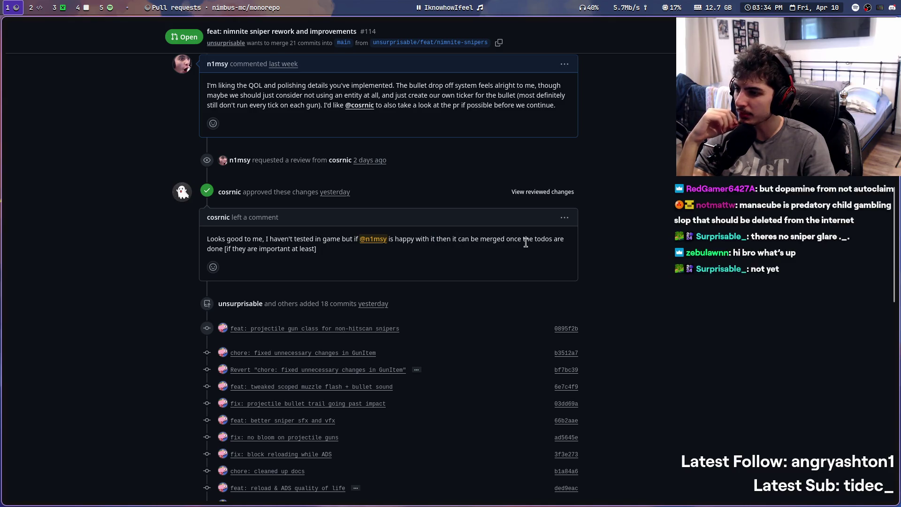
{"action": "left_click_drag", "start_coordinate": [275, 249], "coordinate": [332, 250]}
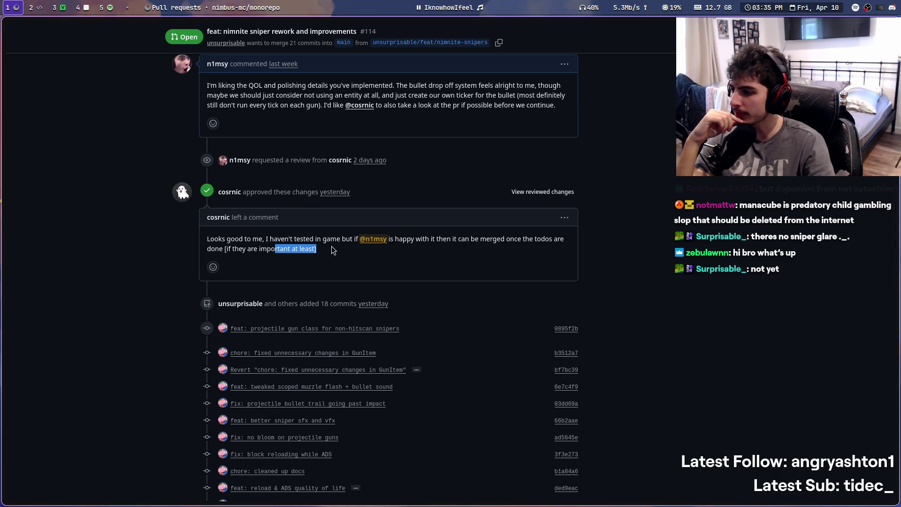
{"action": "scroll", "coordinate": [331, 250], "scroll_direction": "down", "scroll_amount": 7}
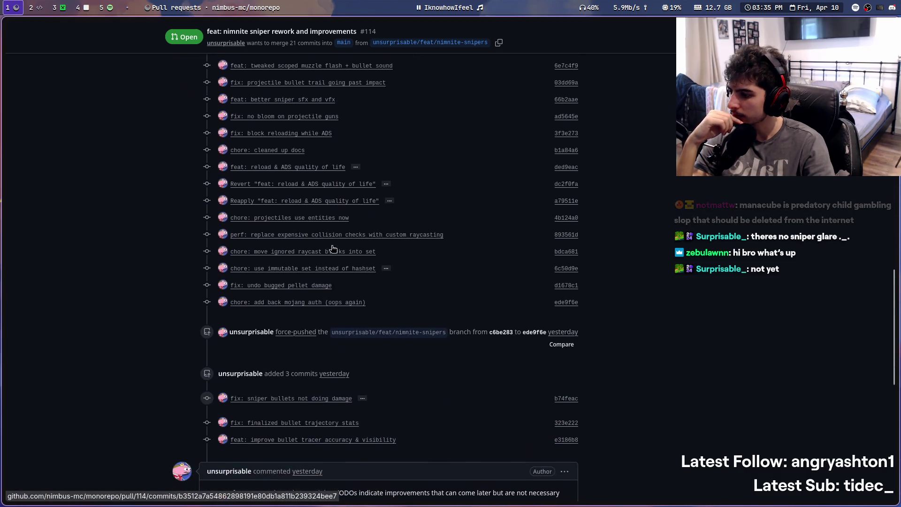
{"action": "scroll", "coordinate": [280, 244], "scroll_direction": "down", "scroll_amount": 6}
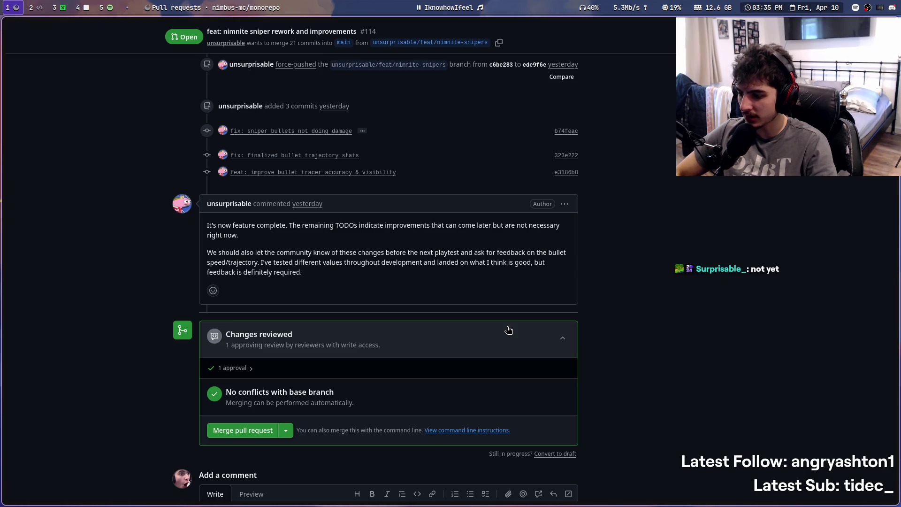
{"action": "scroll", "coordinate": [399, 305], "scroll_direction": "down", "scroll_amount": 4}
{"action": "scroll", "coordinate": [289, 305], "scroll_direction": "up", "scroll_amount": 10}
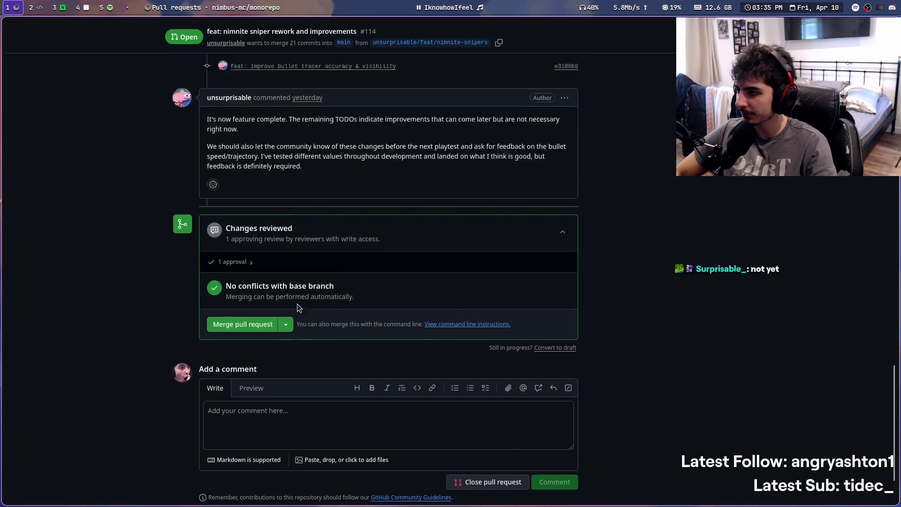
{"action": "scroll", "coordinate": [286, 336], "scroll_direction": "down", "scroll_amount": 15}
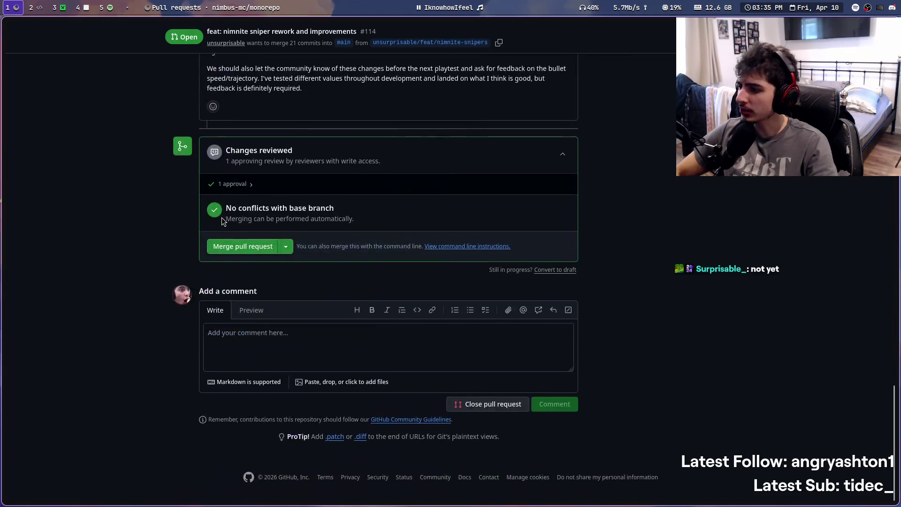
{"action": "scroll", "coordinate": [218, 230], "scroll_direction": "up", "scroll_amount": 20}
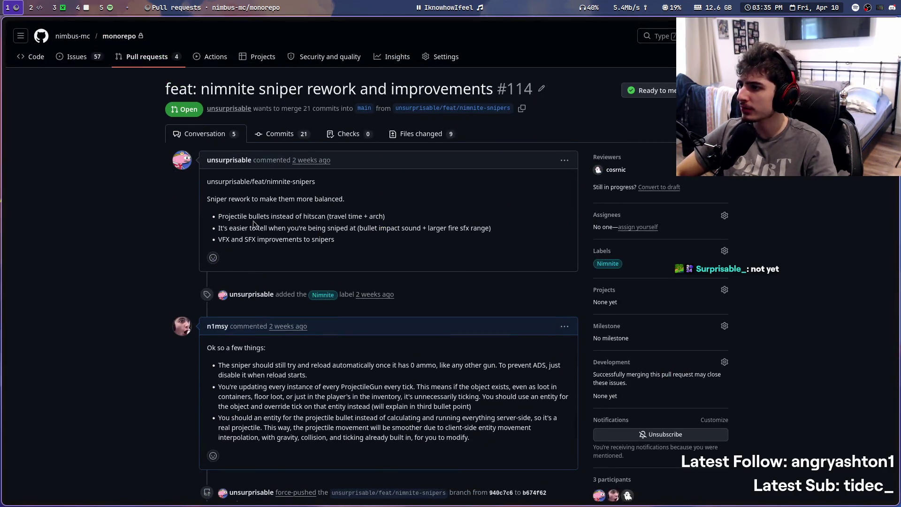
{"action": "scroll", "coordinate": [218, 230], "scroll_direction": "down", "scroll_amount": 1}
{"action": "scroll", "coordinate": [213, 236], "scroll_direction": "up", "scroll_amount": 2}
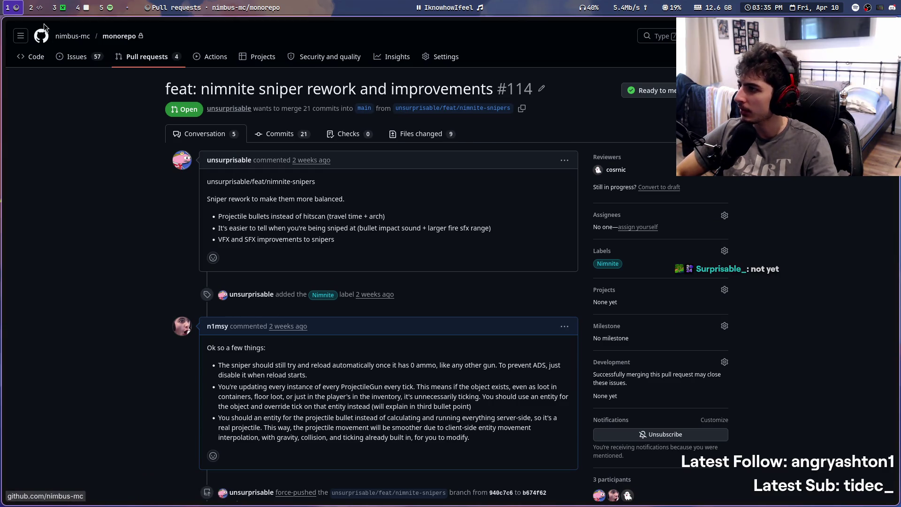
{"action": "left_click", "coordinate": [69, 7]}
Pause Minecraft and look over the pull request page once more
{"action": "key", "text": "Escape"}
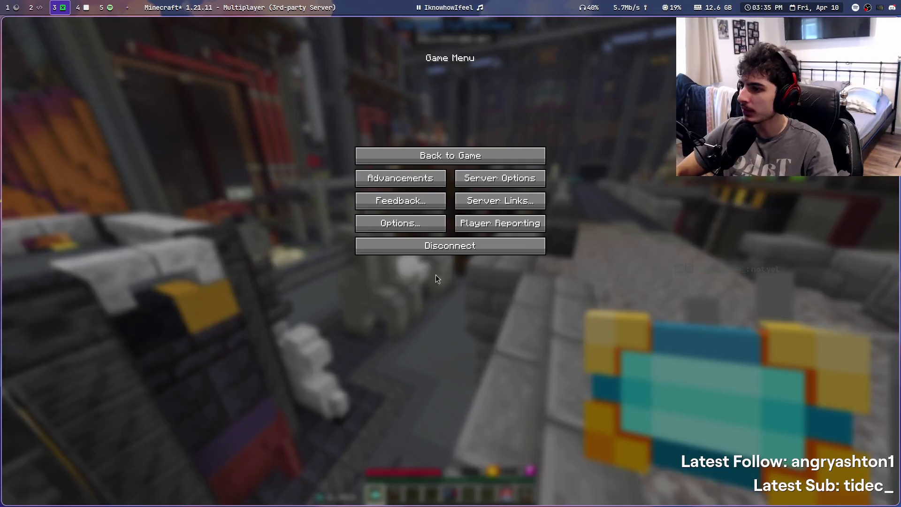
{"action": "key", "text": "super+space"}
{"action": "key", "text": "Escape"}
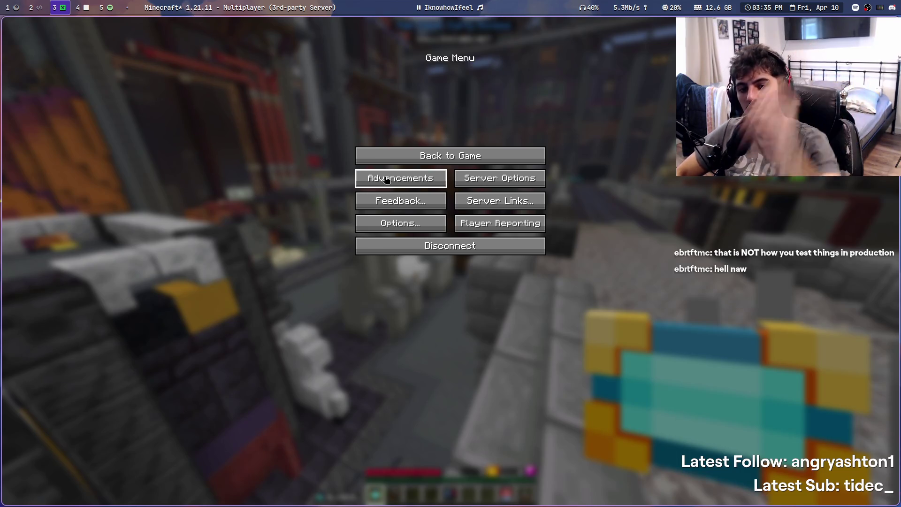
{"action": "key", "text": "super+1"}
{"action": "scroll", "coordinate": [424, 181], "scroll_direction": "down", "scroll_amount": 15}
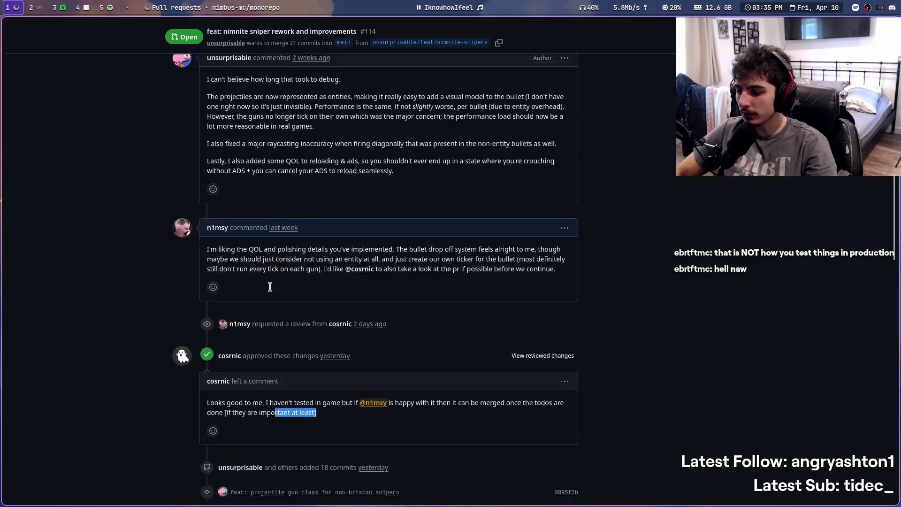
{"action": "scroll", "coordinate": [283, 281], "scroll_direction": "up", "scroll_amount": 5}
{"action": "scroll", "coordinate": [399, 251], "scroll_direction": "down", "scroll_amount": 15}
{"action": "scroll", "coordinate": [605, 215], "scroll_direction": "up", "scroll_amount": 1}
{"action": "scroll", "coordinate": [437, 286], "scroll_direction": "up", "scroll_amount": 20}
{"action": "scroll", "coordinate": [460, 301], "scroll_direction": "down", "scroll_amount": 20}
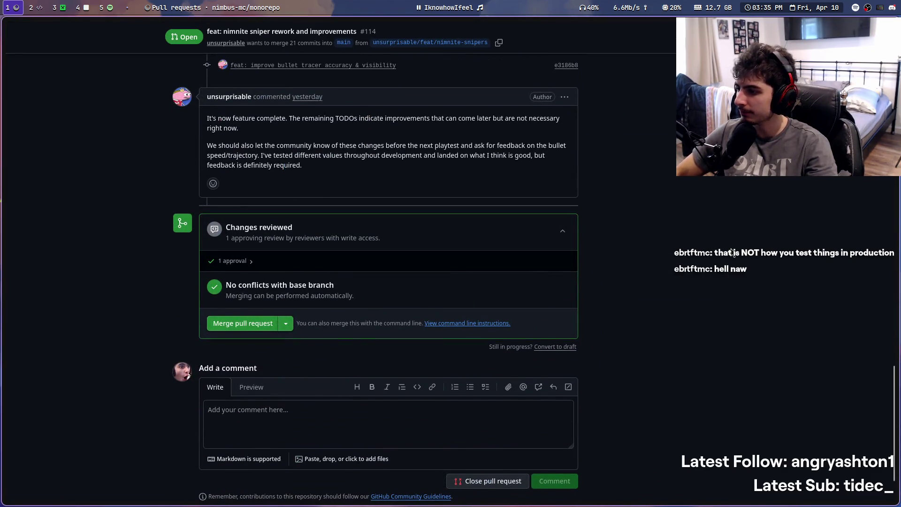
{"action": "scroll", "coordinate": [732, 252], "scroll_direction": "down", "scroll_amount": 3}
Resume Minecraft, look down the hub walkway, then go to IntelliJ's SupplyDropManager code
{"action": "key", "text": "super+3"}
{"action": "key", "text": "Escape"}
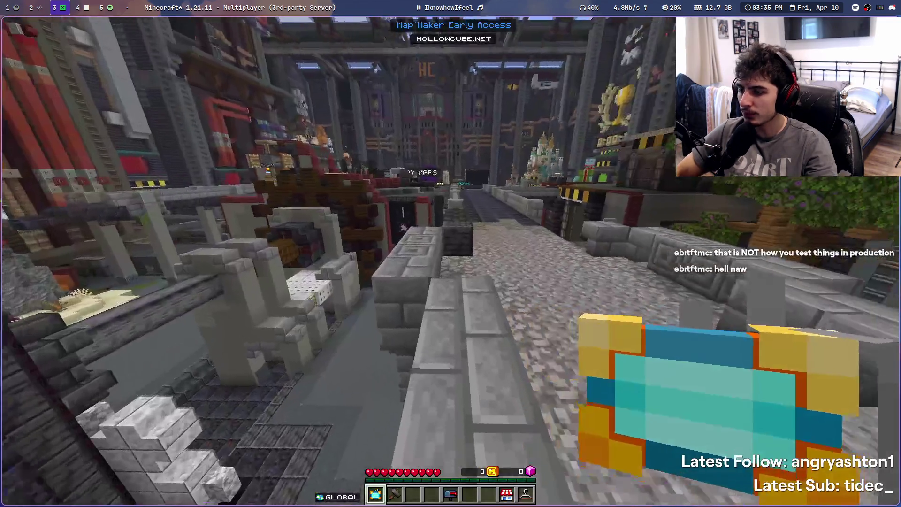
{"action": "key", "text": "super+1"}
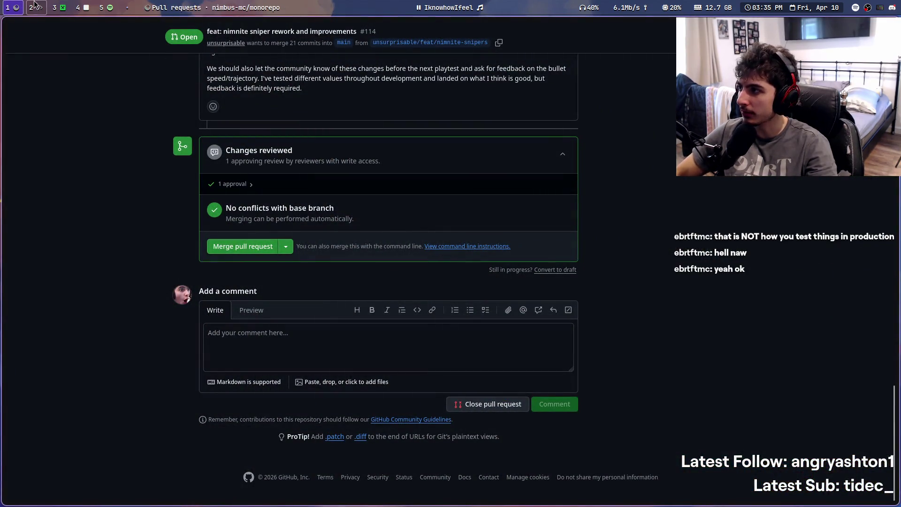
{"action": "left_click", "coordinate": [34, 6]}
{"action": "left_click", "coordinate": [70, 5]}
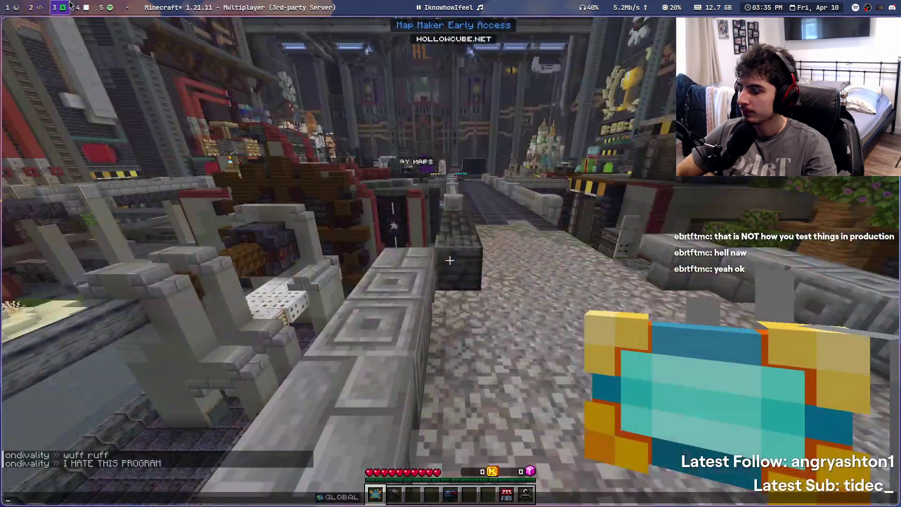
{"action": "key", "text": "Escape"}
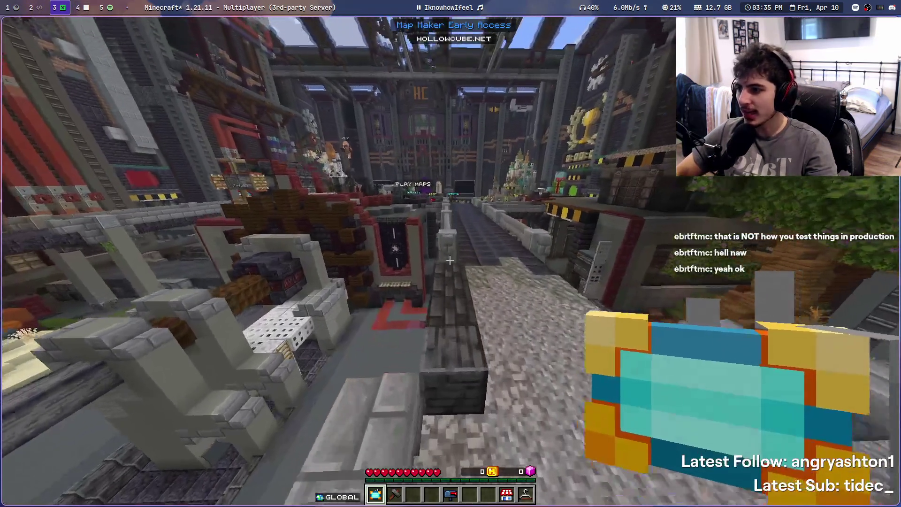
{"action": "key", "text": "super+2"}
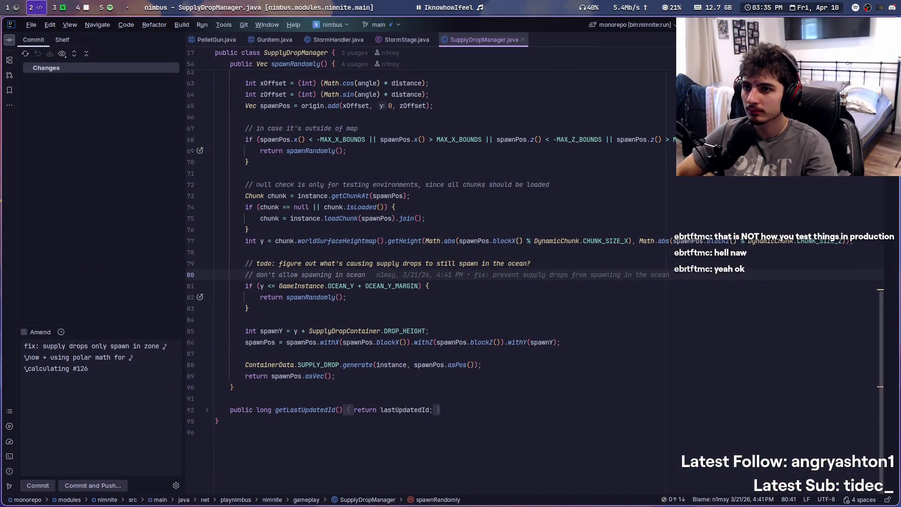
Move the Minecraft window onto the IntelliJ workspace and tile it on the right half
{"action": "left_click", "coordinate": [378, 24]}
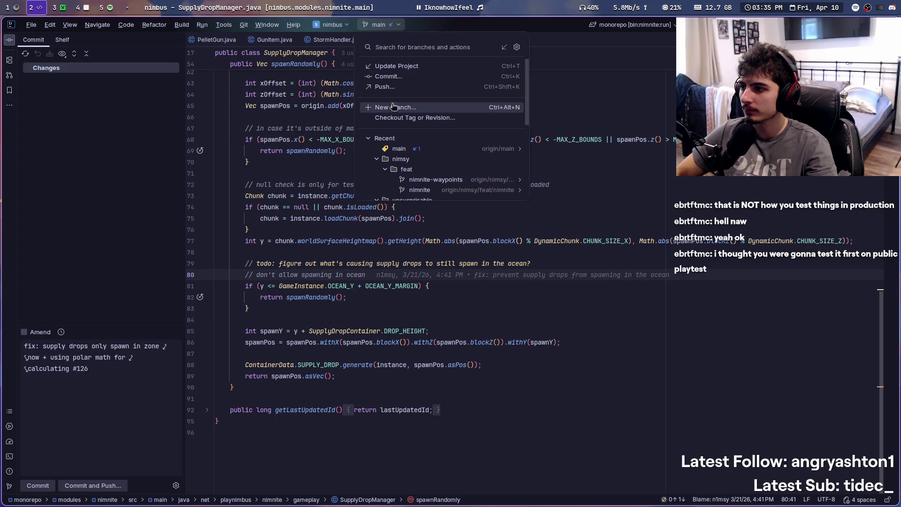
{"action": "left_click", "coordinate": [405, 71]}
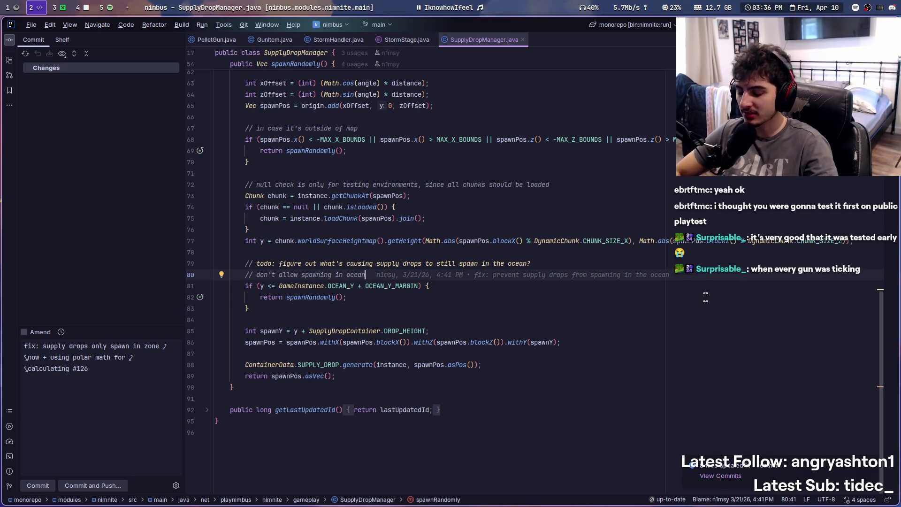
{"action": "left_click", "coordinate": [51, 4]}
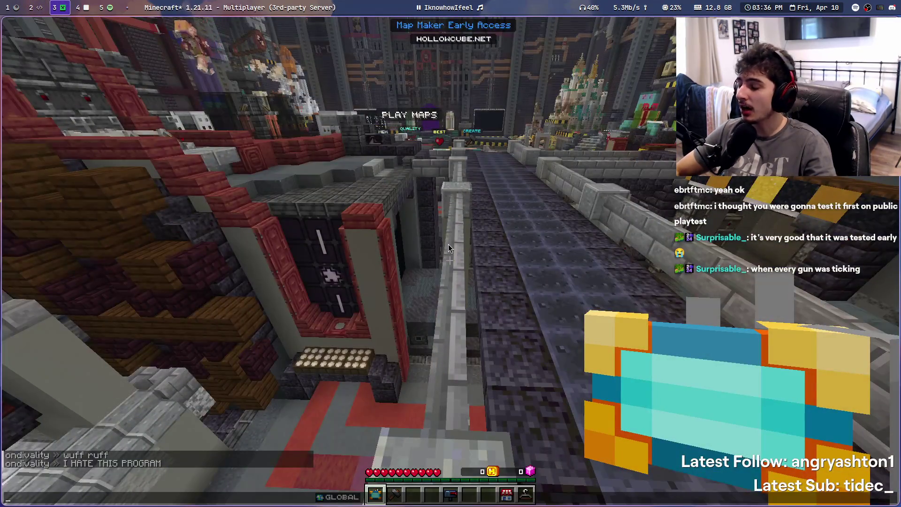
{"action": "key", "text": "super+shift+2"}
{"action": "left_click_drag", "start_coordinate": [448, 237], "coordinate": [595, 286]}
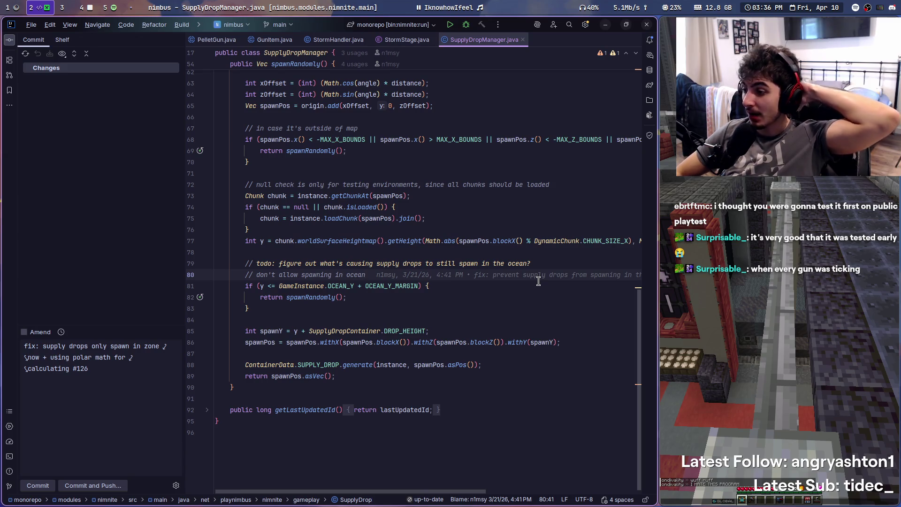
Hide the commit panel so the editor fills the left side, and close SupplyDropManager.java
{"action": "left_click", "coordinate": [11, 42]}
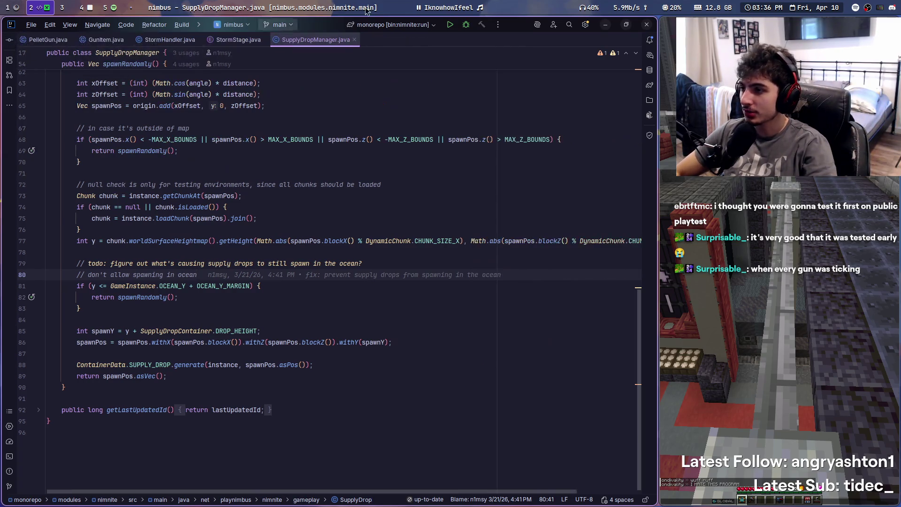
{"action": "key", "text": "alt+1"}
{"action": "key", "text": "Escape"}
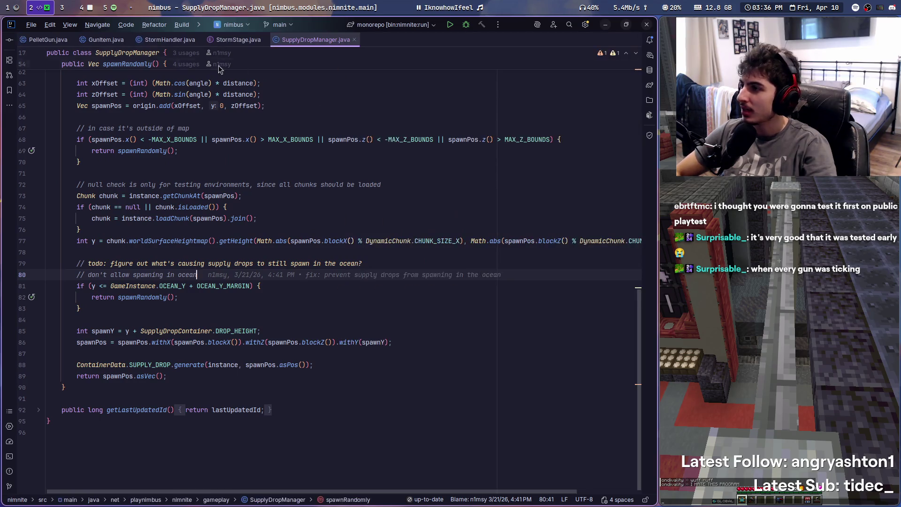
{"action": "middle_click", "coordinate": [306, 43]}
{"action": "left_click", "coordinate": [277, 24]}
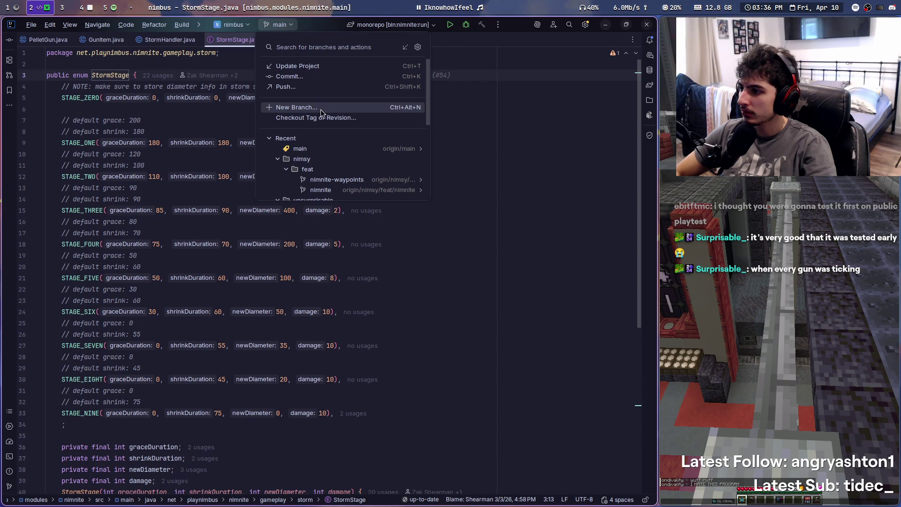
Check out unsurprisable/feat/nimnite-snipers from the Recent branches list
{"action": "scroll", "coordinate": [336, 183], "scroll_direction": "down", "scroll_amount": 1}
{"action": "scroll", "coordinate": [337, 166], "scroll_direction": "down", "scroll_amount": 1}
{"action": "mouse_move", "coordinate": [363, 168]}
{"action": "left_click", "coordinate": [438, 161]}
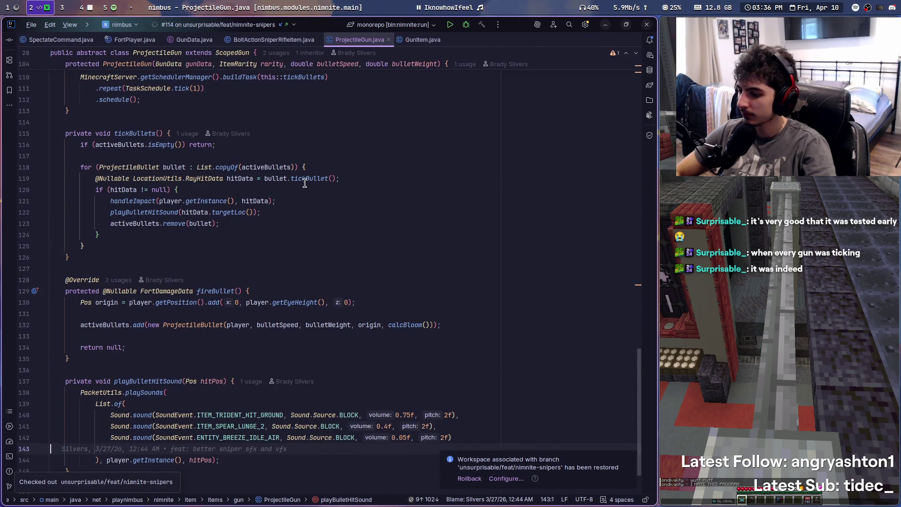
{"action": "left_click", "coordinate": [223, 25]}
{"action": "key", "text": "Escape"}
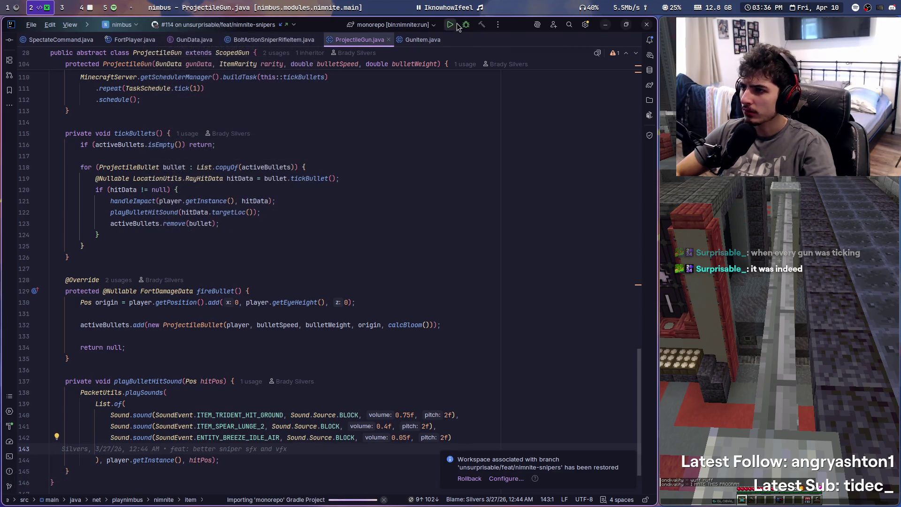
{"action": "left_click", "coordinate": [218, 24]}
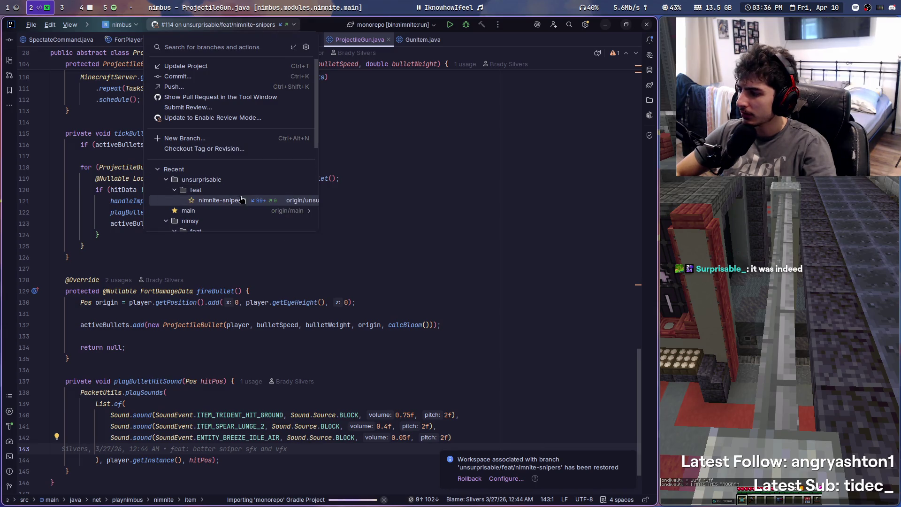
Debug monorepo [bin:nimnite:run] and select hotbar slot 3 in the Minecraft window beside the code
{"action": "left_click", "coordinate": [338, 167]}
{"action": "left_click", "coordinate": [465, 26]}
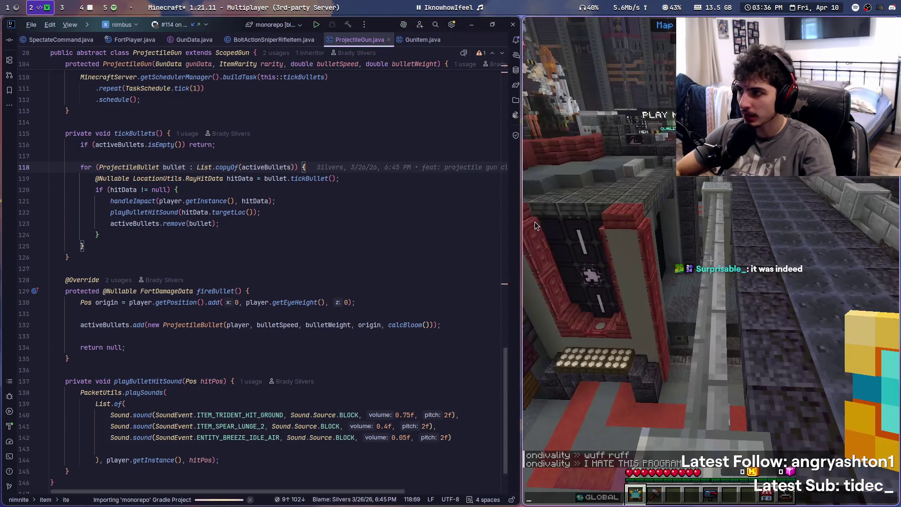
{"action": "left_click", "coordinate": [604, 194]}
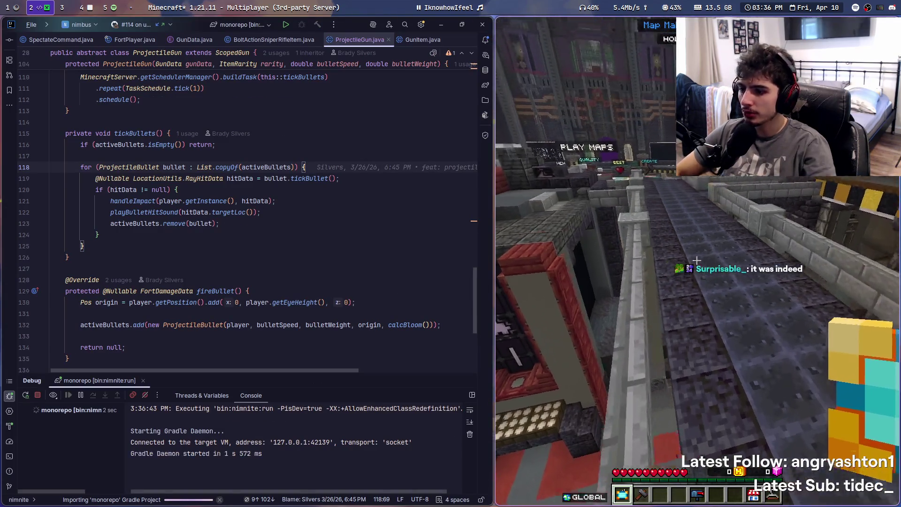
{"action": "key", "text": "3"}
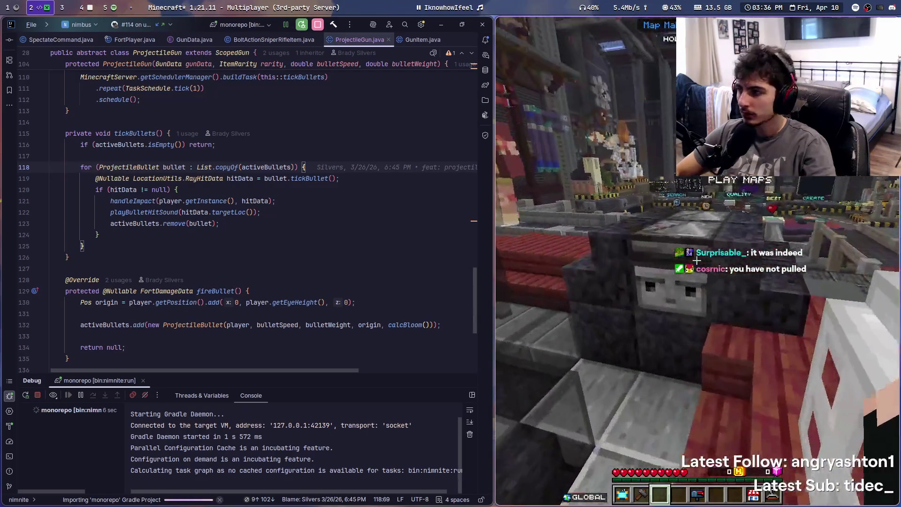
{"action": "key", "text": "alt+Tab"}
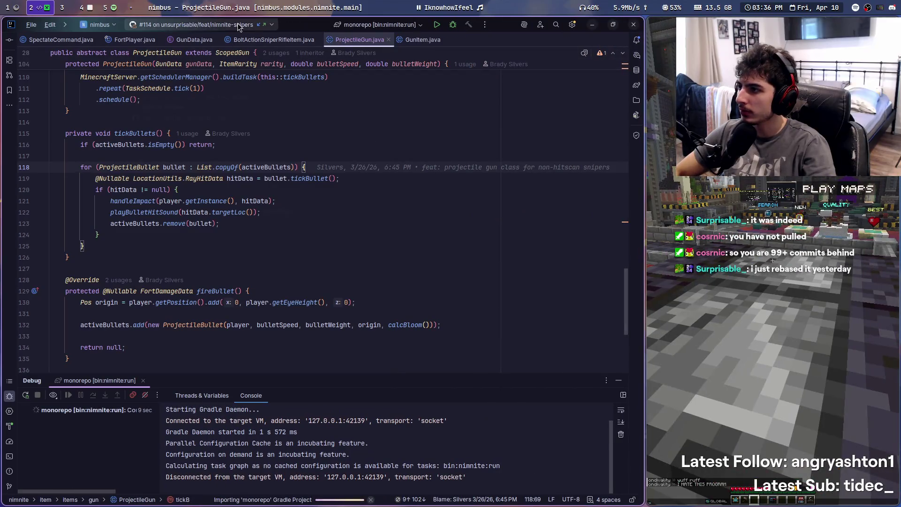
{"action": "left_click", "coordinate": [237, 25]}
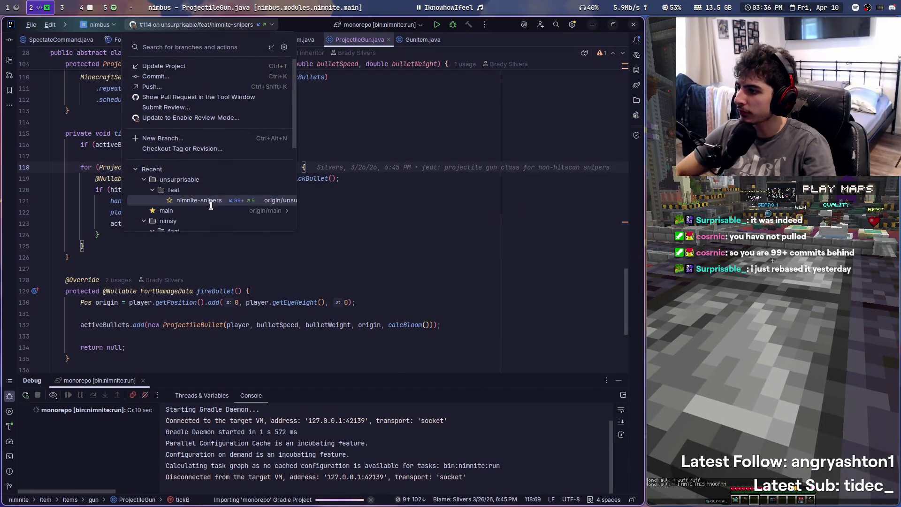
Update the branch, keeping local BoltActionSniperRifleItem and taking incoming LocationUtils, ProjectileGun and ScopedGun, then re-debug
{"action": "left_click", "coordinate": [194, 65]}
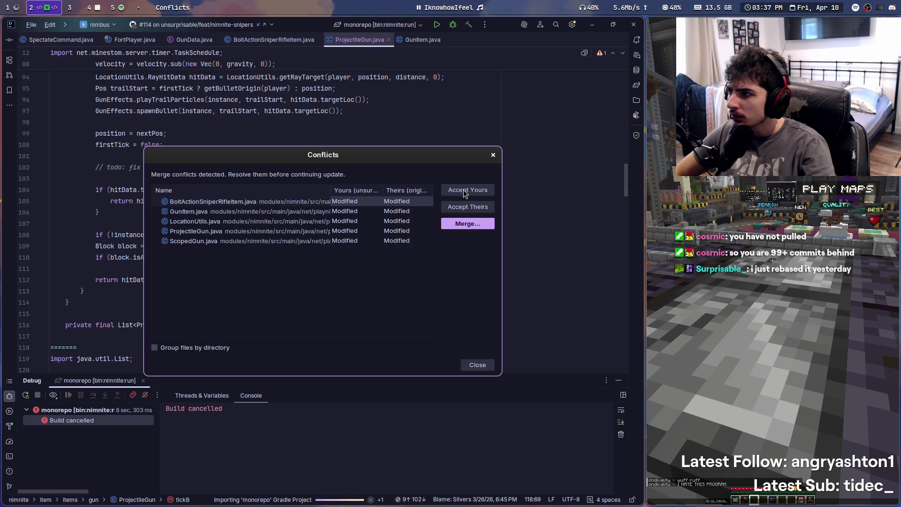
{"action": "left_click", "coordinate": [478, 212]}
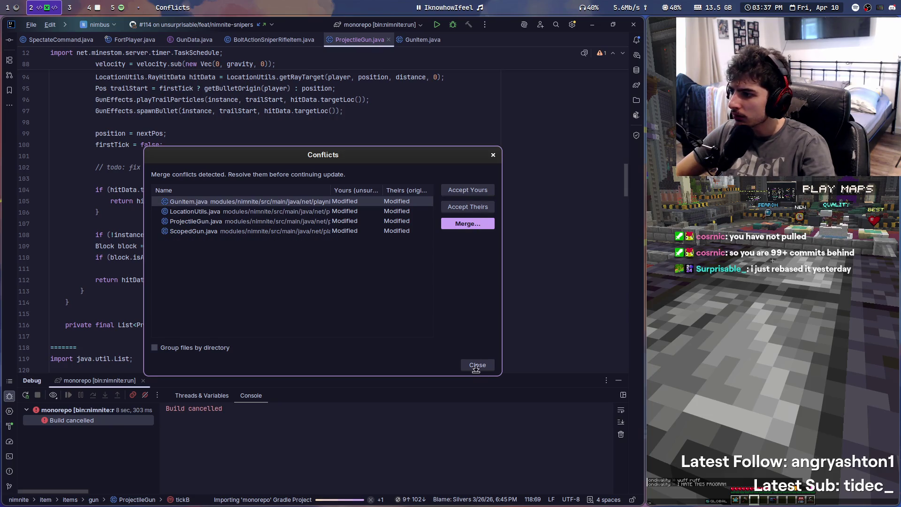
{"action": "left_click", "coordinate": [467, 208]}
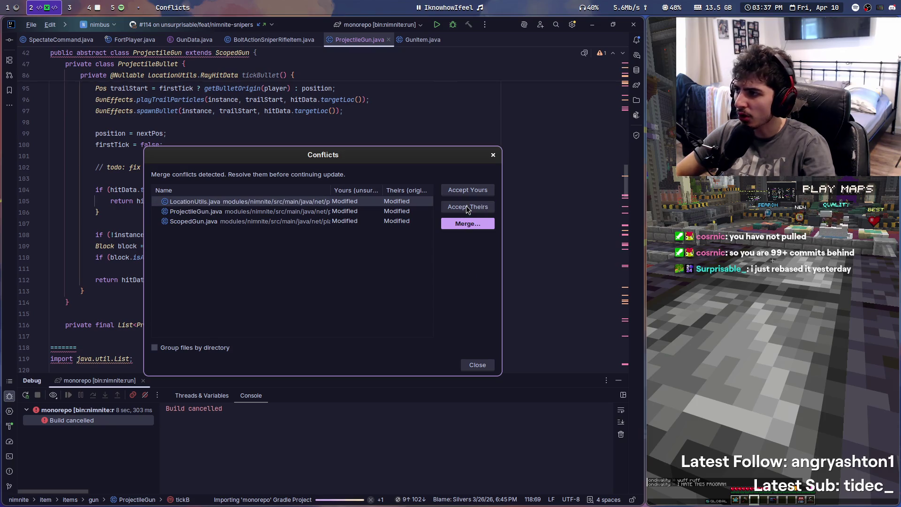
{"action": "left_click", "coordinate": [467, 209]}
{"action": "left_click", "coordinate": [467, 209]}
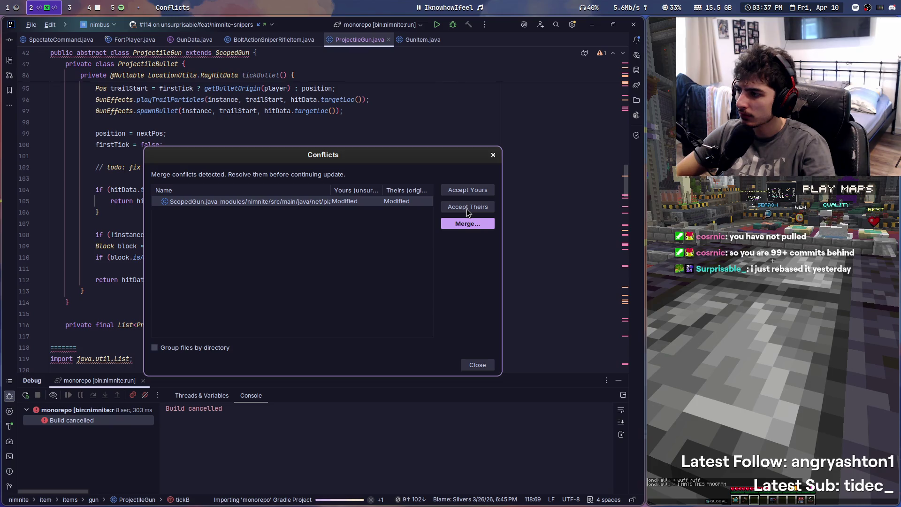
{"action": "left_click", "coordinate": [467, 209]}
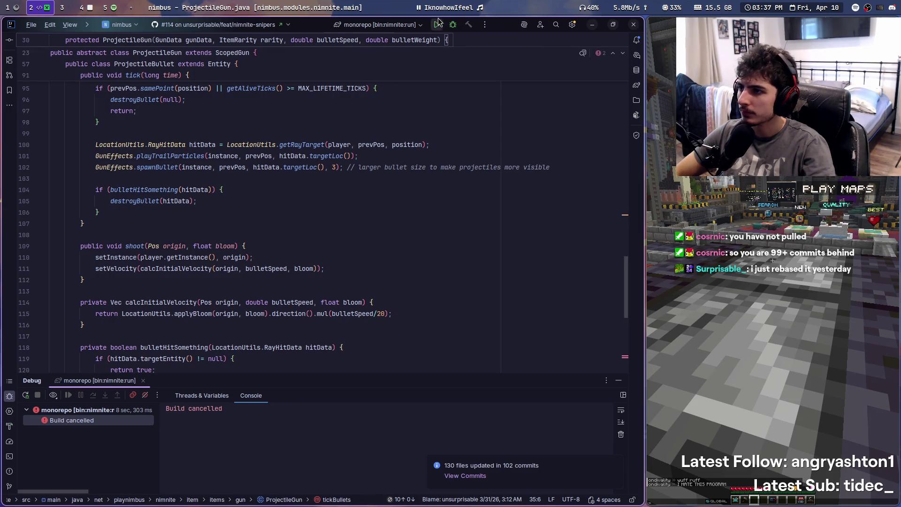
{"action": "left_click", "coordinate": [453, 25]}
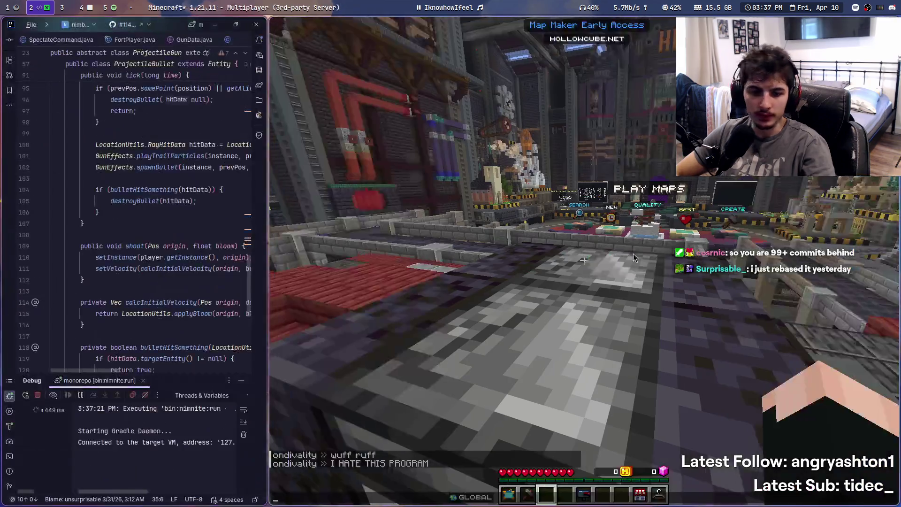
Walk past the CREATE sign and red floor to the dark stone stairs, then open the Game Menu
{"action": "left_click", "coordinate": [633, 254]}
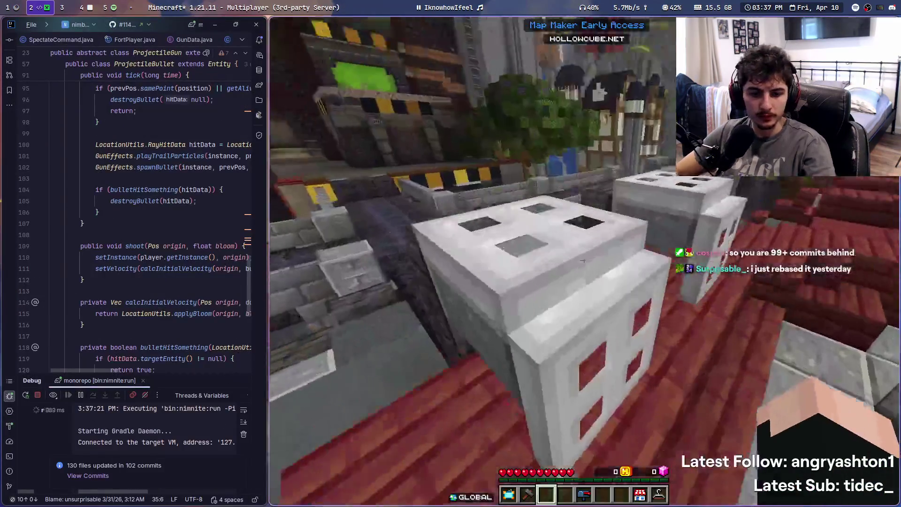
{"action": "key", "text": "w"}
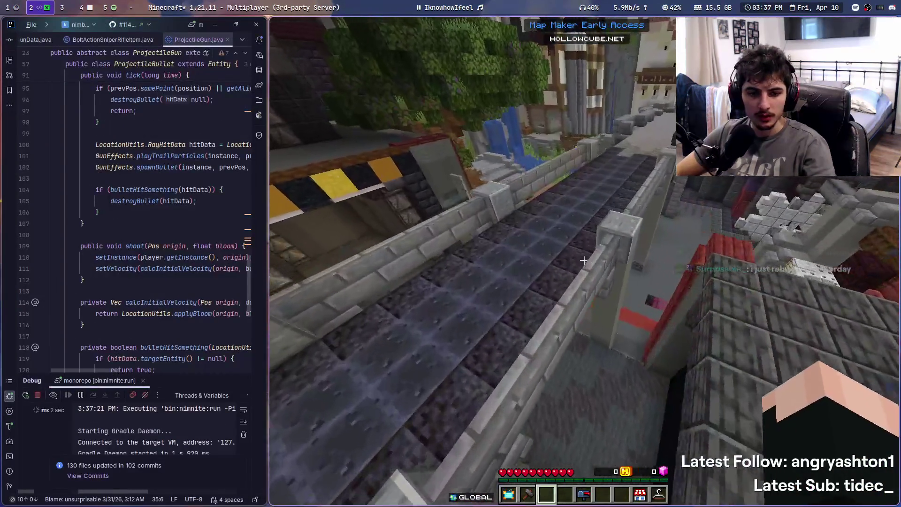
{"action": "key", "text": "w"}
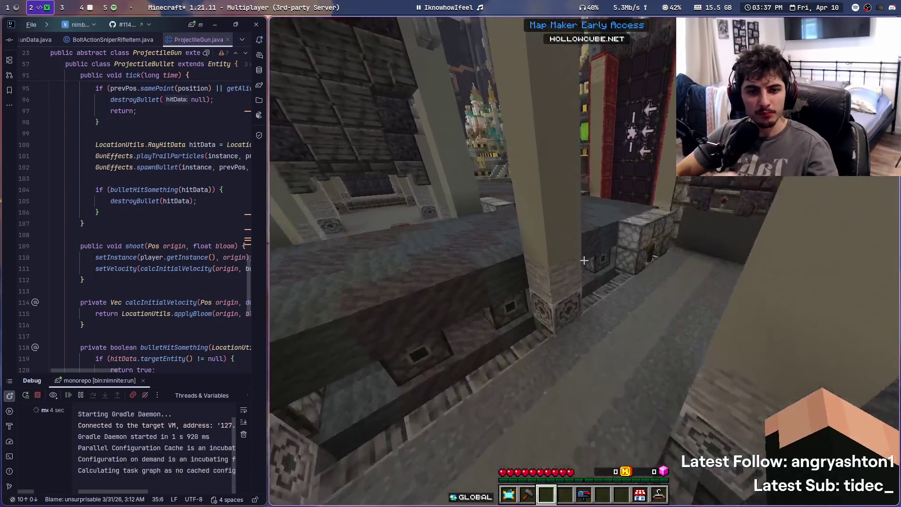
{"action": "key", "text": "w"}
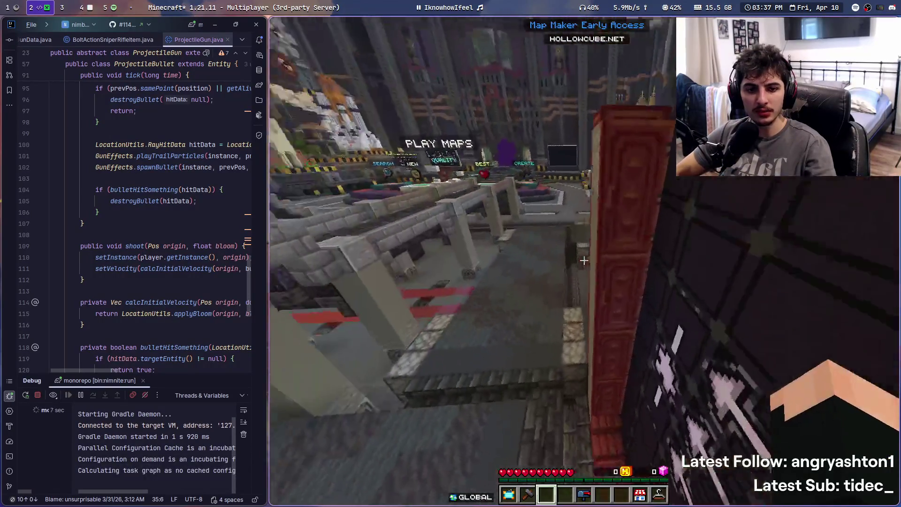
{"action": "key", "text": "w"}
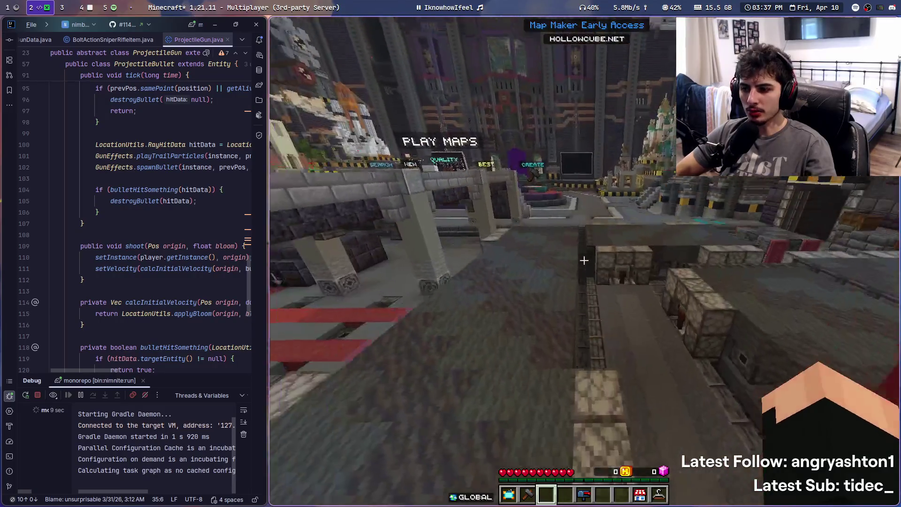
{"action": "key", "text": "w"}
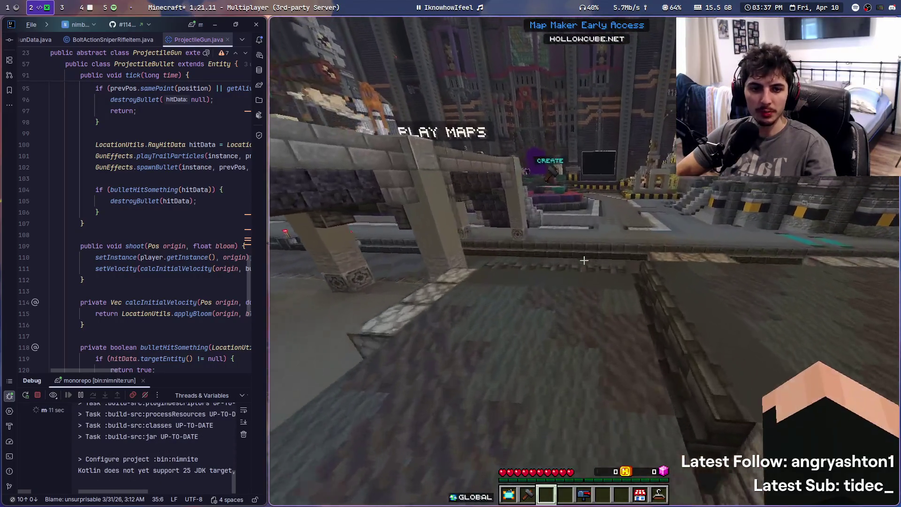
{"action": "key", "text": "w"}
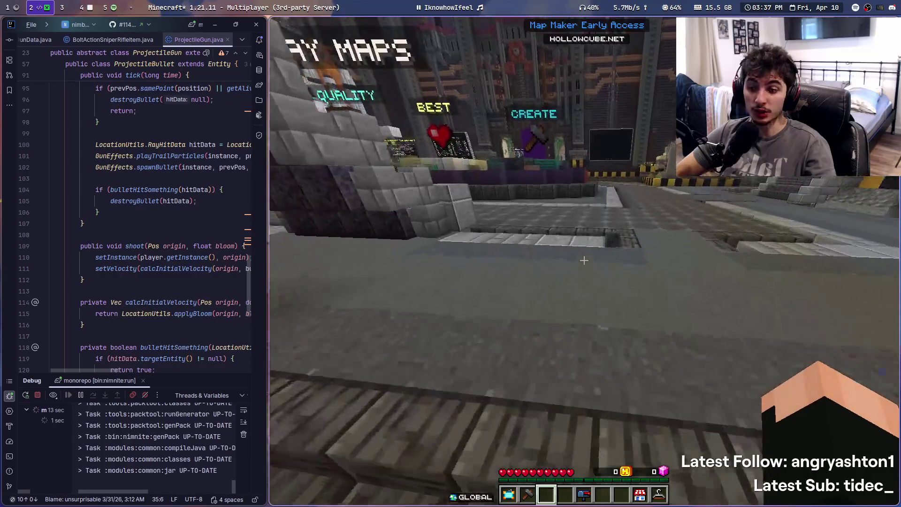
{"action": "key", "text": "w"}
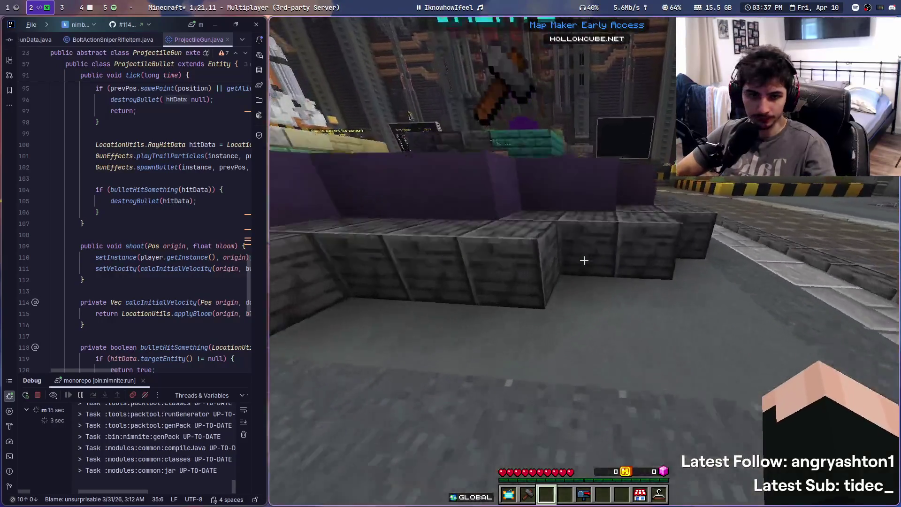
{"action": "key", "text": "w"}
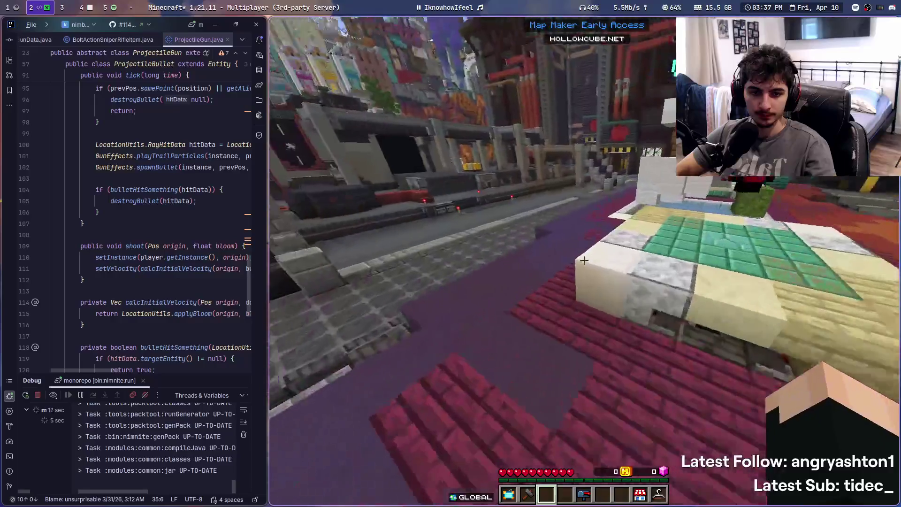
{"action": "key", "text": "w"}
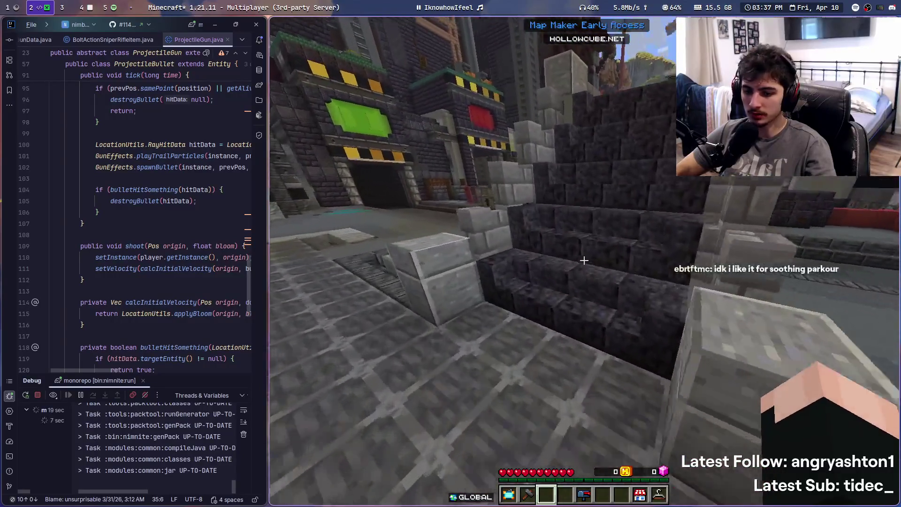
{"action": "key", "text": "Escape"}
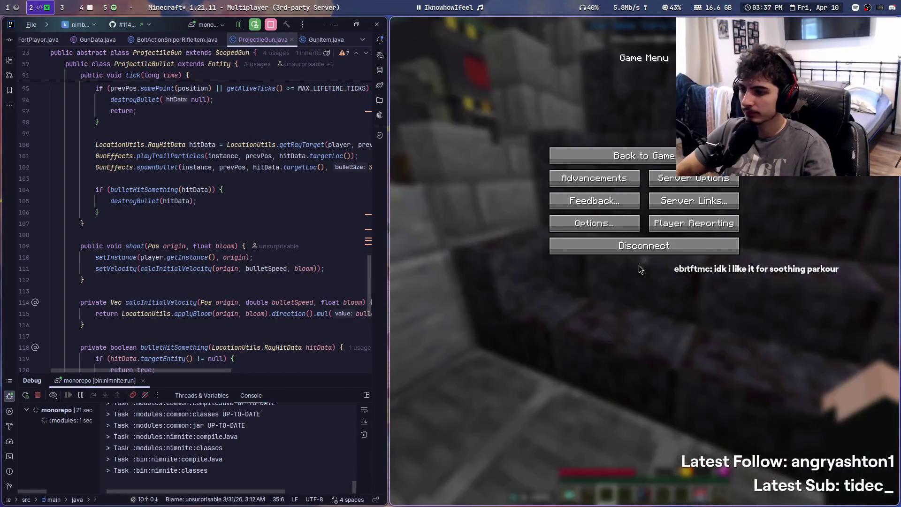
Disconnect from Hollow Cube and join the 'dev' server from the multiplayer list
{"action": "left_click", "coordinate": [640, 246]}
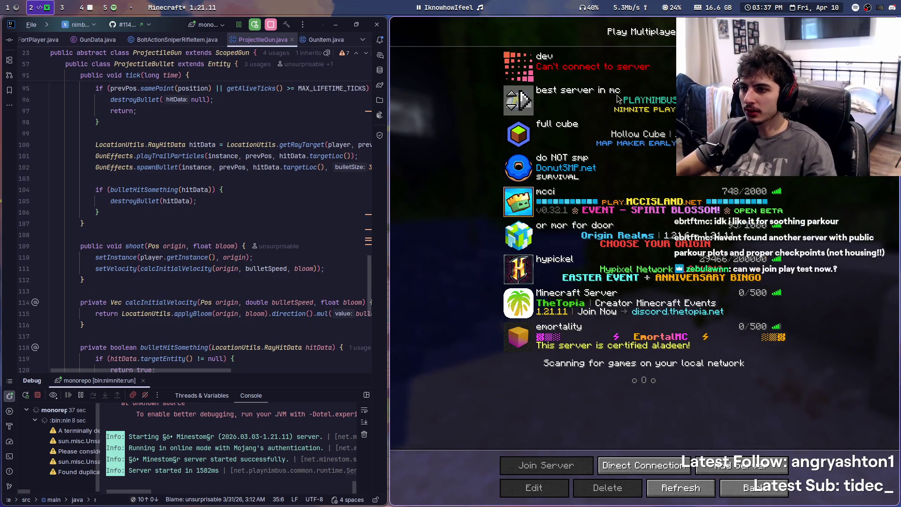
{"action": "double_click", "coordinate": [618, 71]}
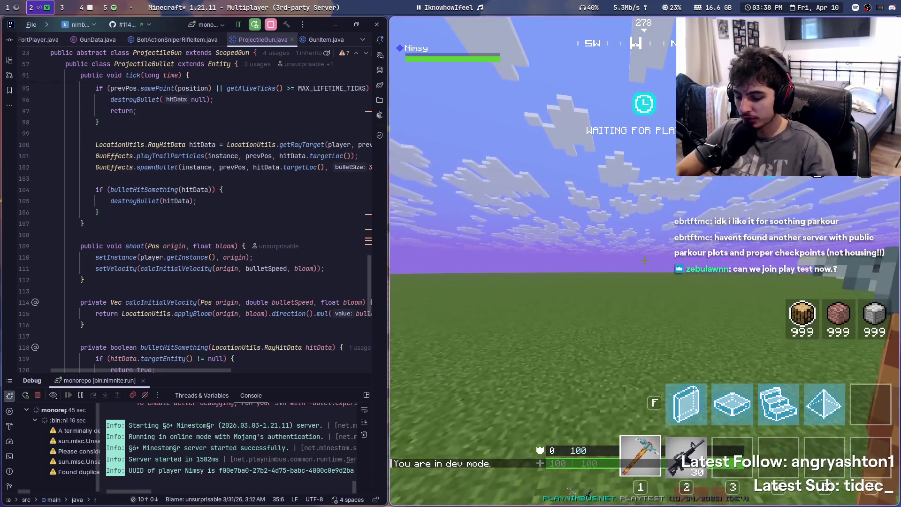
{"action": "left_click", "coordinate": [63, 6]}
Start Prism Launcher, switch to the second account, and launch the '1.21.11 2' instance
{"action": "key", "text": "super+space"}
{"action": "type", "text": "prism"}
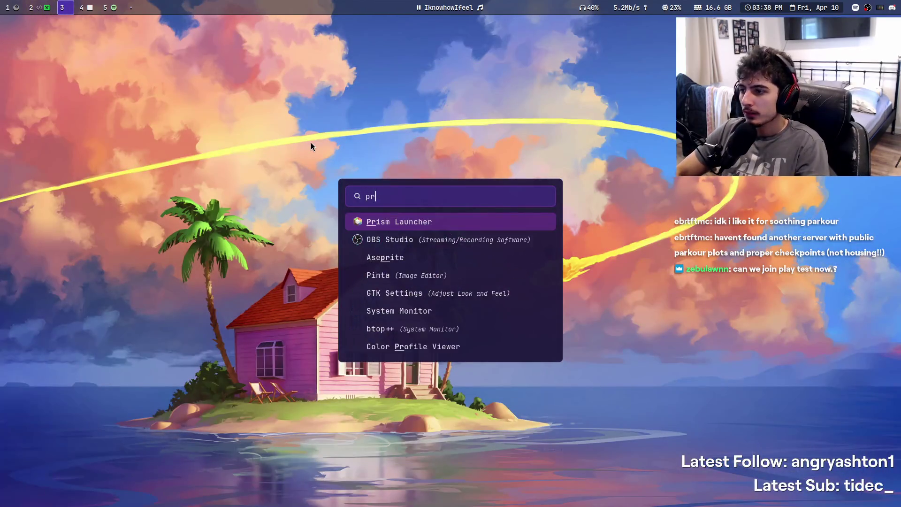
{"action": "key", "text": "Return"}
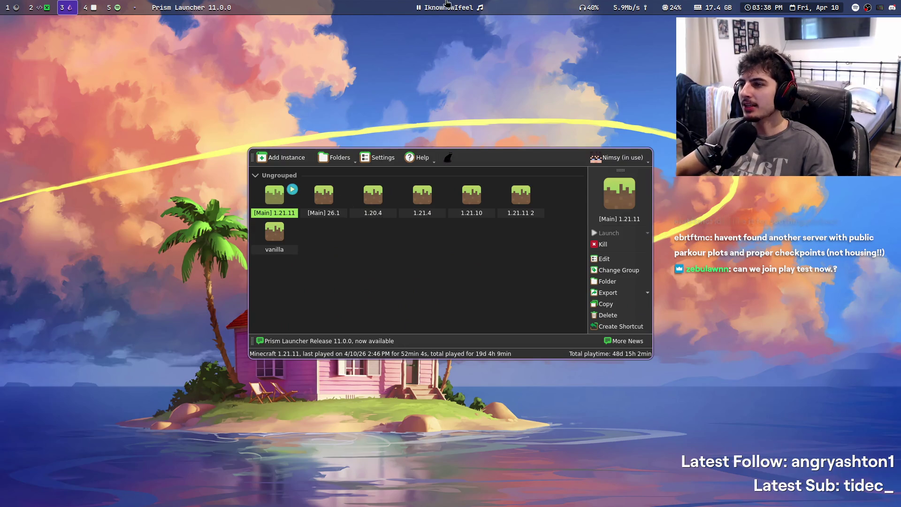
{"action": "mouse_move", "coordinate": [466, 3]}
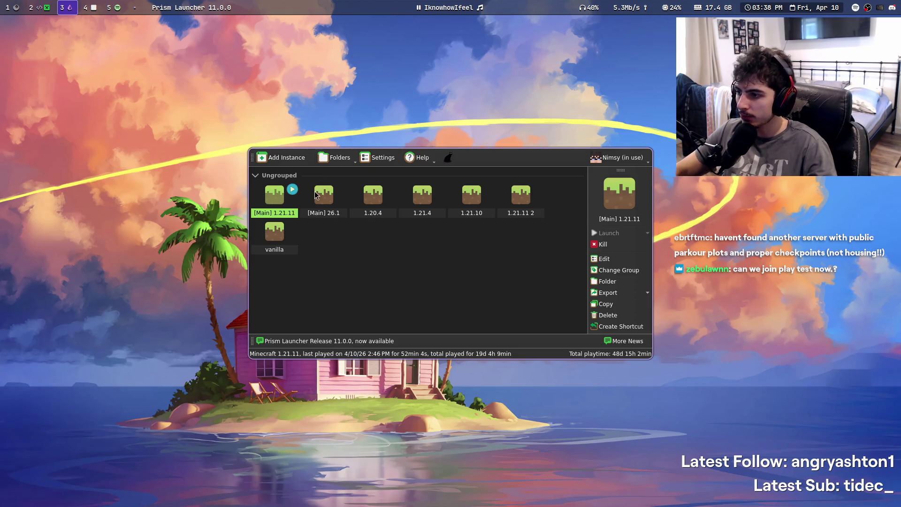
{"action": "left_click", "coordinate": [615, 162]}
{"action": "left_click", "coordinate": [620, 181]}
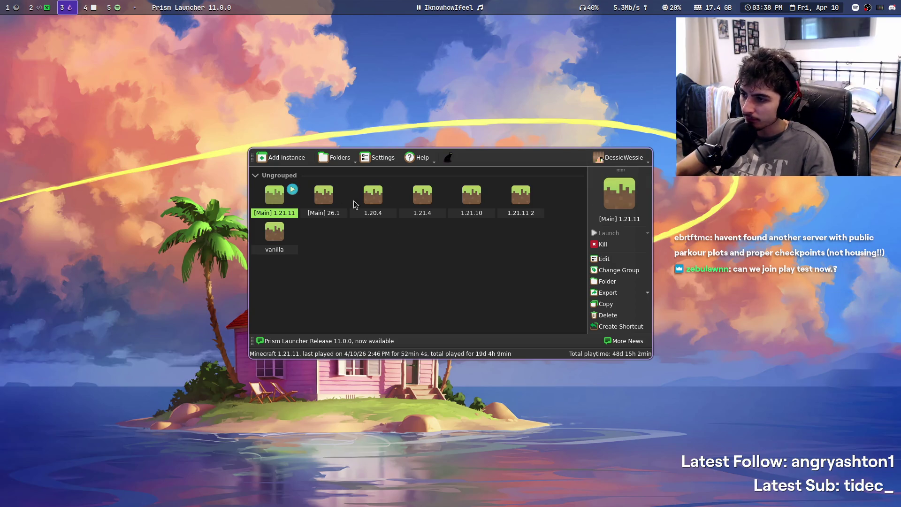
{"action": "double_click", "coordinate": [526, 194]}
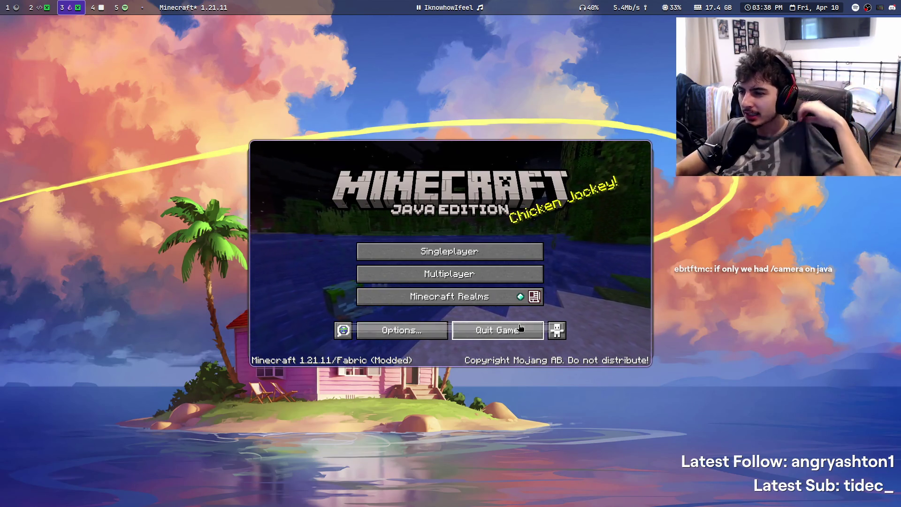
Tile the second Minecraft client beside IntelliJ and join the 'dev' server from Multiplayer
{"action": "mouse_move", "coordinate": [492, 304]}
{"action": "left_mouse_down"}
{"action": "mouse_move", "coordinate": [722, 295]}
{"action": "mouse_move", "coordinate": [575, 278]}
{"action": "mouse_move", "coordinate": [639, 282]}
{"action": "mouse_move", "coordinate": [641, 260]}
{"action": "left_mouse_up"}
{"action": "left_click_drag", "start_coordinate": [445, 241], "coordinate": [315, 297]}
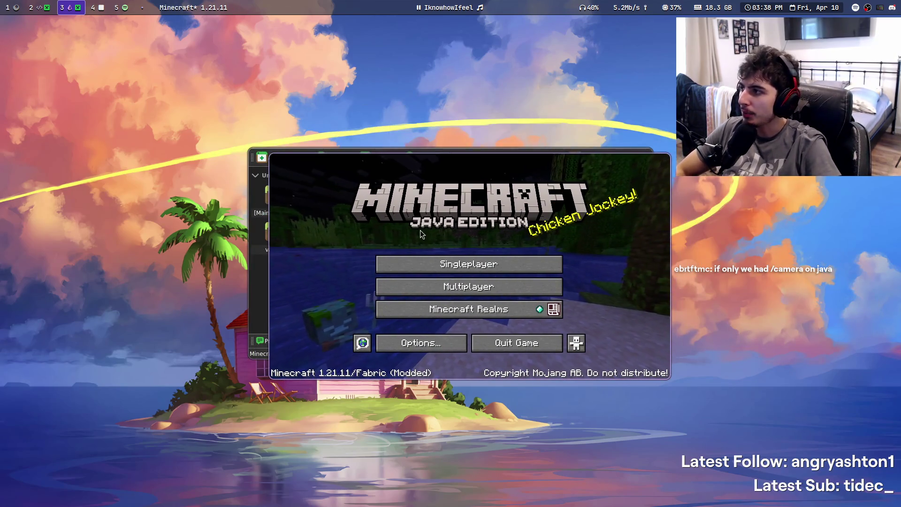
{"action": "key", "text": "super+shift+2"}
{"action": "mouse_move", "coordinate": [470, 270]}
{"action": "left_mouse_down"}
{"action": "mouse_move", "coordinate": [656, 369]}
{"action": "mouse_move", "coordinate": [638, 292]}
{"action": "mouse_move", "coordinate": [508, 326]}
{"action": "left_mouse_up"}
{"action": "left_click", "coordinate": [452, 214]}
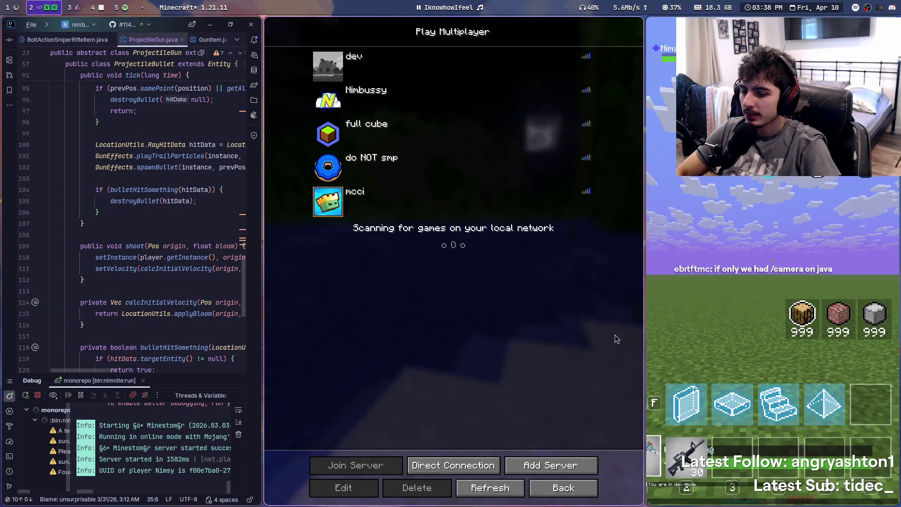
{"action": "mouse_move", "coordinate": [300, 277]}
{"action": "left_mouse_down"}
{"action": "mouse_move", "coordinate": [603, 276]}
{"action": "mouse_move", "coordinate": [515, 299]}
{"action": "mouse_move", "coordinate": [567, 323]}
{"action": "mouse_move", "coordinate": [531, 298]}
{"action": "left_mouse_up"}
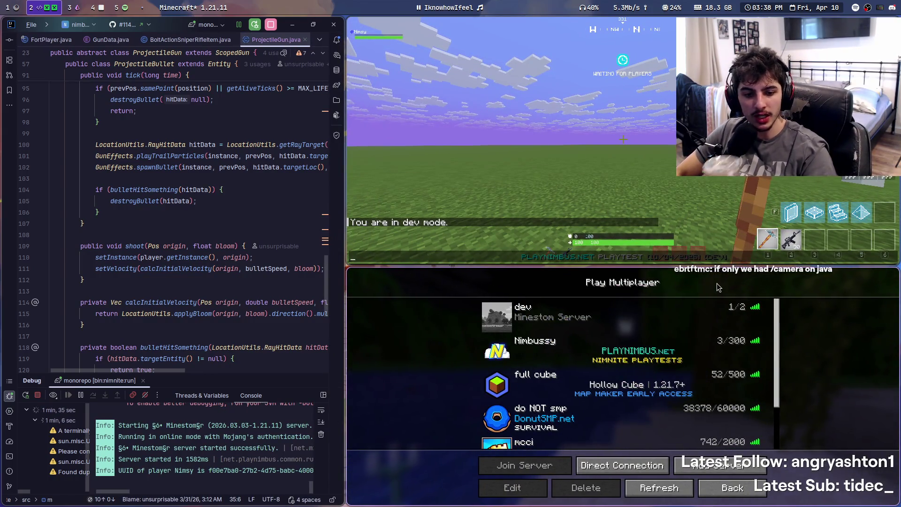
{"action": "left_click", "coordinate": [741, 189]}
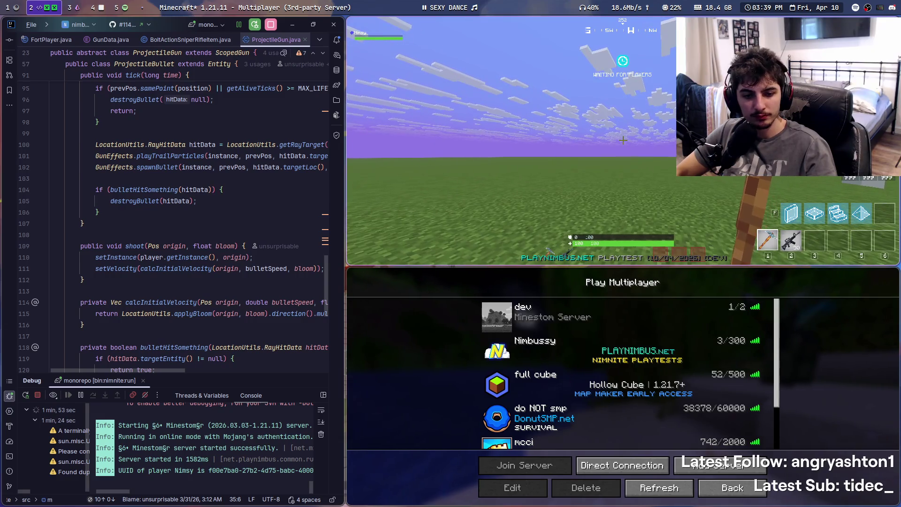
{"action": "double_click", "coordinate": [545, 314]}
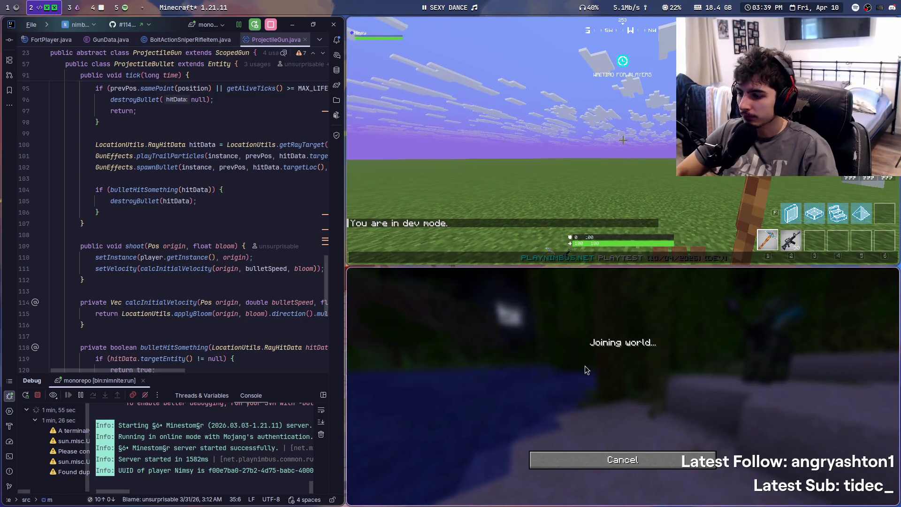
Run /phase fall and then /phase pause in chat
{"action": "left_click", "coordinate": [556, 183]}
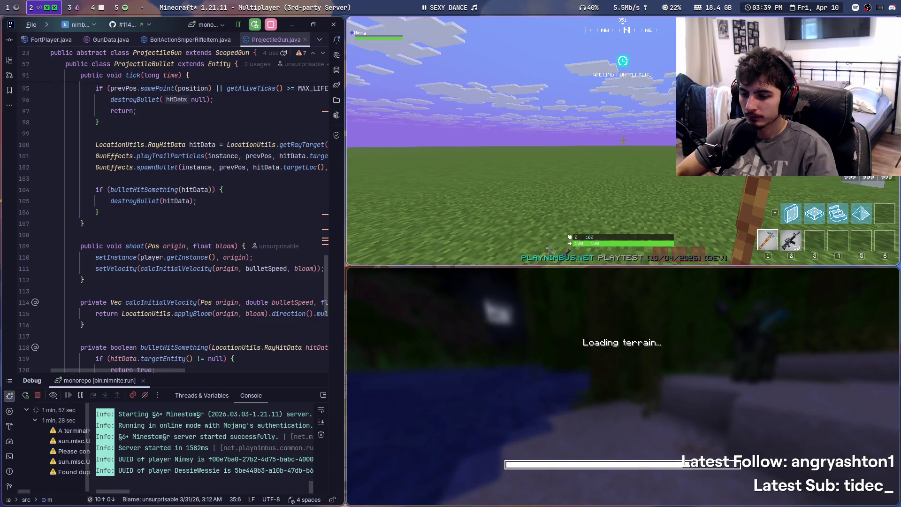
{"action": "key", "text": "t"}
{"action": "key", "text": "Escape"}
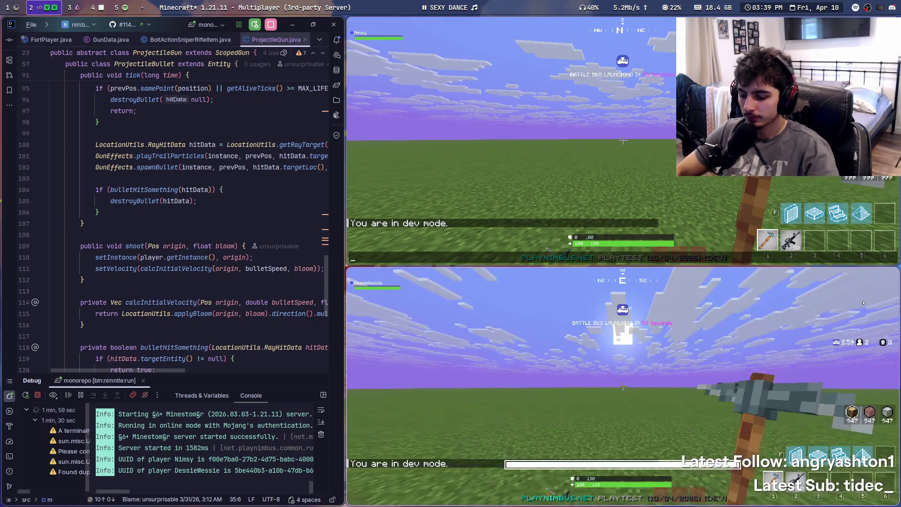
{"action": "type", "text": "/phase fall"}
{"action": "key", "text": "Return"}
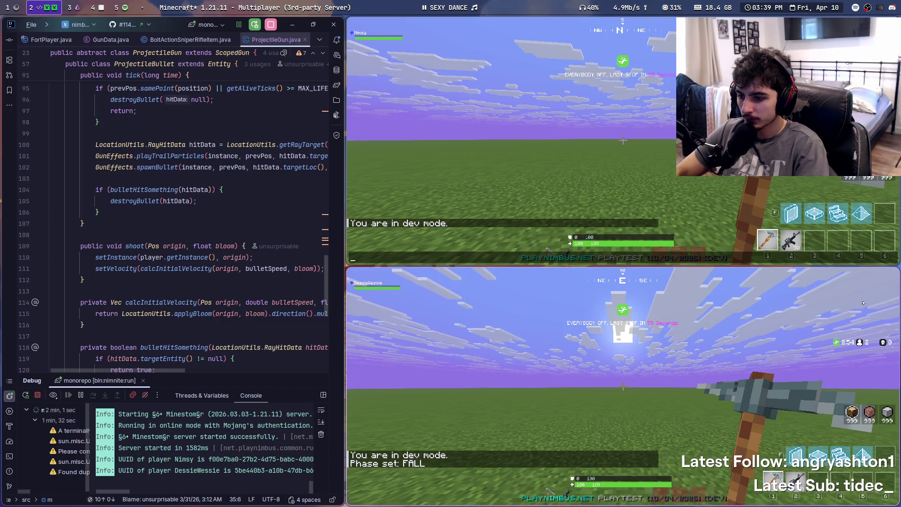
{"action": "type", "text": "/phase pause"}
{"action": "key", "text": "Return"}
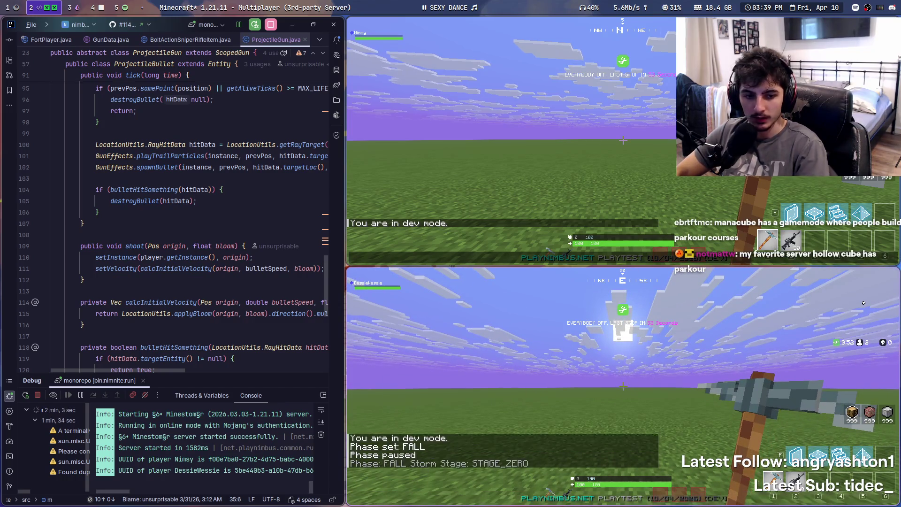
{"action": "key", "text": "t"}
{"action": "left_click", "coordinate": [623, 142]}
Give the player the bolt_action_sniper via /gun and aim its scope at the other player
{"action": "type", "text": "/gun"}
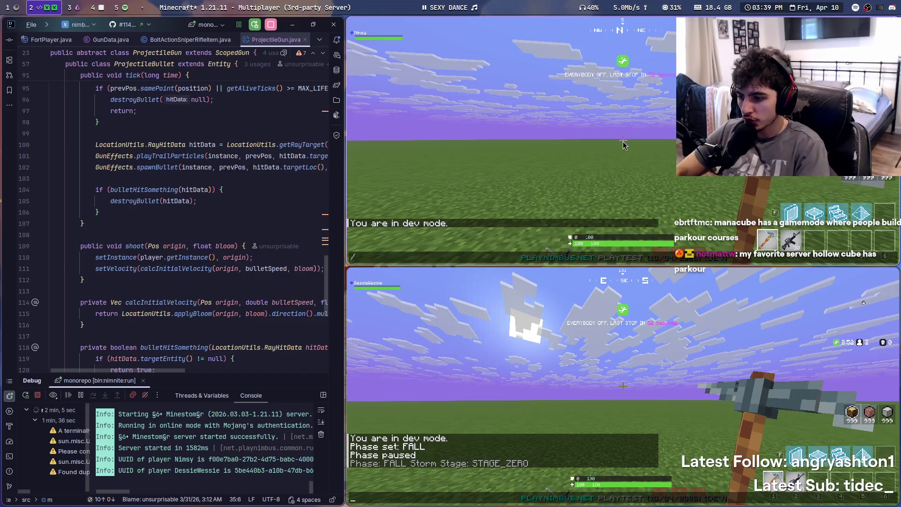
{"action": "key", "text": "Tab"}
{"action": "key", "text": "Tab"}
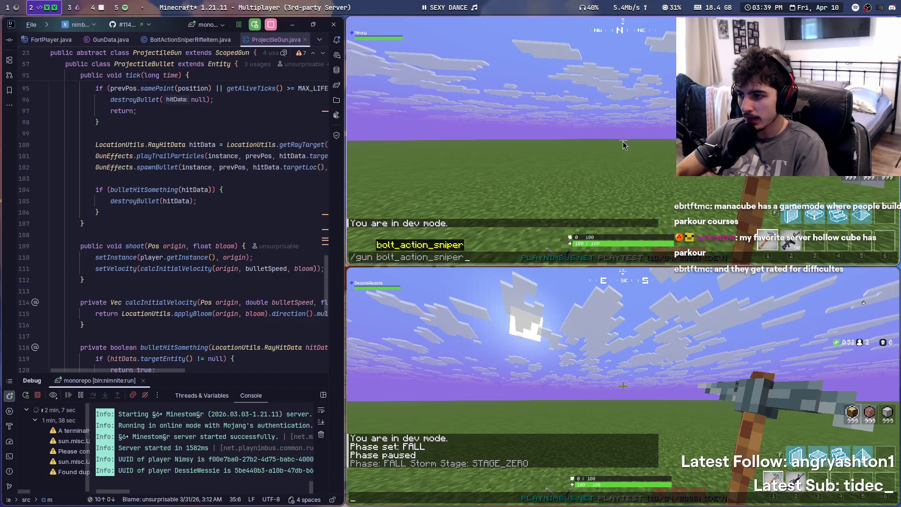
{"action": "key", "text": "Return"}
{"action": "right_click", "coordinate": [624, 140]}
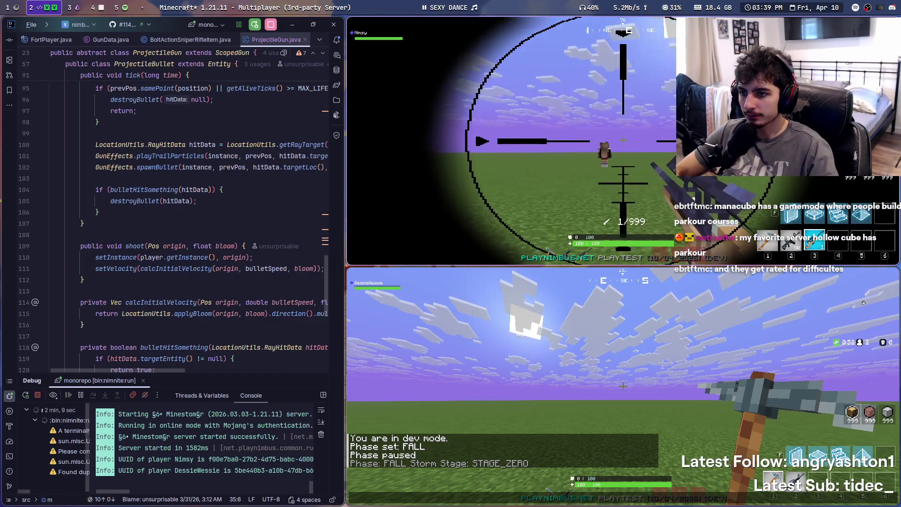
{"action": "key", "text": "t"}
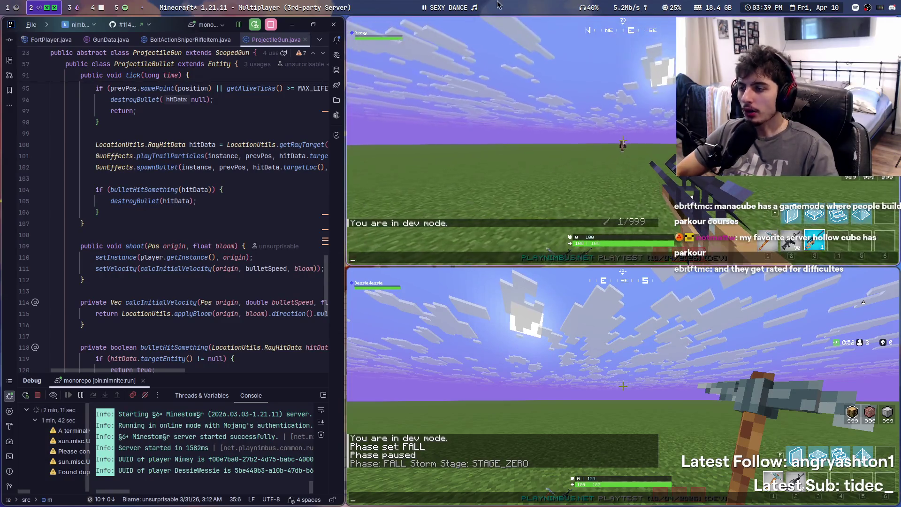
{"action": "left_click", "coordinate": [671, 301]}
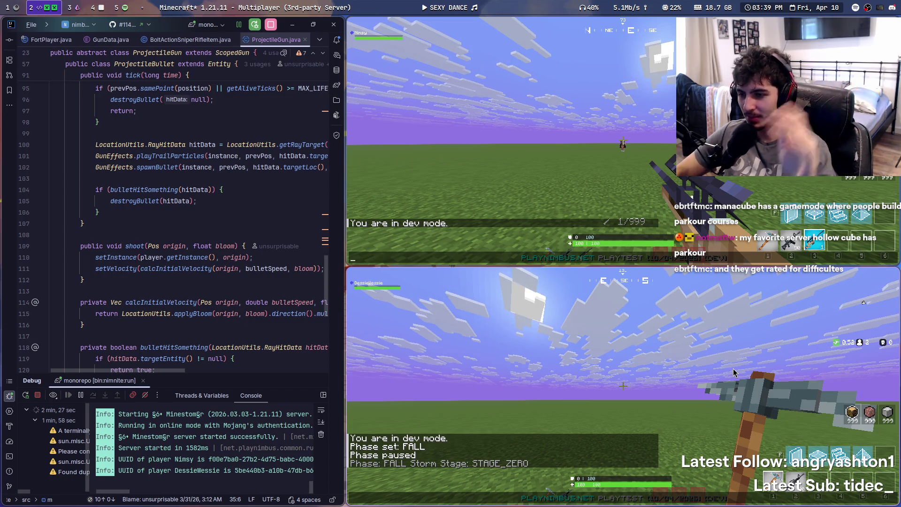
{"action": "key", "text": "Escape"}
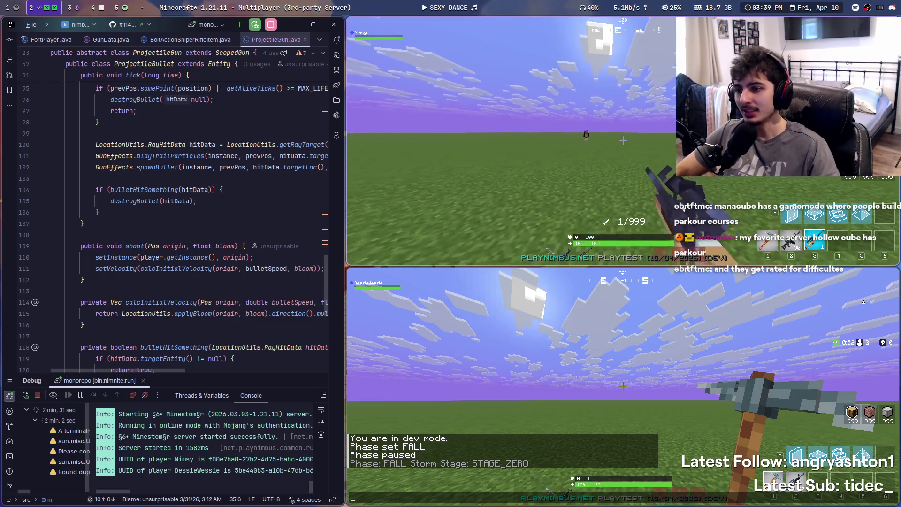
Fire the sniper, toggle its scope in and out, then expand modules in IntelliJ's project tree
{"action": "right_click", "coordinate": [623, 140]}
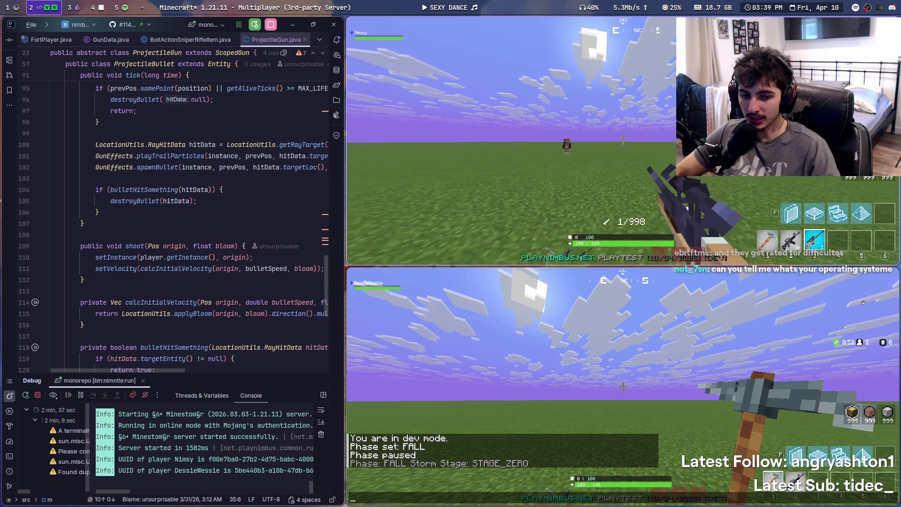
{"action": "key", "text": "shift"}
{"action": "key", "text": "shift"}
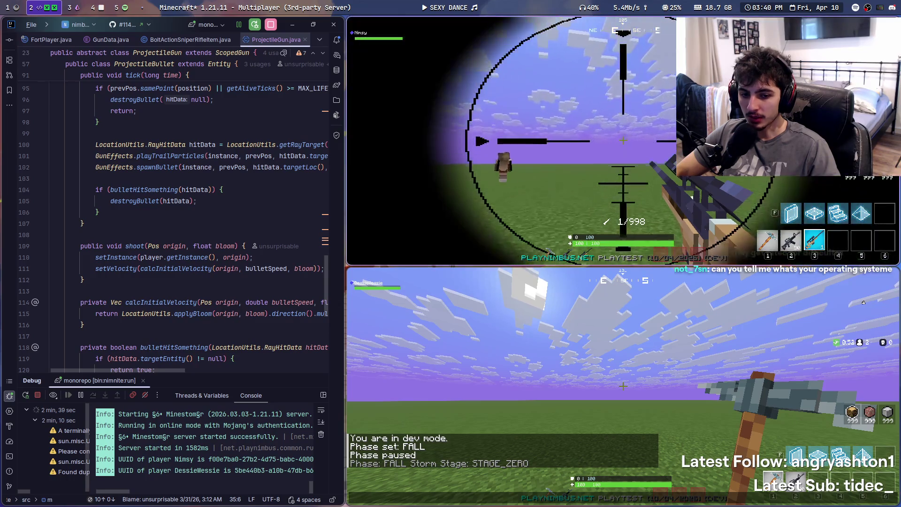
{"action": "key", "text": "shift"}
{"action": "key", "text": "shift"}
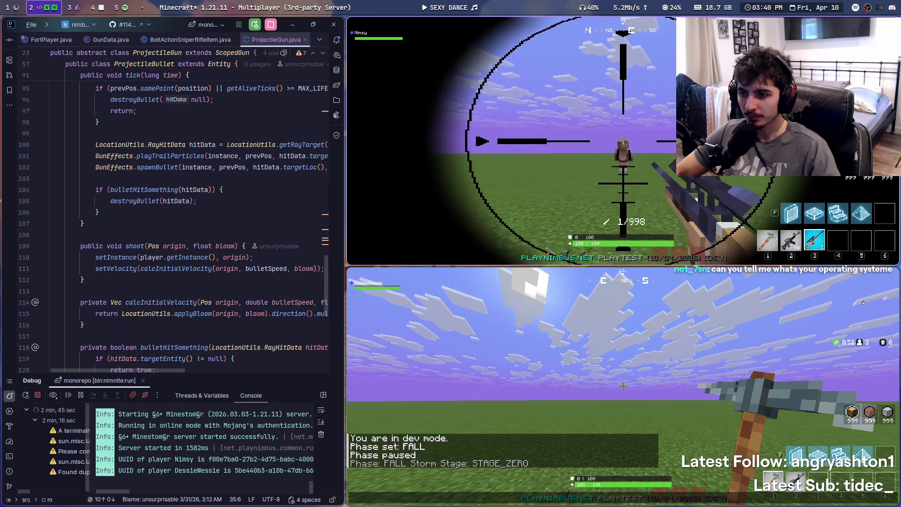
{"action": "key", "text": "t"}
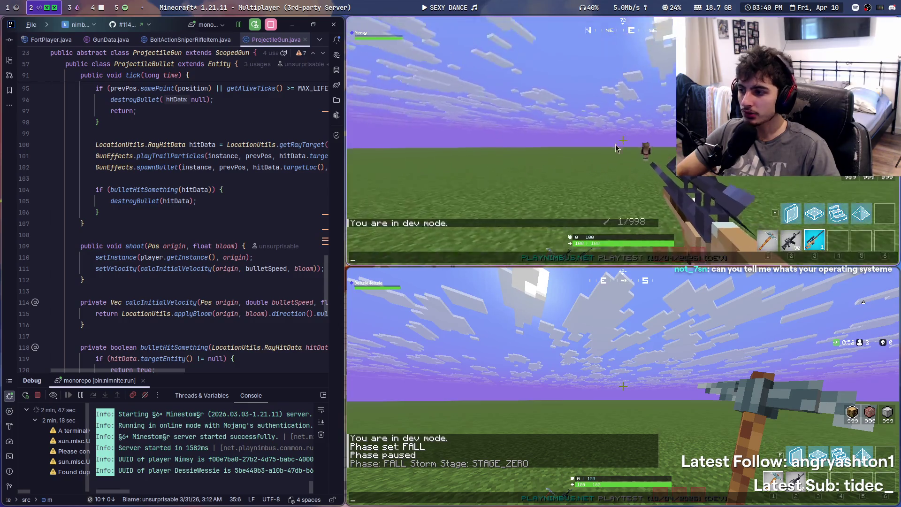
{"action": "key", "text": "alt+1"}
{"action": "left_click", "coordinate": [357, 158]}
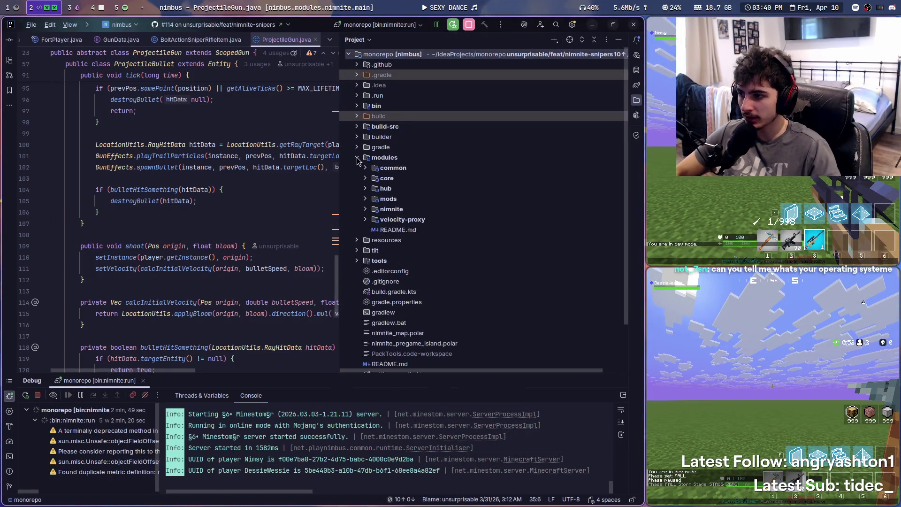
Expand nimnite > src > java > player > hud > components down to the map folder
{"action": "left_click", "coordinate": [365, 209]}
{"action": "left_click", "coordinate": [374, 230]}
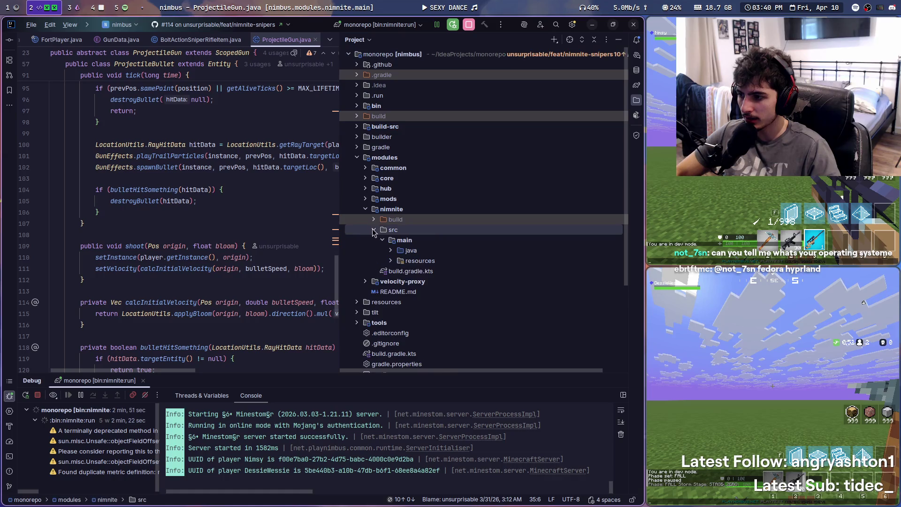
{"action": "left_click", "coordinate": [391, 250]}
{"action": "scroll", "coordinate": [421, 240], "scroll_direction": "down", "scroll_amount": 4}
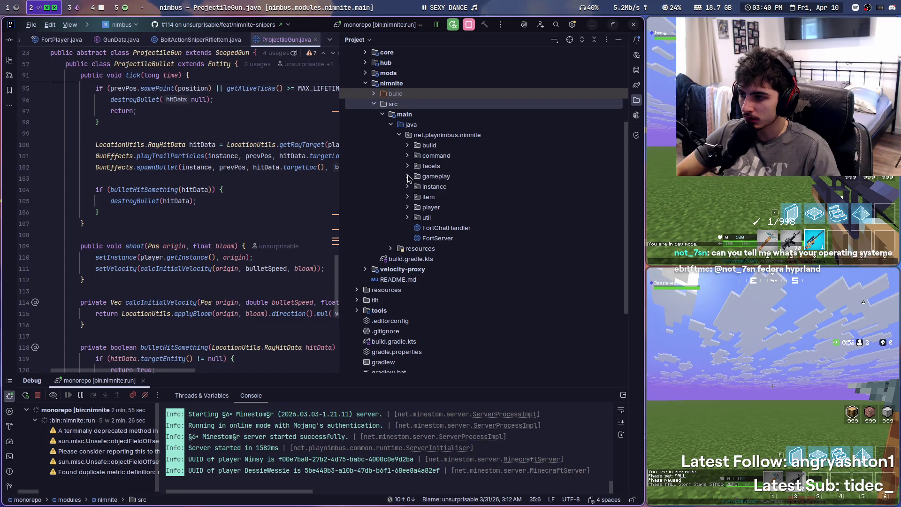
{"action": "left_click", "coordinate": [408, 208]}
{"action": "left_click", "coordinate": [416, 249]}
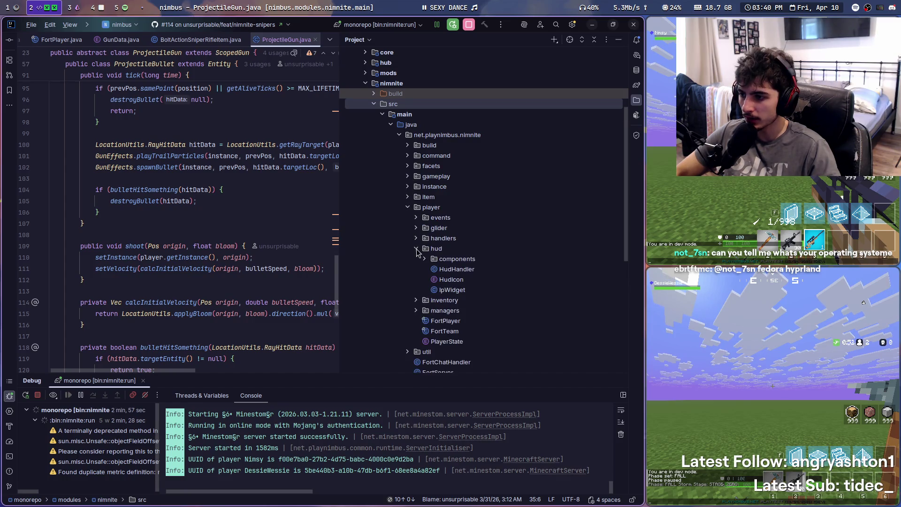
{"action": "left_click", "coordinate": [425, 259]}
{"action": "scroll", "coordinate": [436, 277], "scroll_direction": "down", "scroll_amount": 2}
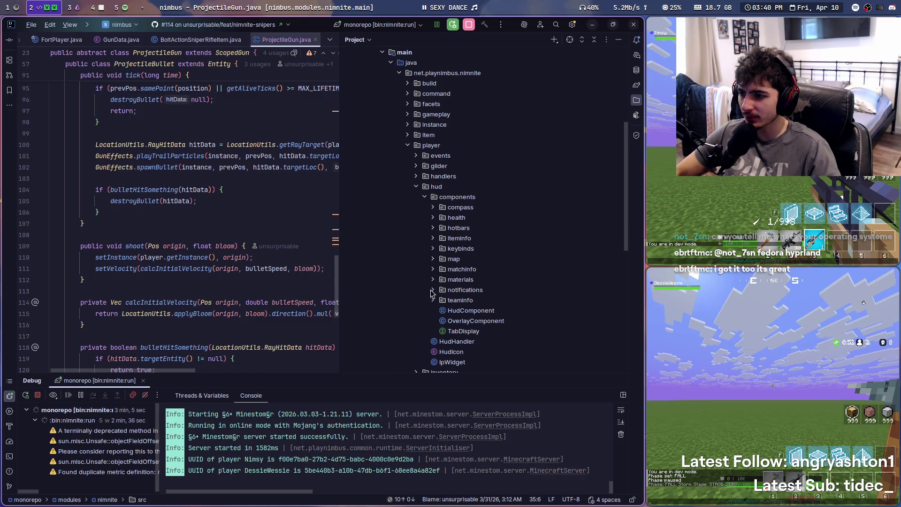
{"action": "left_click", "coordinate": [433, 259]}
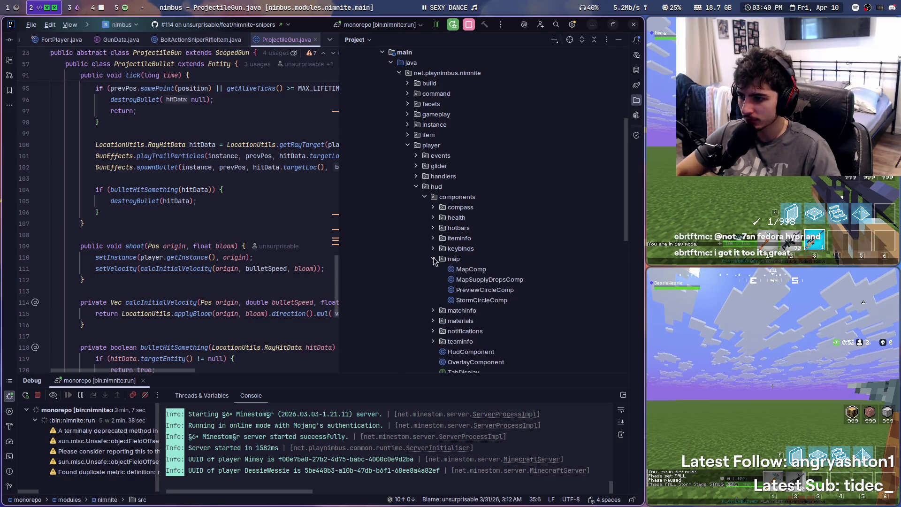
{"action": "left_click", "coordinate": [433, 259]}
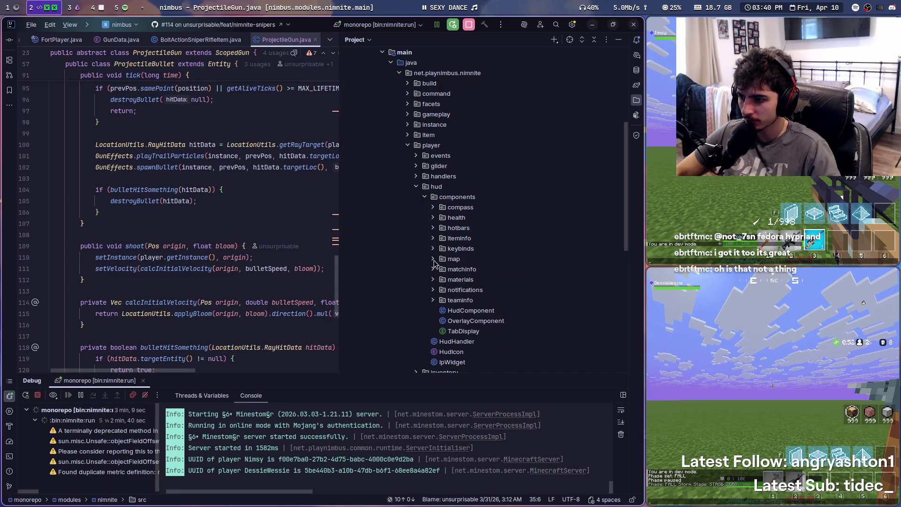
{"action": "left_click", "coordinate": [433, 259]}
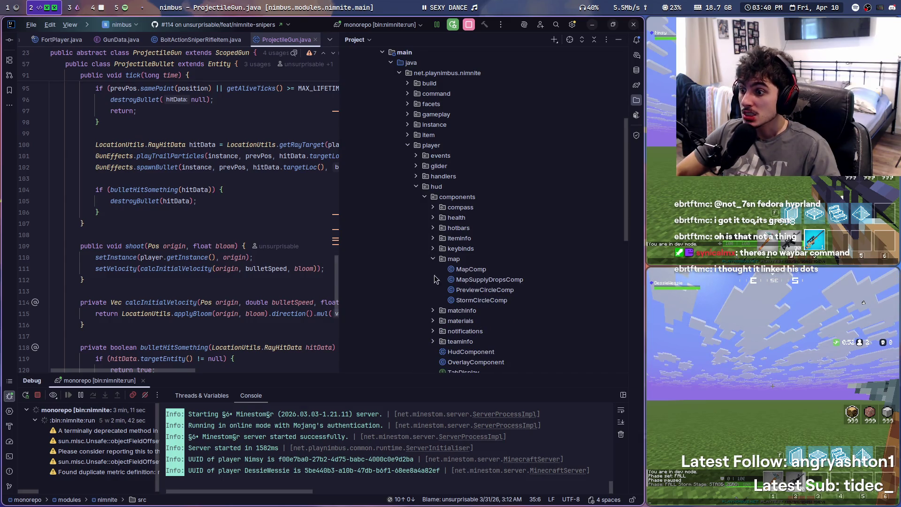
Expand the teaminfo, materials, matchinfo, keybinds, iteminfo, hotbars and compass folders, then search 'OverlayComp'
{"action": "scroll", "coordinate": [430, 321], "scroll_direction": "down", "scroll_amount": 1}
{"action": "left_click", "coordinate": [433, 311]}
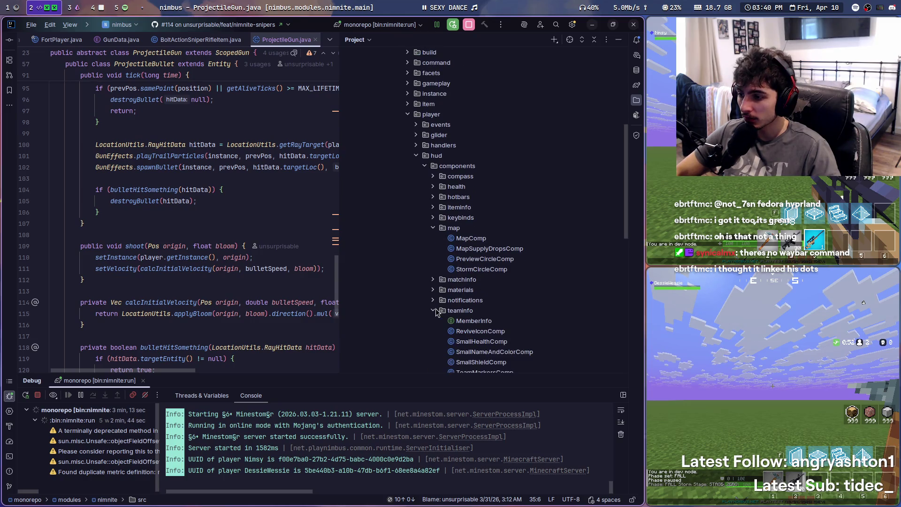
{"action": "scroll", "coordinate": [436, 309], "scroll_direction": "down", "scroll_amount": 2}
{"action": "left_click", "coordinate": [433, 228]}
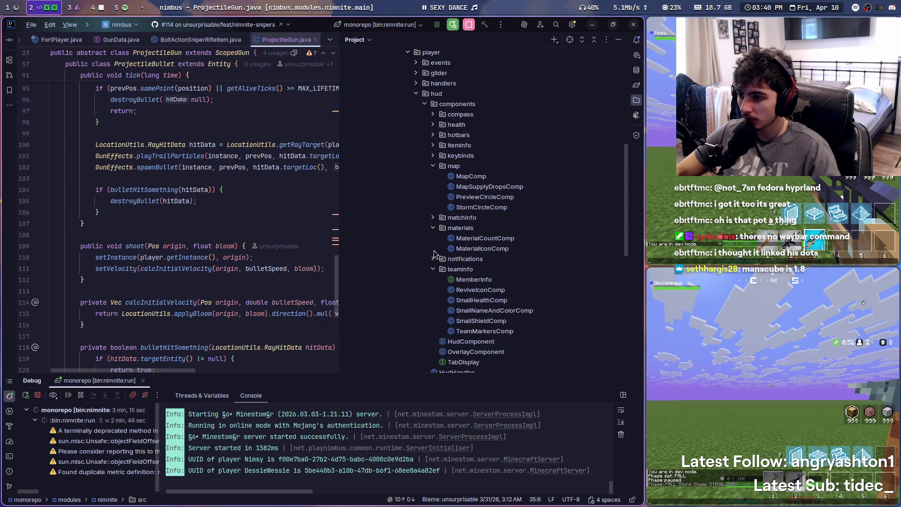
{"action": "left_click", "coordinate": [433, 217]}
{"action": "left_click", "coordinate": [433, 156]}
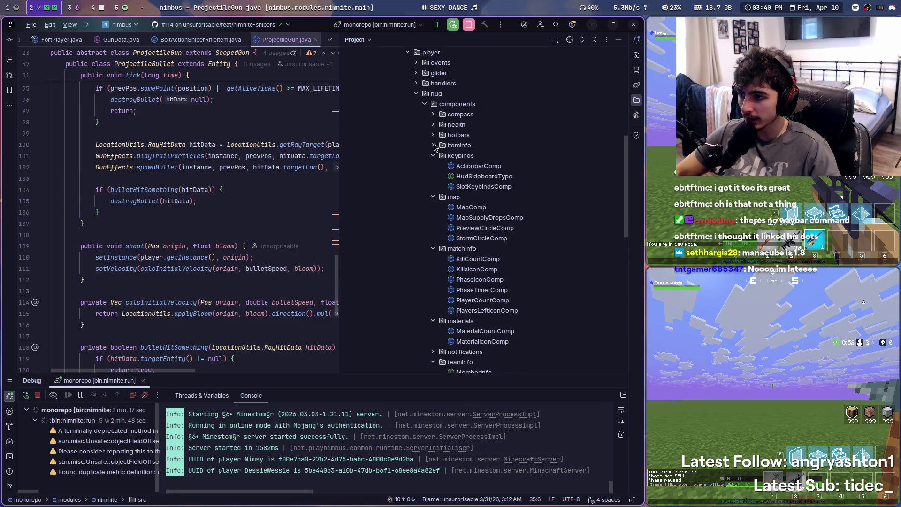
{"action": "left_click", "coordinate": [432, 145]}
{"action": "left_click", "coordinate": [433, 134]}
{"action": "left_click", "coordinate": [435, 124]}
{"action": "left_click", "coordinate": [432, 115]}
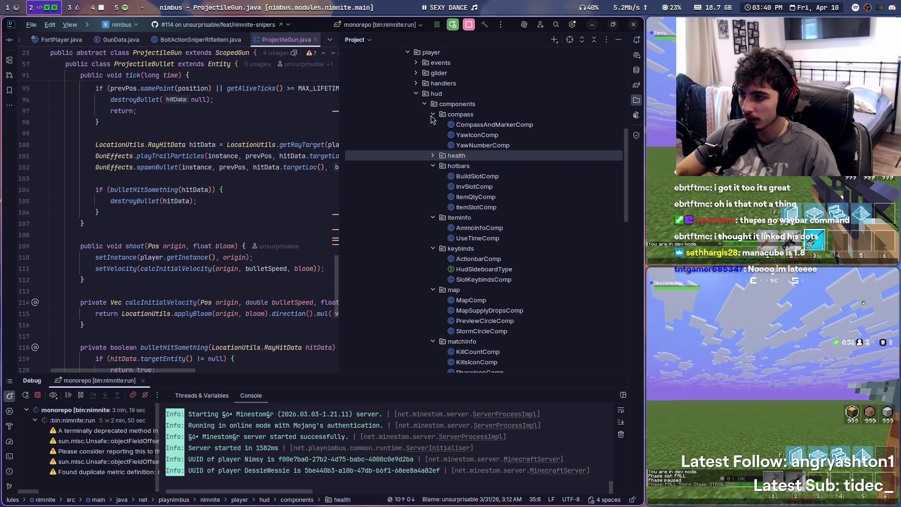
{"action": "key", "text": "shift"}
{"action": "key", "text": "shift"}
{"action": "type", "text": "OverlayComp"}
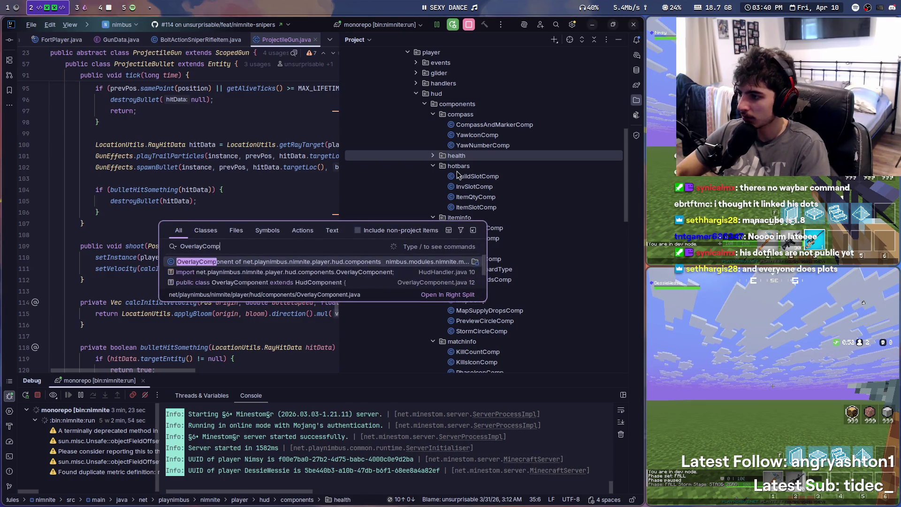
Open OverlayComponent.java and reveal it in the Project tree
{"action": "key", "text": "Return"}
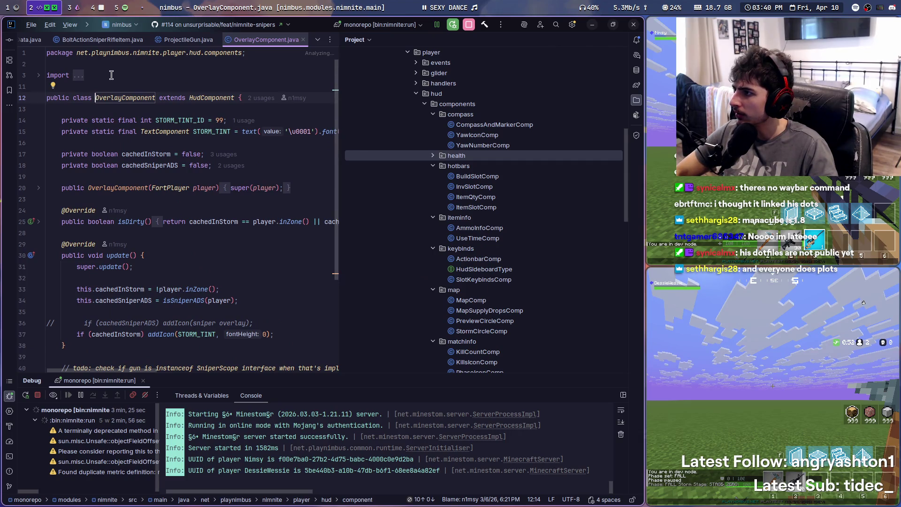
{"action": "scroll", "coordinate": [465, 274], "scroll_direction": "down", "scroll_amount": 7}
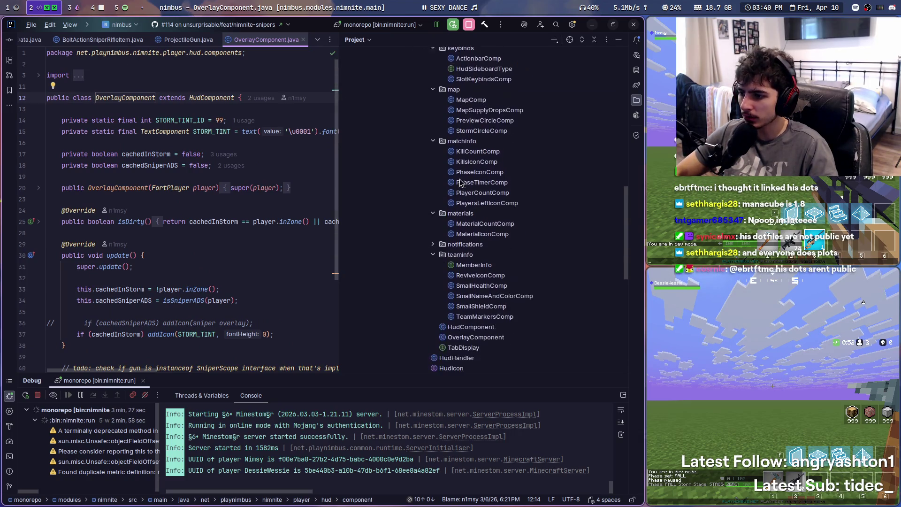
{"action": "double_click", "coordinate": [476, 322]}
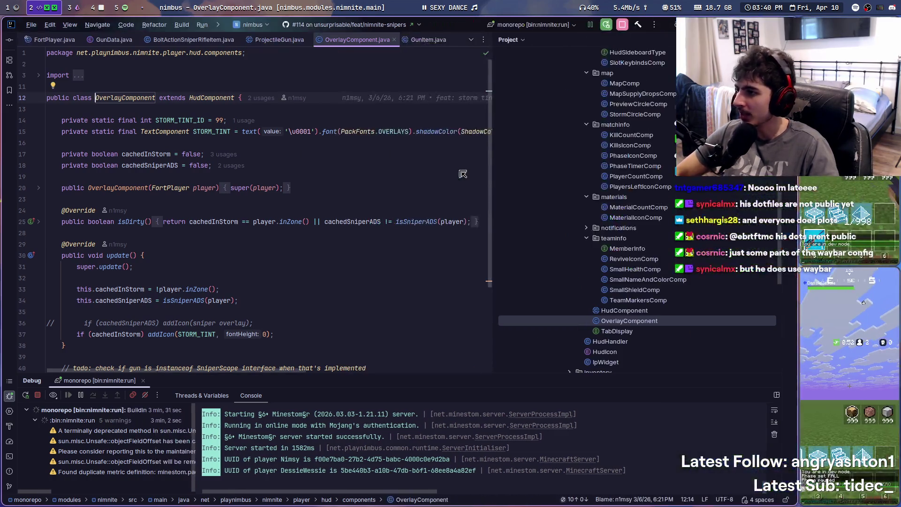
{"action": "scroll", "coordinate": [279, 234], "scroll_direction": "down", "scroll_amount": 5}
{"action": "scroll", "coordinate": [221, 243], "scroll_direction": "up", "scroll_amount": 4}
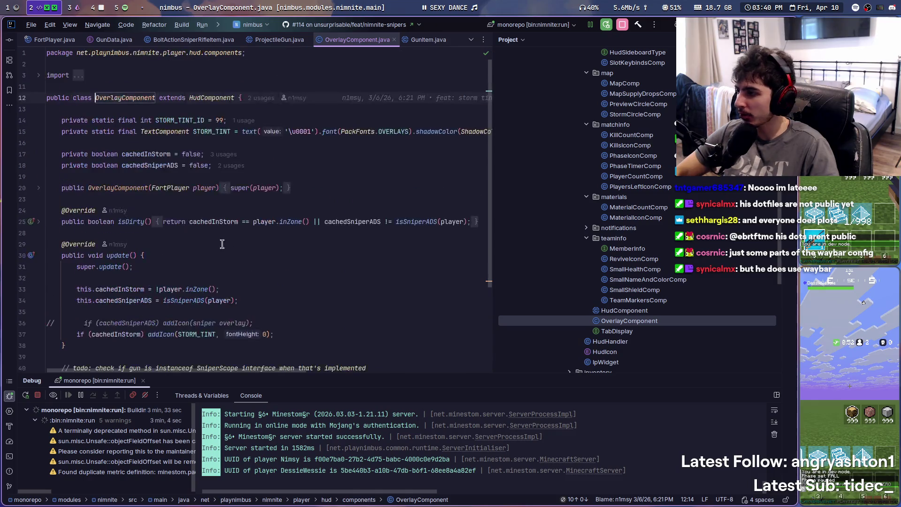
{"action": "scroll", "coordinate": [224, 276], "scroll_direction": "down", "scroll_amount": 5}
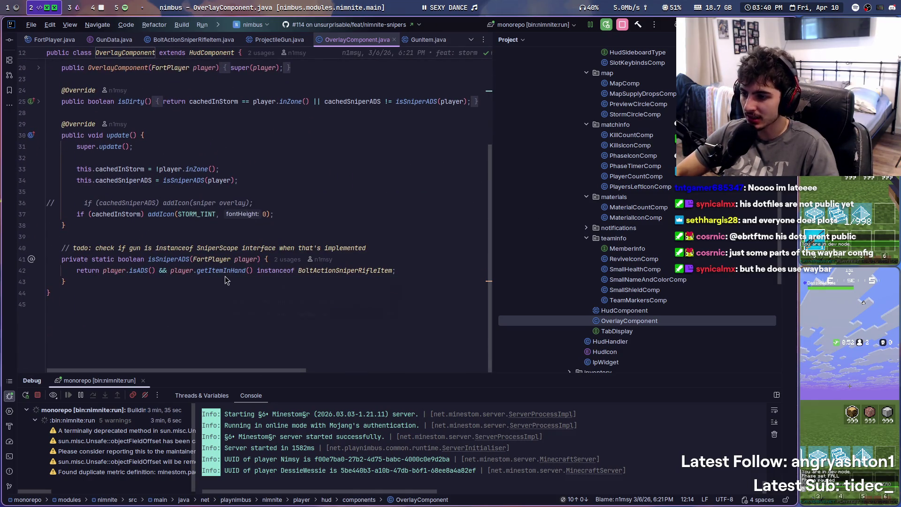
{"action": "scroll", "coordinate": [331, 208], "scroll_direction": "up", "scroll_amount": 2}
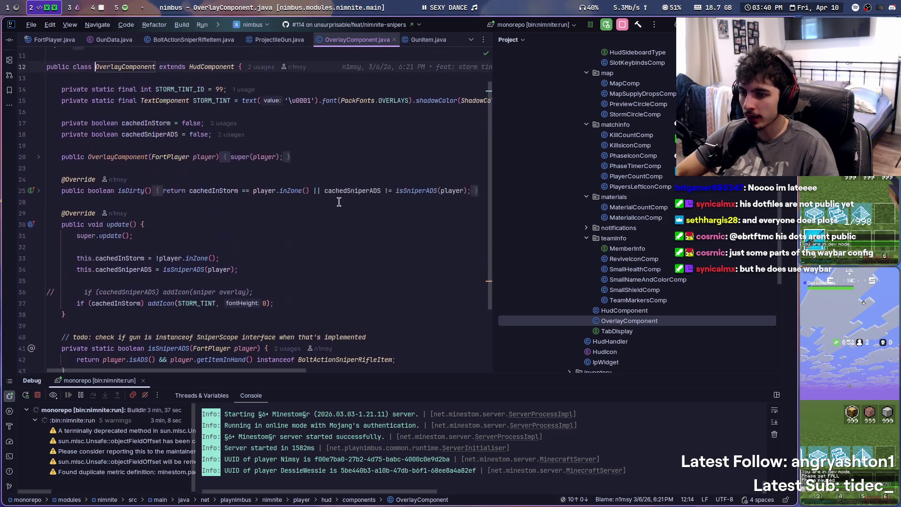
{"action": "scroll", "coordinate": [438, 201], "scroll_direction": "down", "scroll_amount": 3}
{"action": "scroll", "coordinate": [418, 211], "scroll_direction": "up", "scroll_amount": 1}
Select the todo about the SniperScope interface, then return to Minecraft and aim the sniper scope
{"action": "left_click_drag", "start_coordinate": [72, 281], "coordinate": [430, 278]}
{"action": "left_click", "coordinate": [430, 278]}
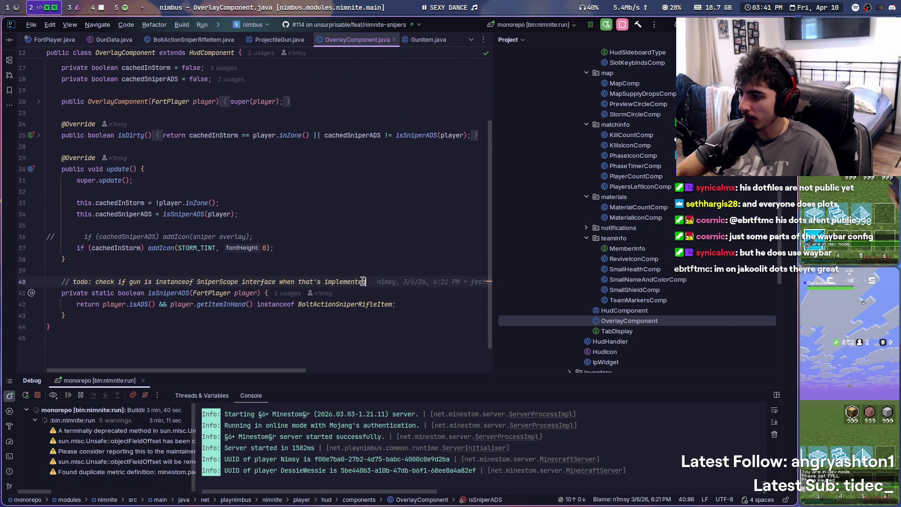
{"action": "left_click", "coordinate": [73, 282], "text": "shift"}
{"action": "left_click", "coordinate": [425, 294]}
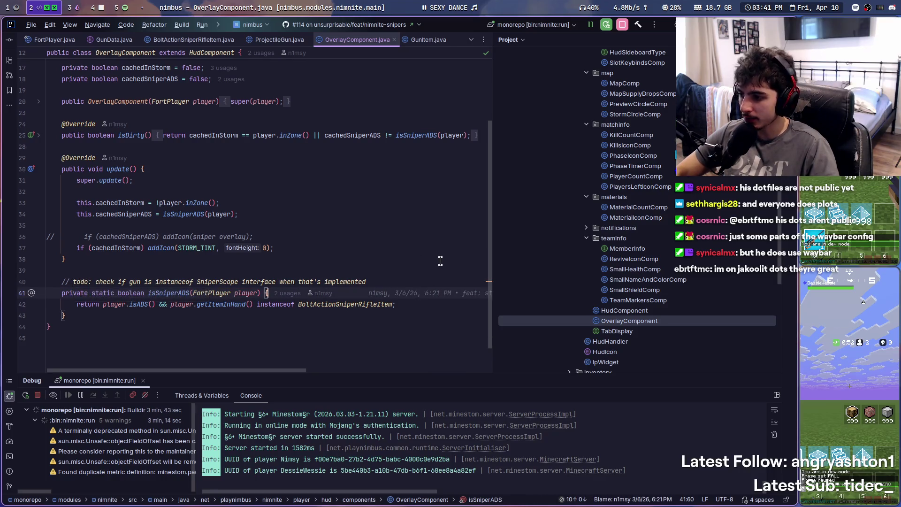
{"action": "key", "text": "super+f"}
{"action": "right_click", "coordinate": [623, 141]}
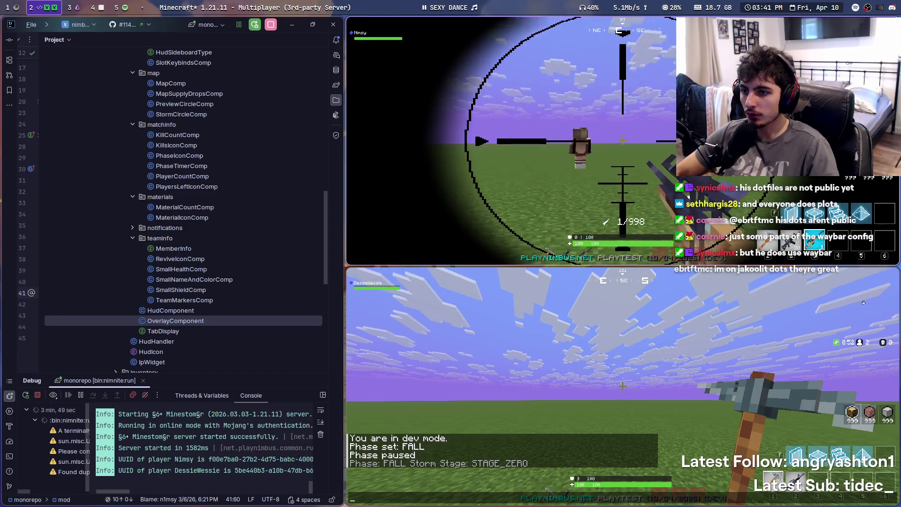
Leave the sniper scope and move toward the other player, opening and closing chat along the way
{"action": "right_click", "coordinate": [623, 141]}
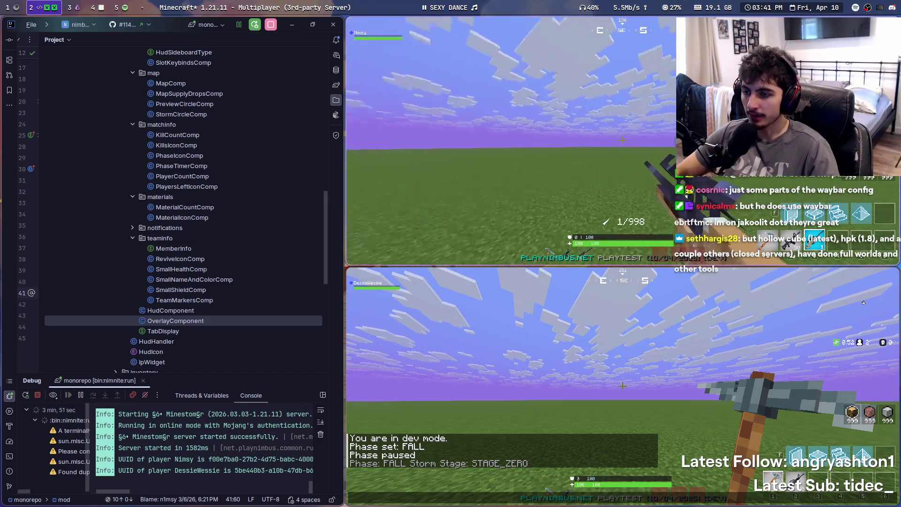
{"action": "key", "text": "t"}
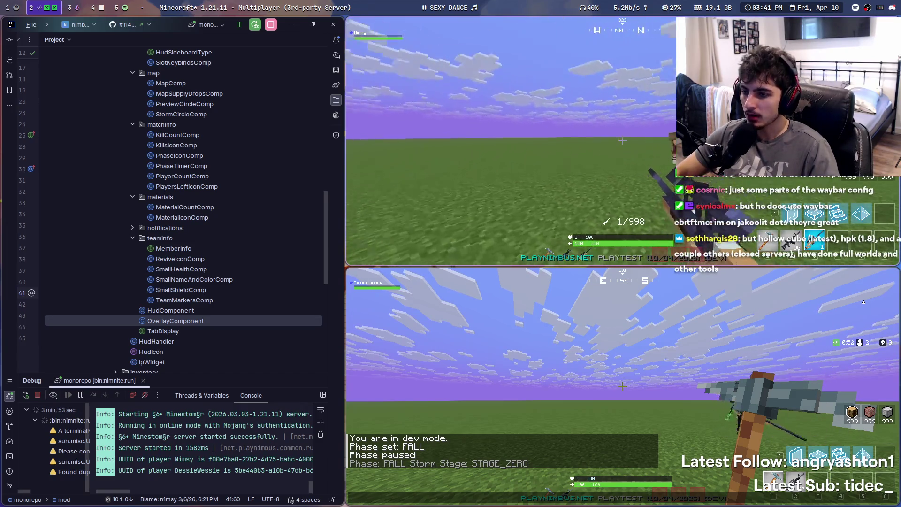
{"action": "key", "text": "t"}
{"action": "key", "text": "Escape"}
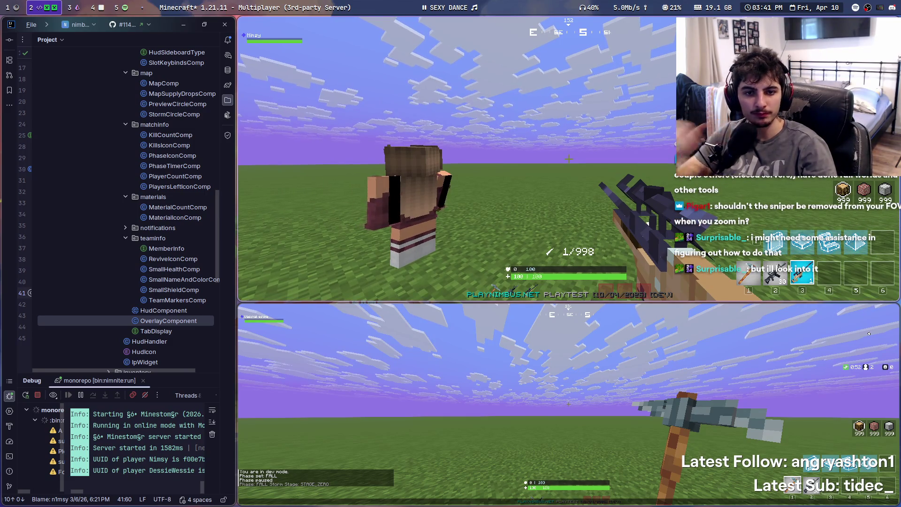
{"action": "key", "text": "t"}
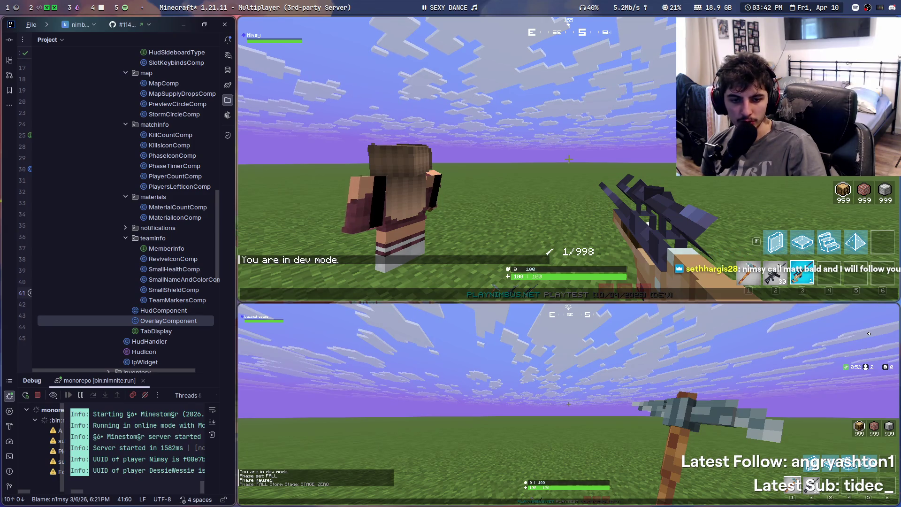
{"action": "key", "text": "Escape"}
{"action": "key", "text": "Escape"}
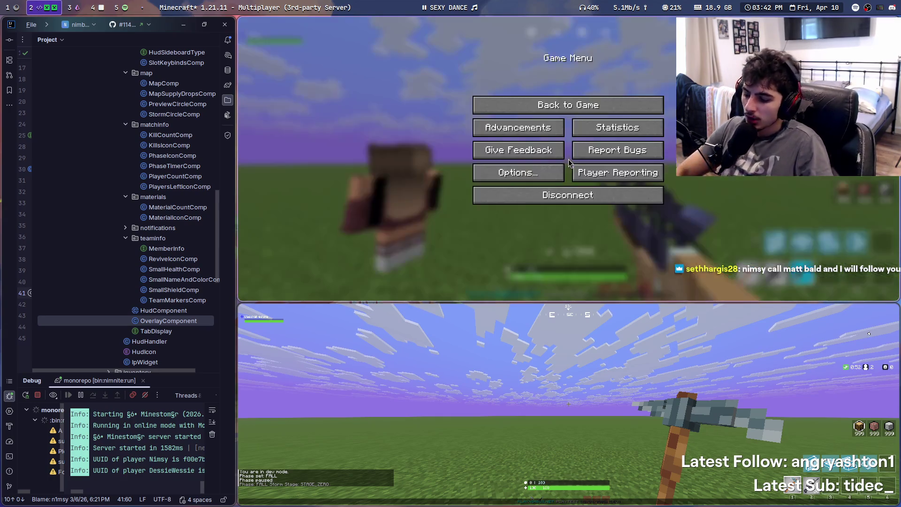
{"action": "key", "text": "Escape"}
Aim down the sniper scope, widen the IDE beside the game, and toggle the scope off and on
{"action": "right_click", "coordinate": [568, 159]}
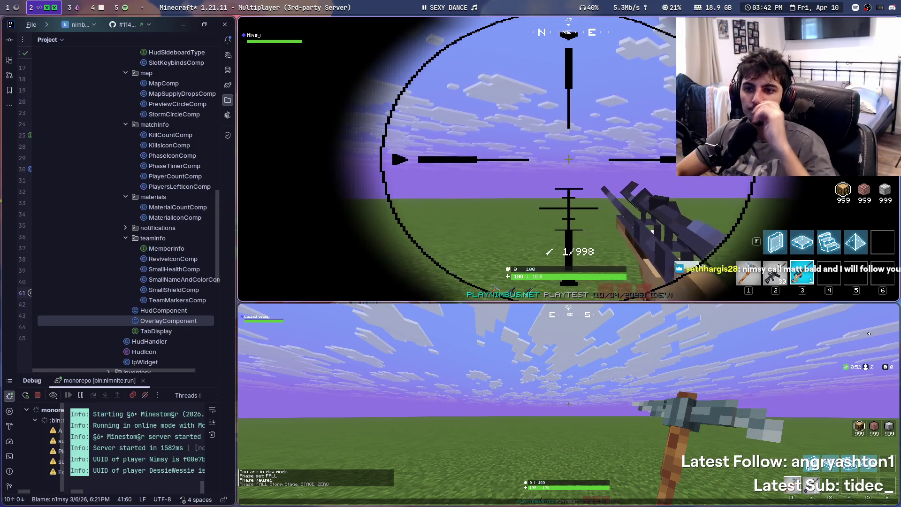
{"action": "key", "text": "t"}
{"action": "mouse_move", "coordinate": [237, 207]}
{"action": "left_mouse_down"}
{"action": "mouse_move", "coordinate": [654, 208]}
{"action": "mouse_move", "coordinate": [266, 208]}
{"action": "left_mouse_up"}
{"action": "key", "text": "Escape"}
{"action": "right_click", "coordinate": [550, 207]}
{"action": "right_click", "coordinate": [583, 160]}
{"action": "right_click", "coordinate": [583, 160]}
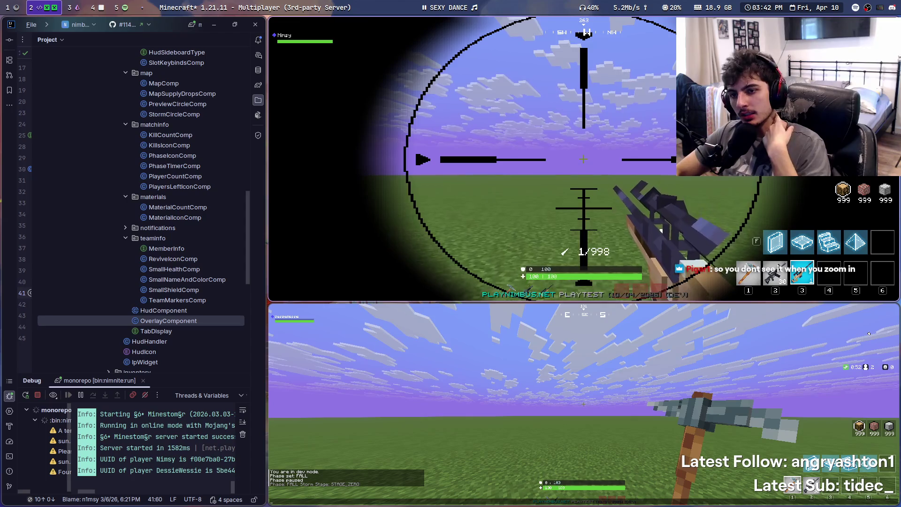
Step back, walk toward the other player, and scope in on them again
{"action": "key", "text": "t"}
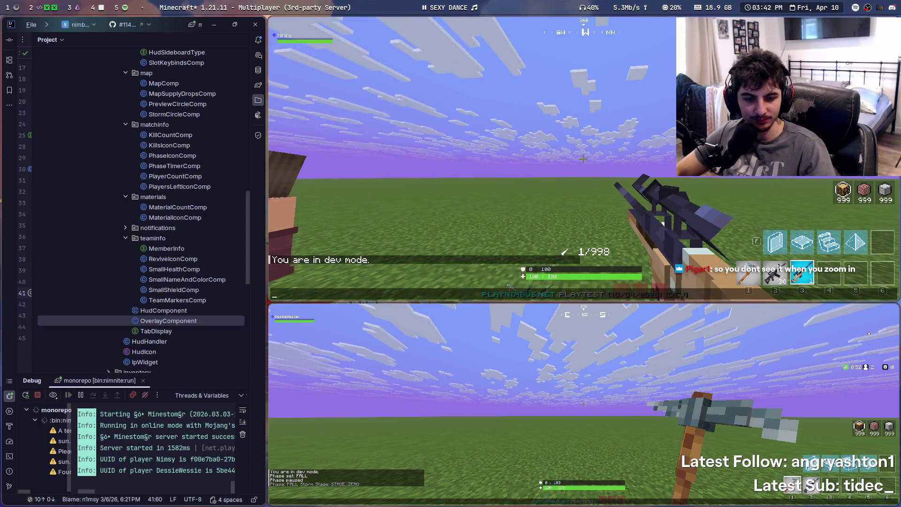
{"action": "key", "text": "Escape"}
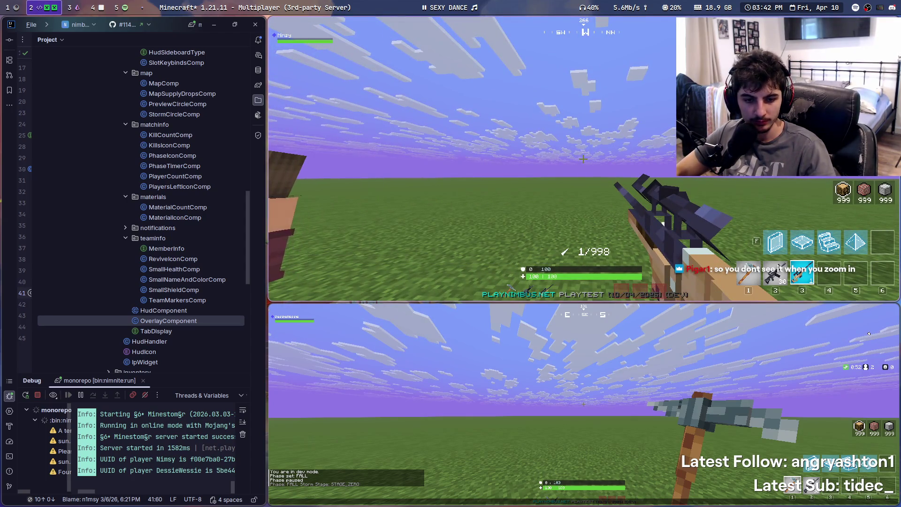
{"action": "key", "text": "s"}
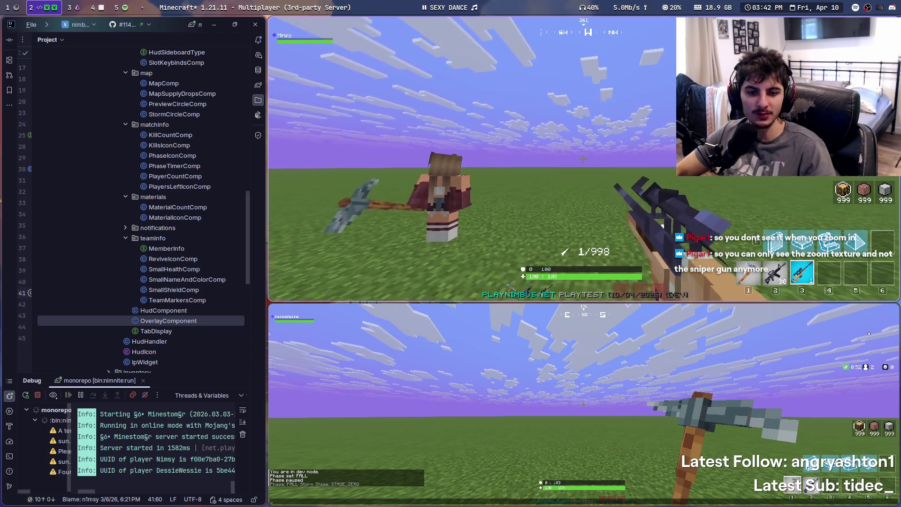
{"action": "key", "text": "w"}
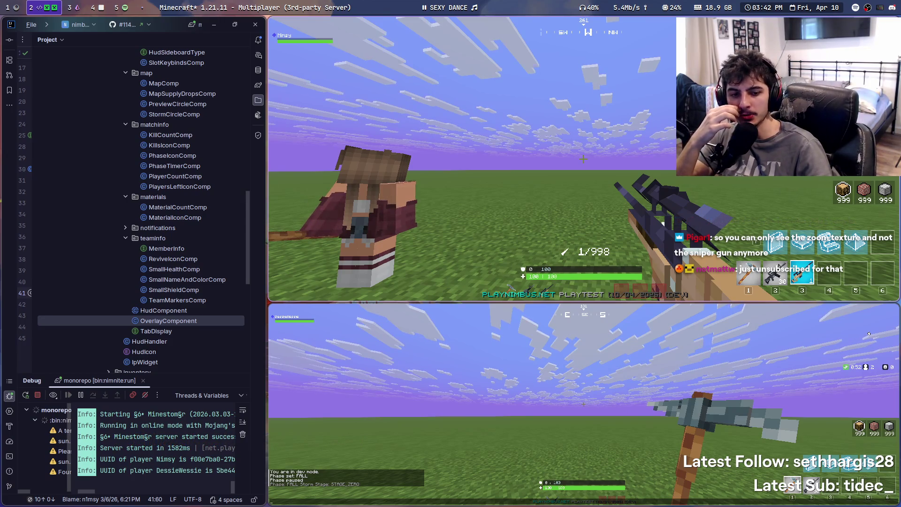
{"action": "right_click", "coordinate": [583, 159]}
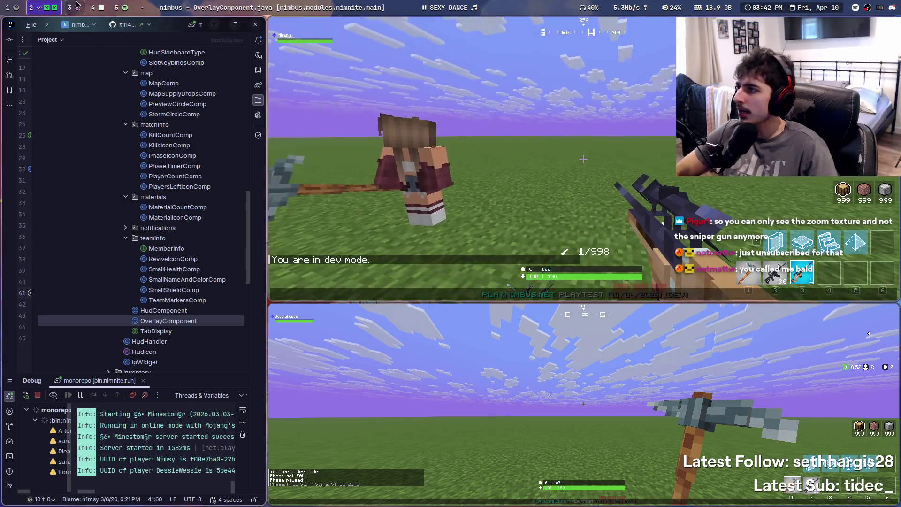
{"action": "scroll", "coordinate": [86, 4], "scroll_direction": "up", "scroll_amount": 1}
{"action": "scroll", "coordinate": [86, 5], "scroll_direction": "down", "scroll_amount": 2}
{"action": "left_click", "coordinate": [98, 6]}
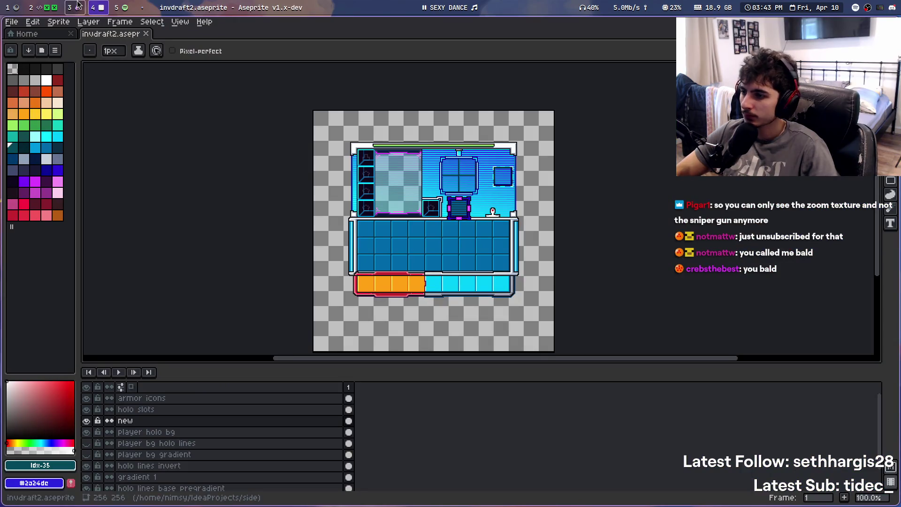
{"action": "scroll", "coordinate": [114, 6], "scroll_direction": "up", "scroll_amount": 2}
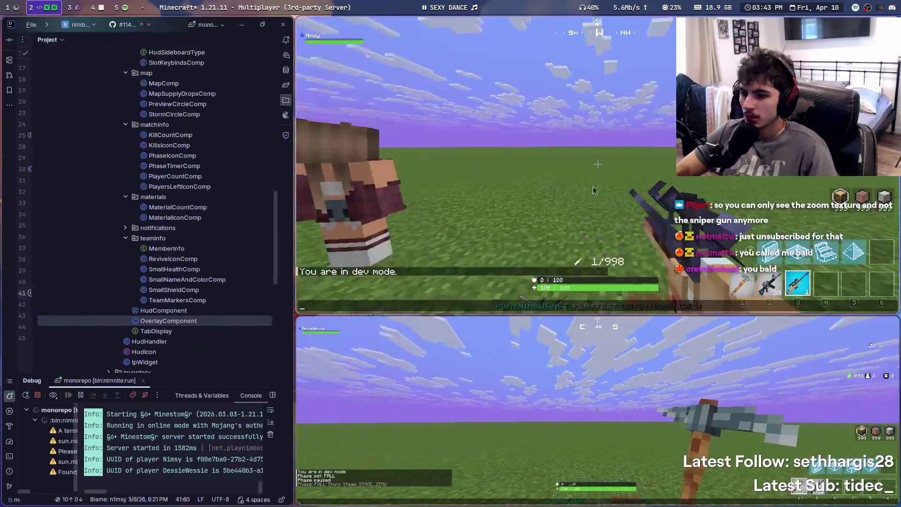
{"action": "key", "text": "Escape"}
{"action": "right_click", "coordinate": [592, 187]}
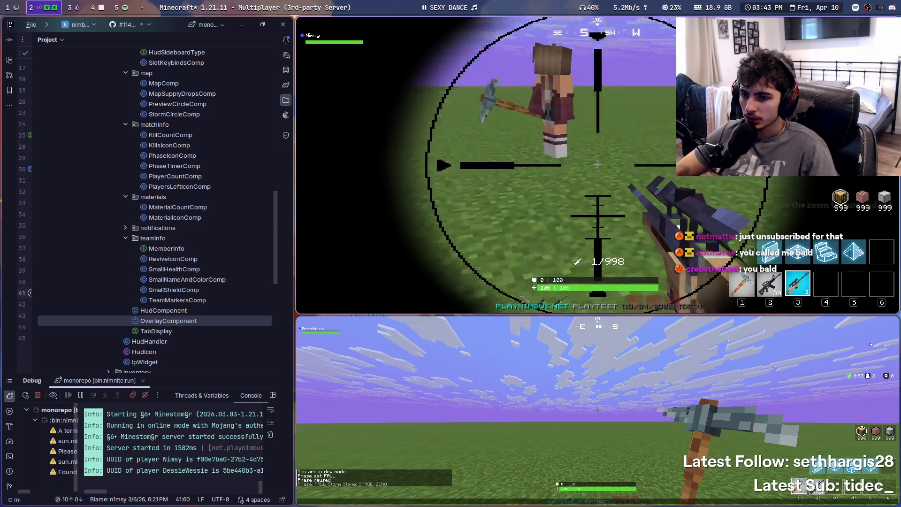
Fire the sniper and scope in again after it reloads
{"action": "key", "text": "t"}
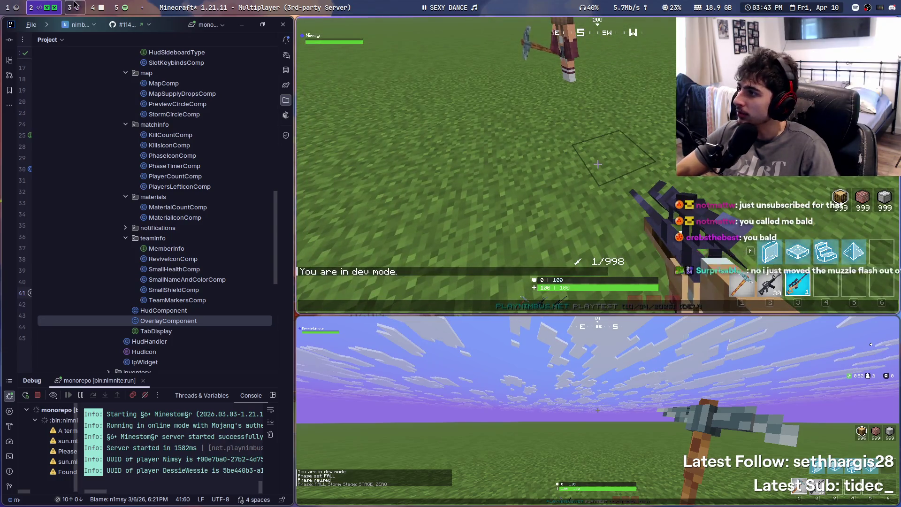
{"action": "key", "text": "Escape"}
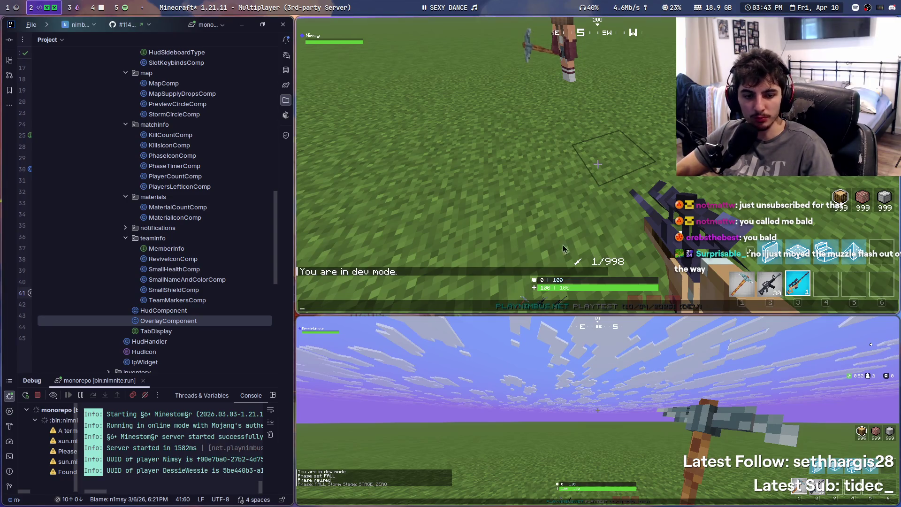
{"action": "right_click", "coordinate": [598, 164]}
{"action": "left_click", "coordinate": [597, 164]}
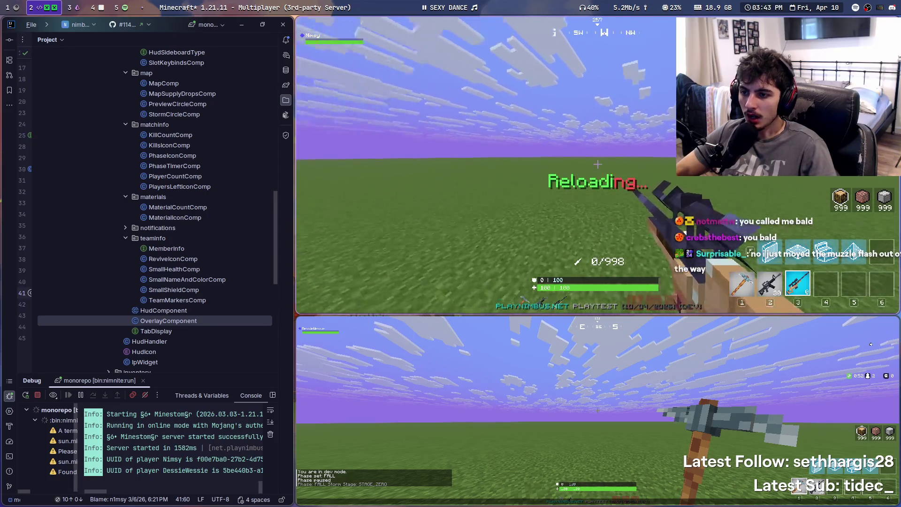
{"action": "right_click", "coordinate": [597, 164]}
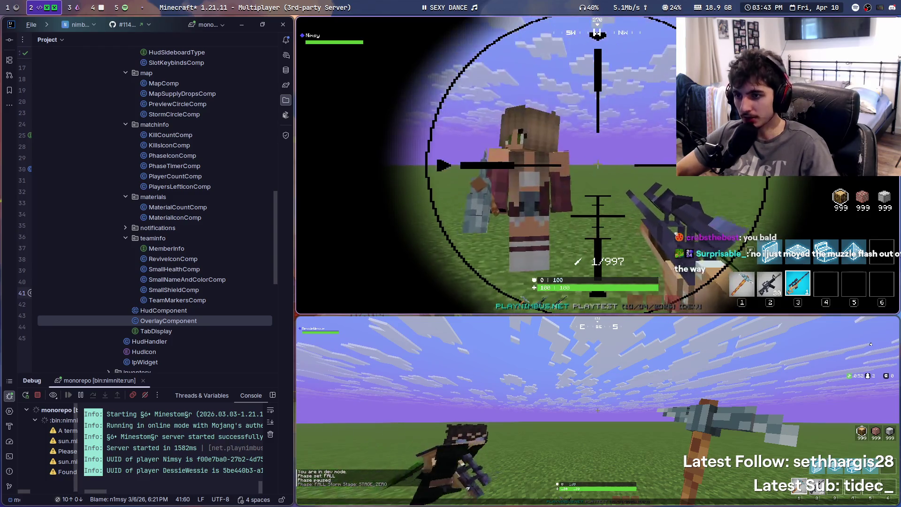
Back away from the other player, scope in from farther off, and enlarge the game windows
{"action": "key", "text": "t"}
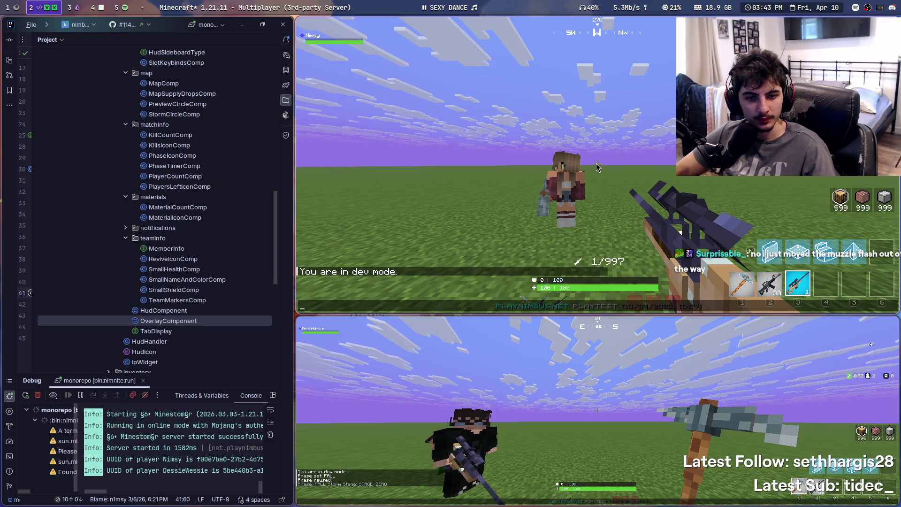
{"action": "type", "text": "sa"}
{"action": "key", "text": "Escape"}
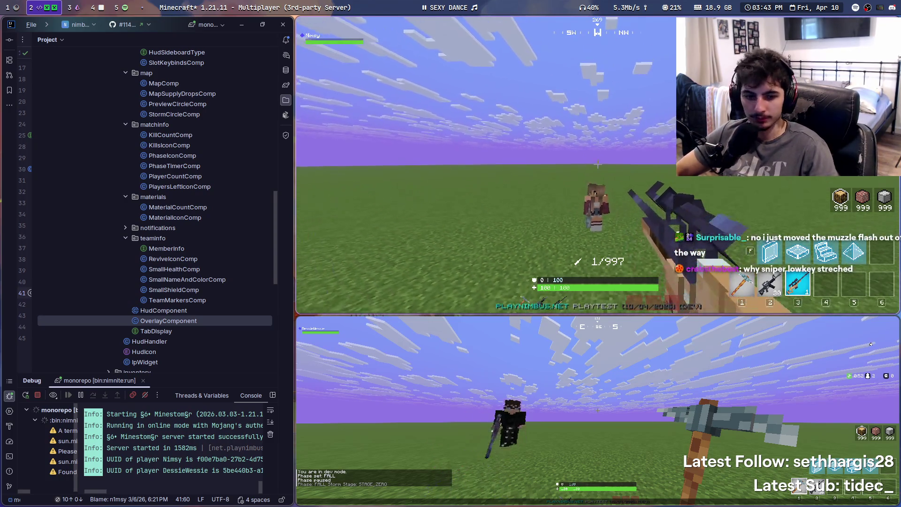
{"action": "key", "text": "s"}
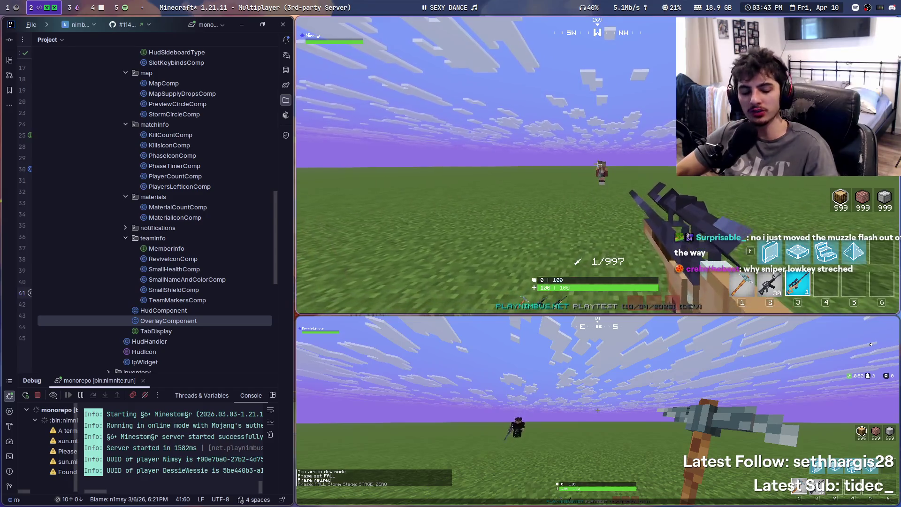
{"action": "right_click", "coordinate": [597, 164]}
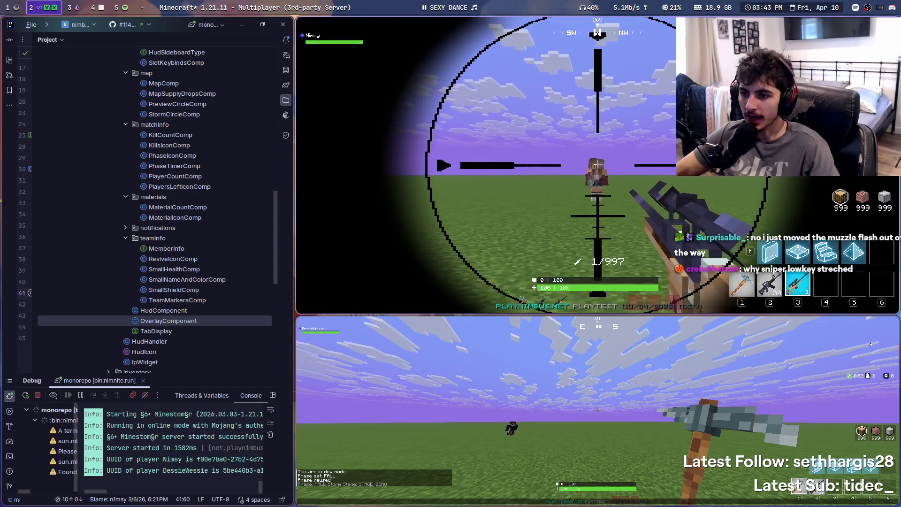
{"action": "key", "text": "t"}
{"action": "mouse_move", "coordinate": [657, 244]}
{"action": "left_mouse_down"}
{"action": "mouse_move", "coordinate": [407, 355]}
{"action": "mouse_move", "coordinate": [407, 294]}
{"action": "left_mouse_up"}
{"action": "key", "text": "Escape"}
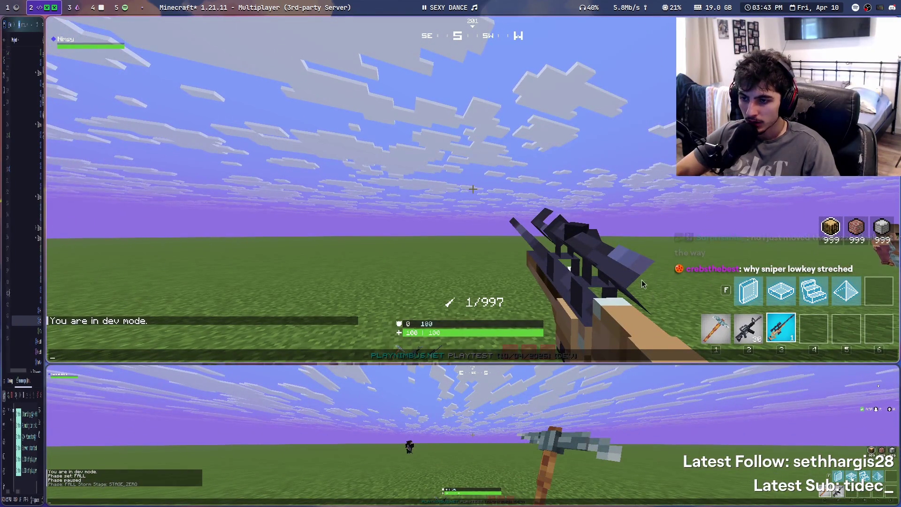
Pause the background music and bring the IDE project tree back into view
{"action": "left_click", "coordinate": [437, 5]}
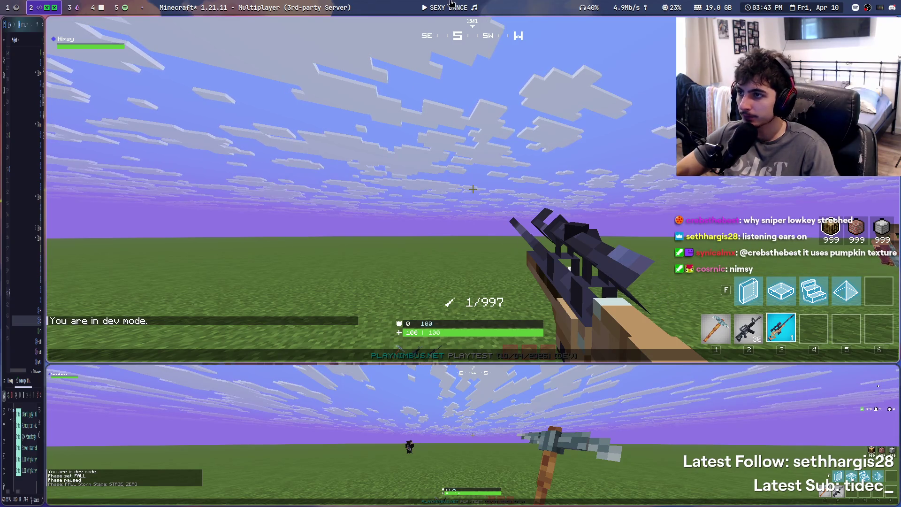
{"action": "left_click", "coordinate": [435, 200]}
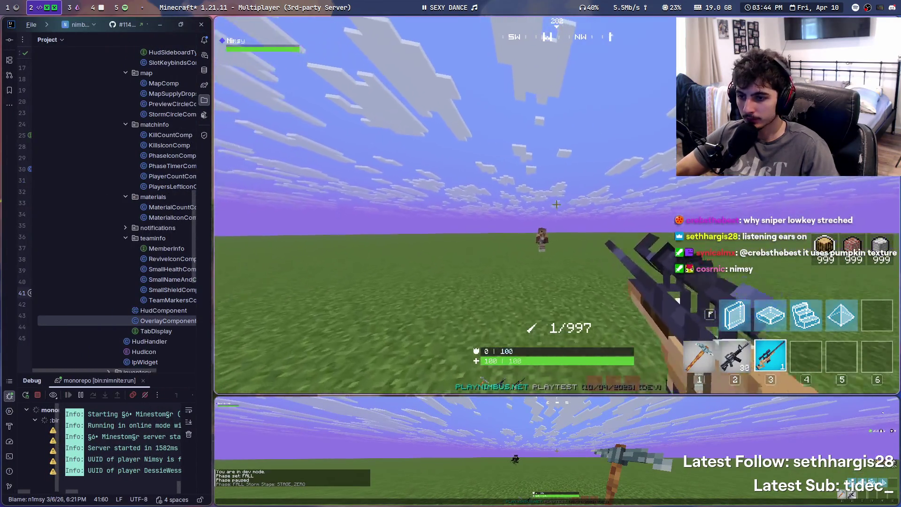
{"action": "key", "text": "t"}
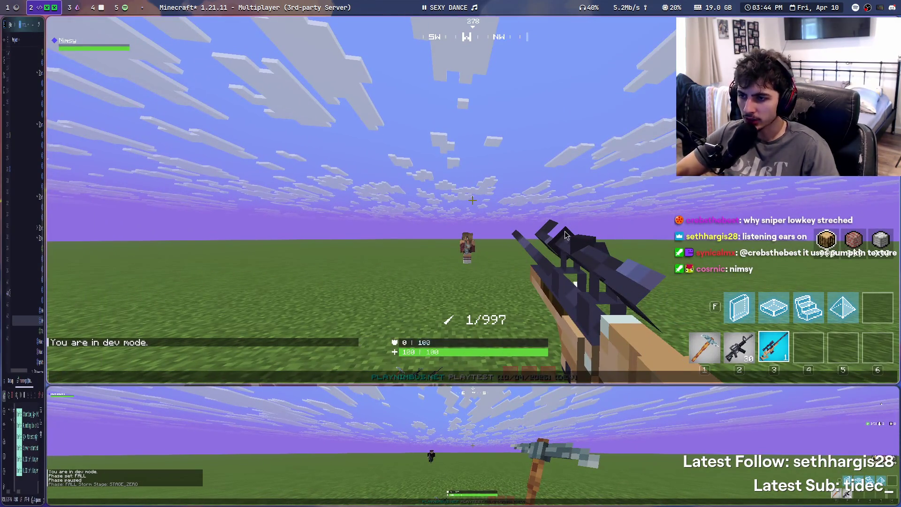
{"action": "key", "text": "Escape"}
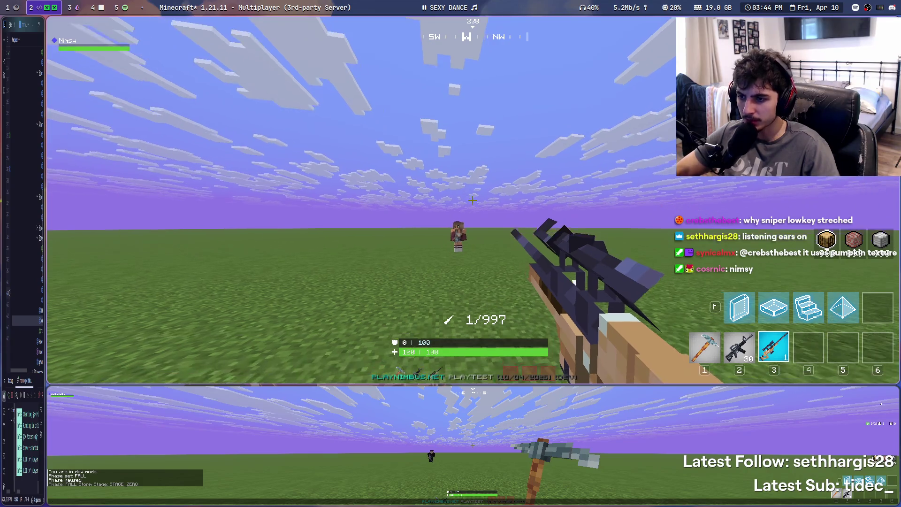
Switch to third-person view, check the sniper scope, and collapse the IDE window
{"action": "key", "text": "F5"}
{"action": "key", "text": "F5"}
{"action": "key", "text": "F5"}
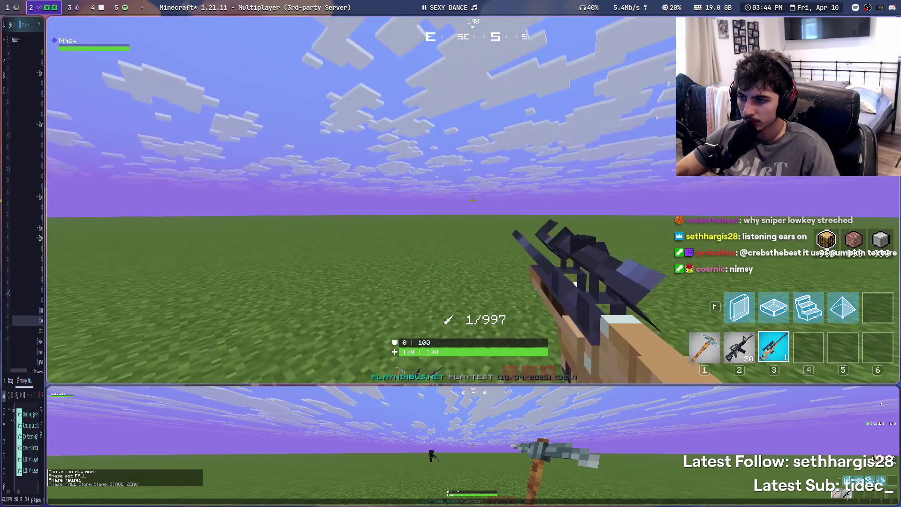
{"action": "right_click", "coordinate": [472, 199]}
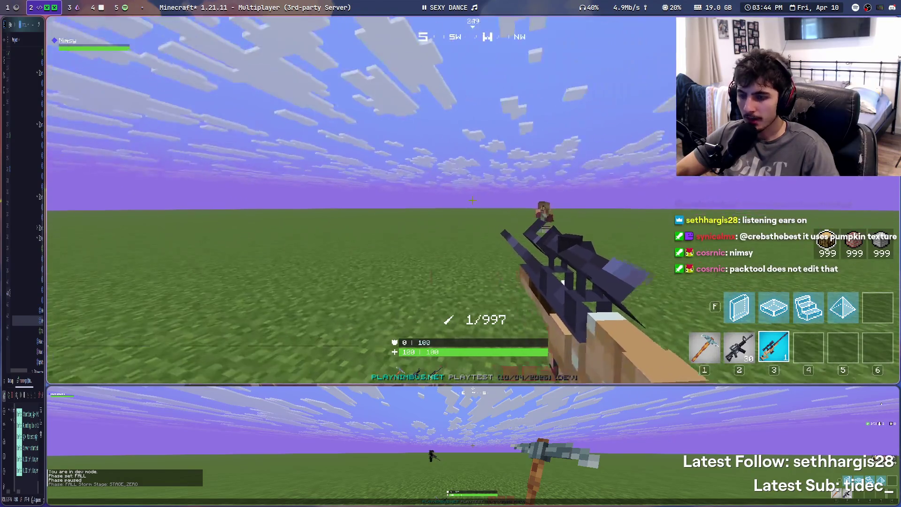
{"action": "key", "text": "t"}
{"action": "left_click", "coordinate": [98, 5]}
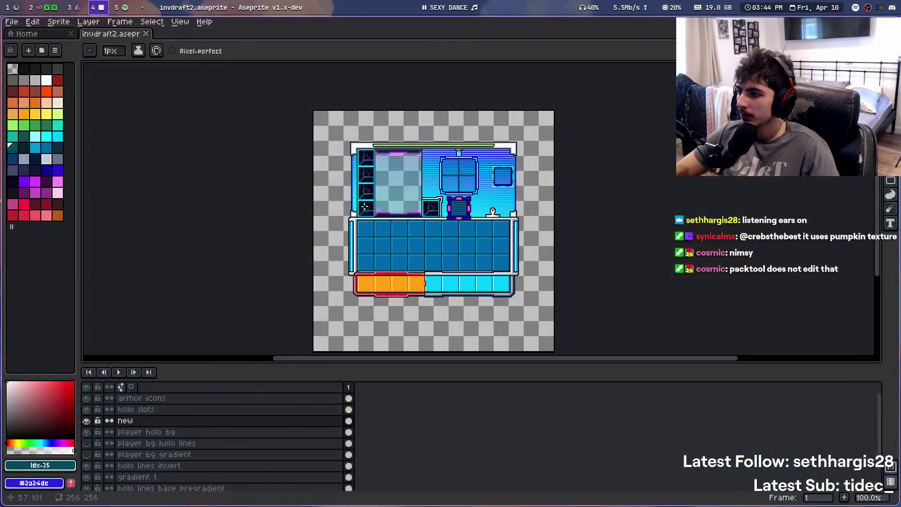
{"action": "left_click", "coordinate": [31, 7]}
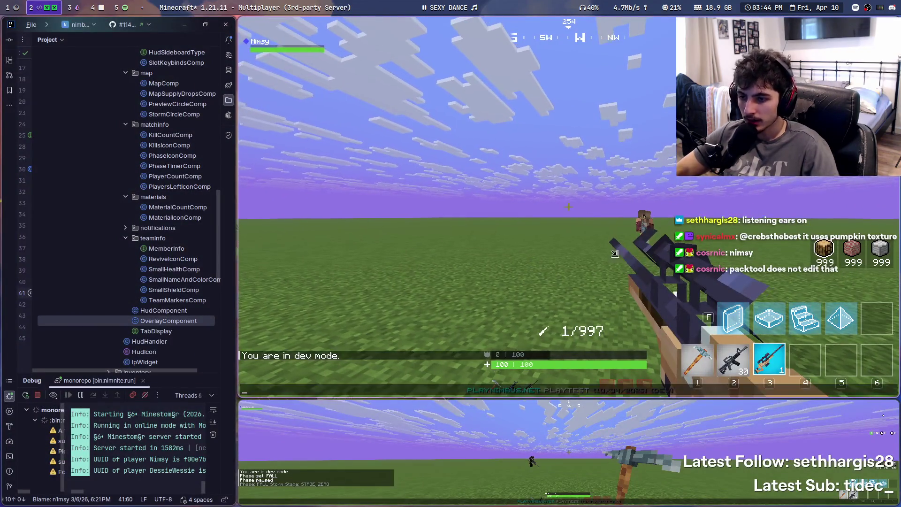
{"action": "key", "text": "super+ctrl+Left"}
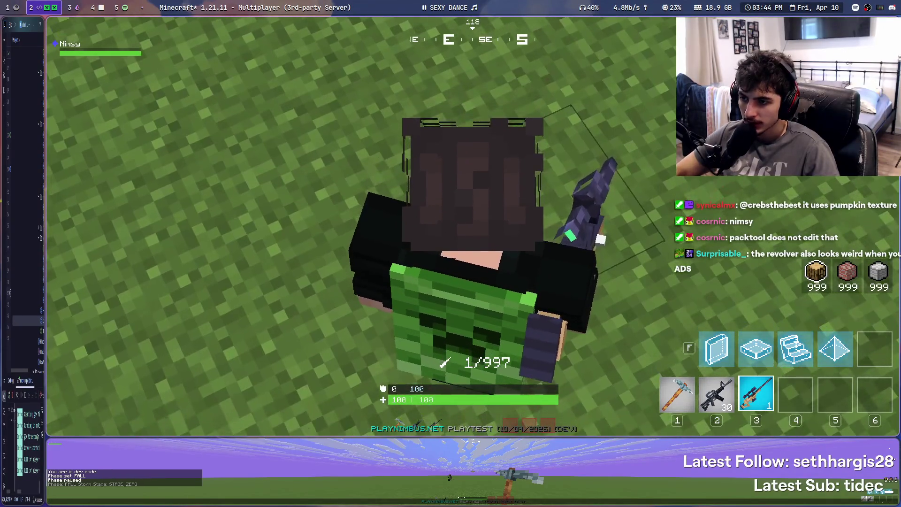
{"action": "key", "text": "F5"}
{"action": "key", "text": "F5"}
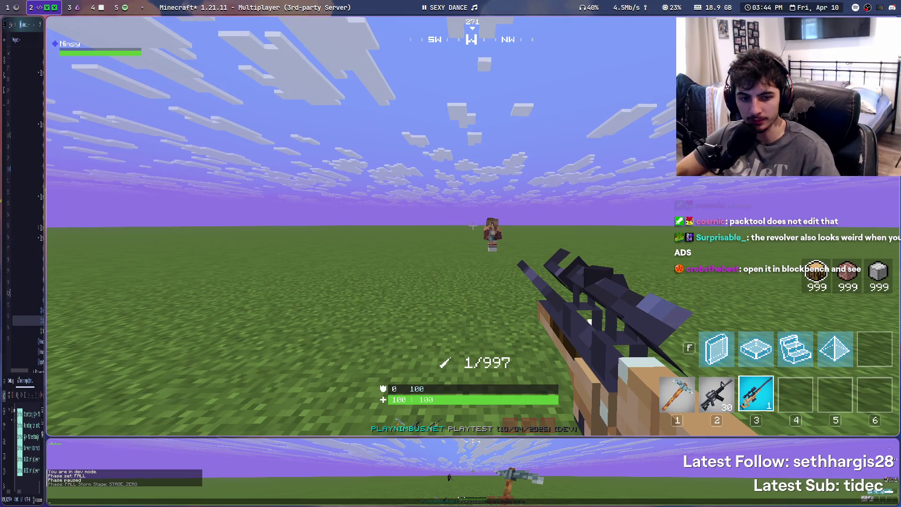
{"action": "key", "text": "t"}
{"action": "left_click", "coordinate": [443, 3]}
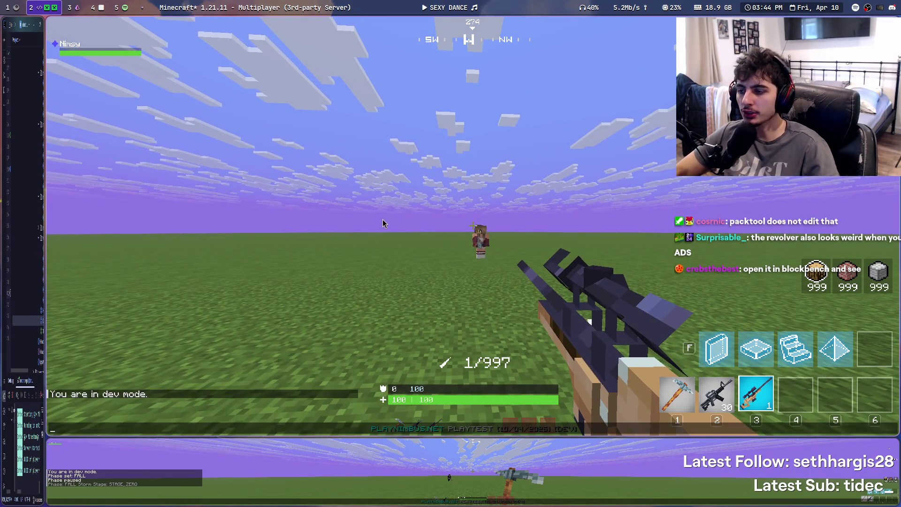
{"action": "key", "text": "Escape"}
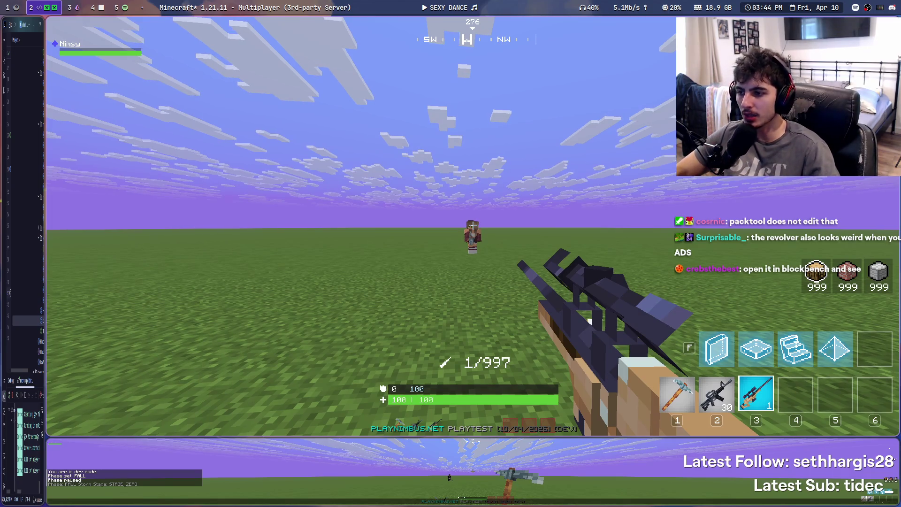
{"action": "key", "text": "t"}
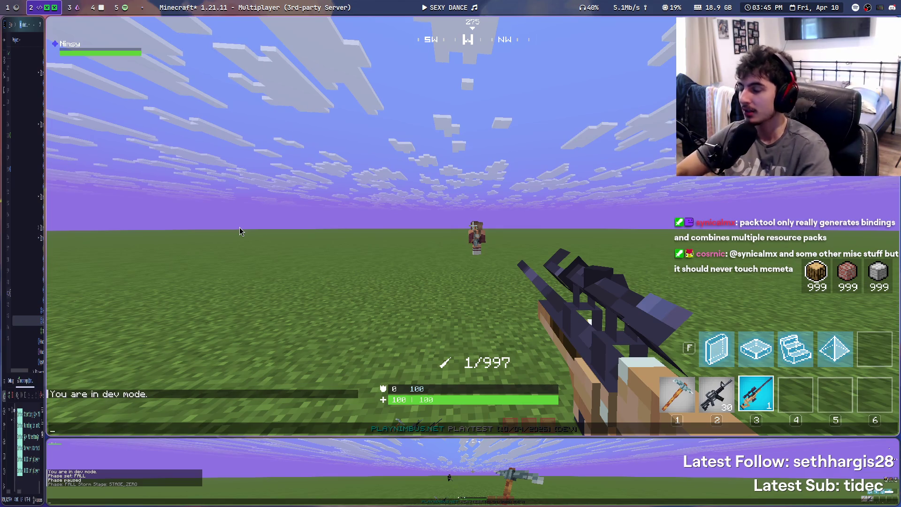
{"action": "mouse_move", "coordinate": [459, 3]}
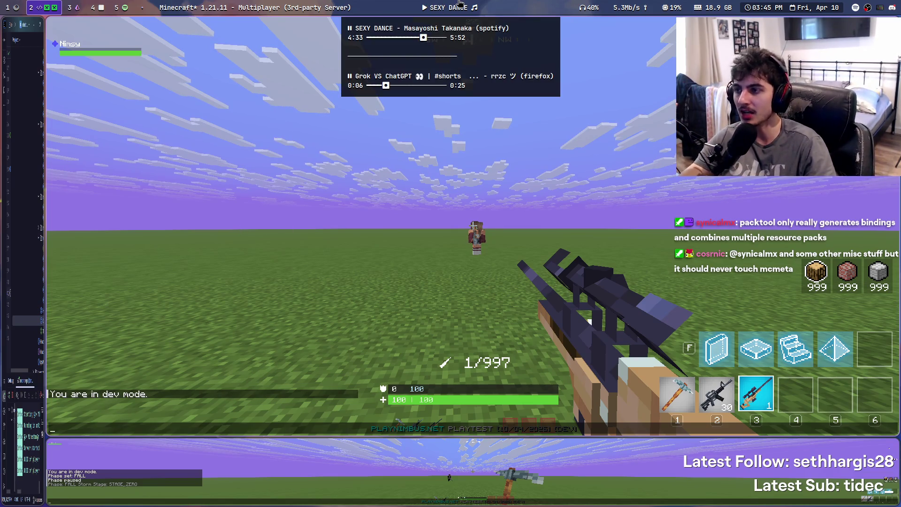
{"action": "left_click", "coordinate": [445, 9]}
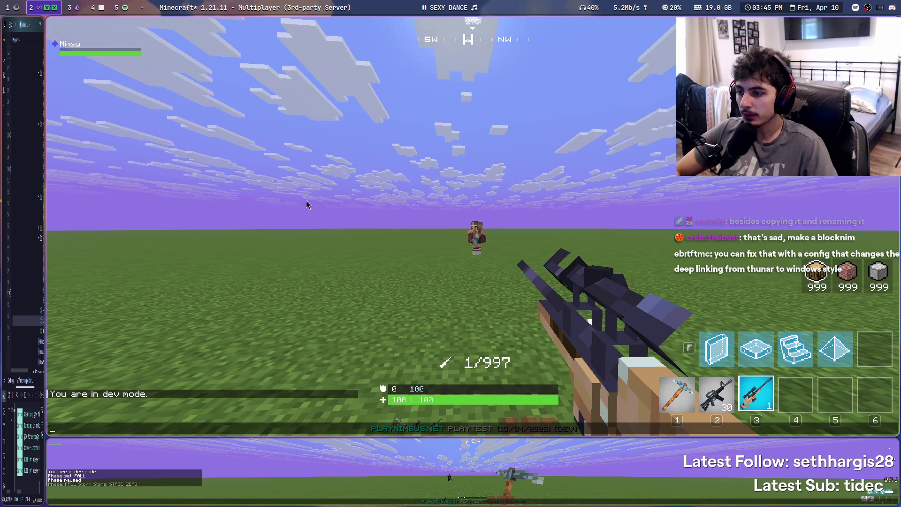
Check the sniper scope and the third-person view once more
{"action": "key", "text": "Escape"}
{"action": "right_click", "coordinate": [530, 210]}
{"action": "right_click", "coordinate": [531, 211]}
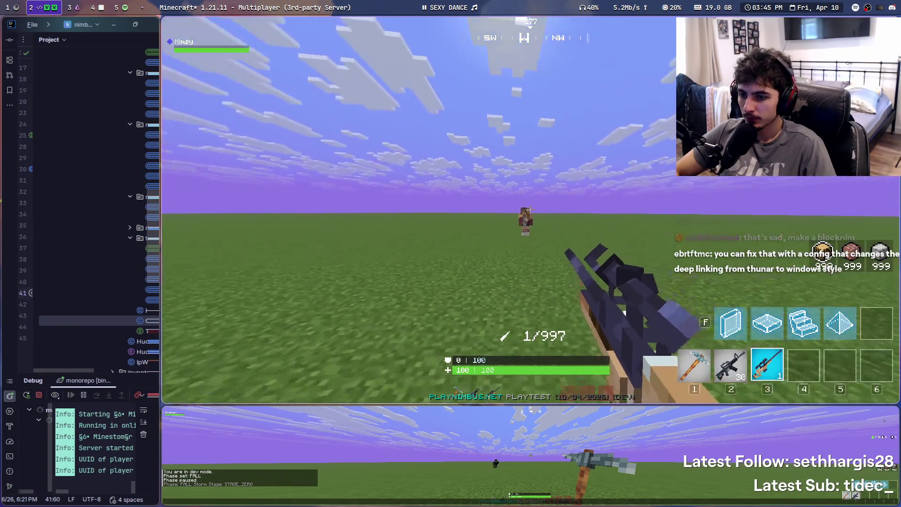
{"action": "key", "text": "F5"}
{"action": "key", "text": "F5"}
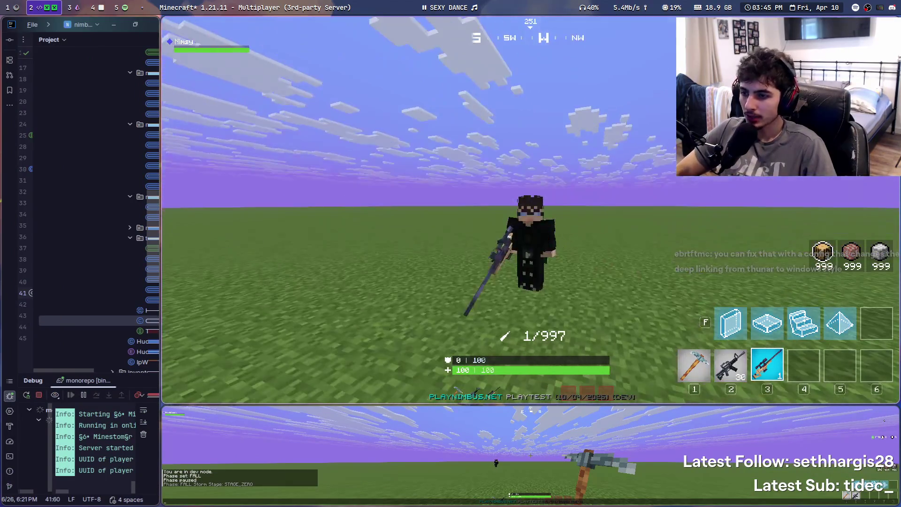
{"action": "key", "text": "F5"}
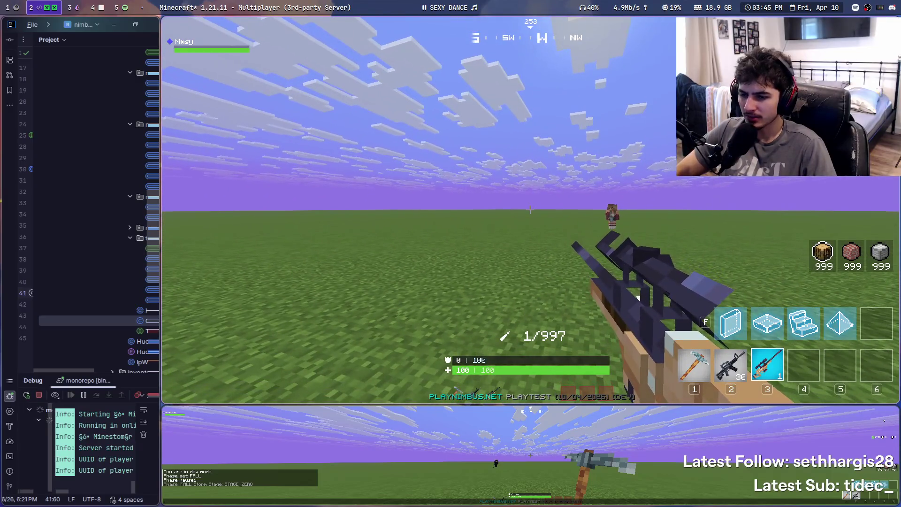
Take screenshot 2026-04-10_15.45.44.png, open it from the chat link, and copy the image
{"action": "key", "text": "F2"}
{"action": "key", "text": "t"}
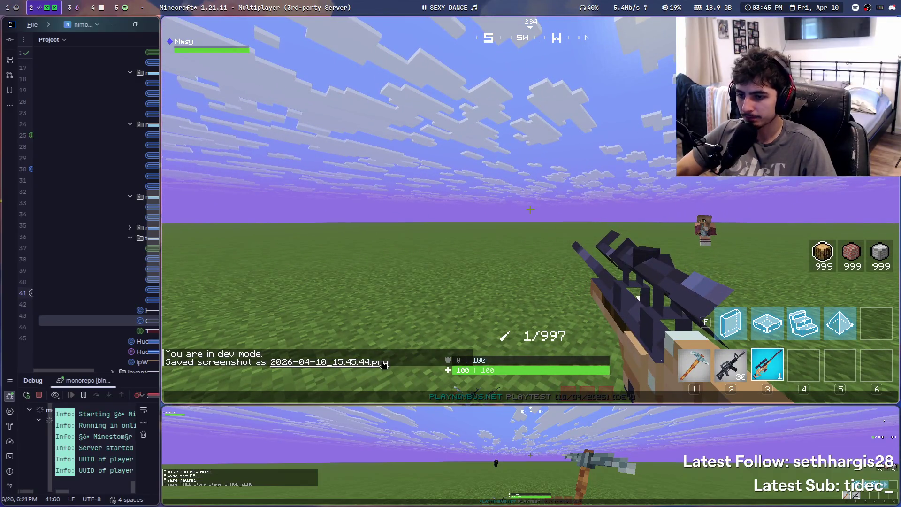
{"action": "left_click", "coordinate": [329, 362]}
{"action": "key", "text": "ctrl+c"}
{"action": "key", "text": "super+1"}
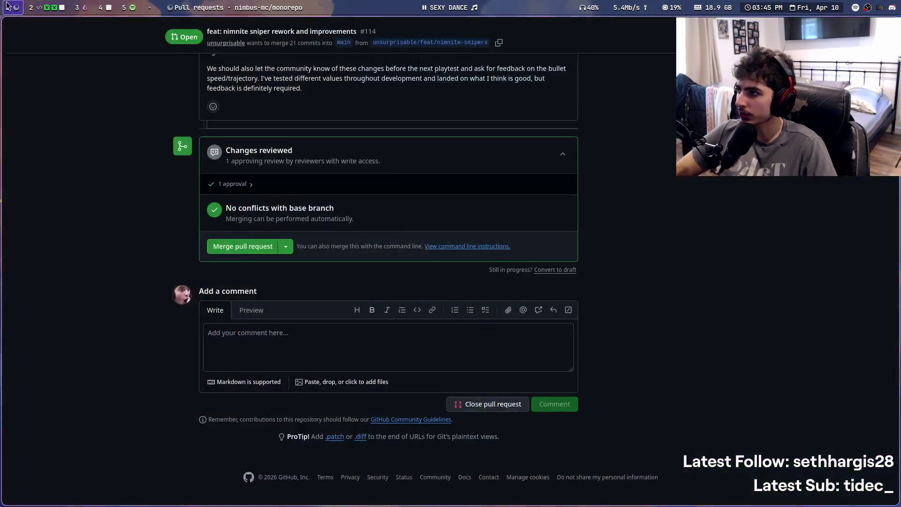
Go to the nimbus-mc/monorepo repository page from a new browser tab
{"action": "scroll", "coordinate": [108, 325], "scroll_direction": "up", "scroll_amount": 10}
{"action": "scroll", "coordinate": [108, 324], "scroll_direction": "up", "scroll_amount": 10}
{"action": "mouse_move", "coordinate": [32, 179]}
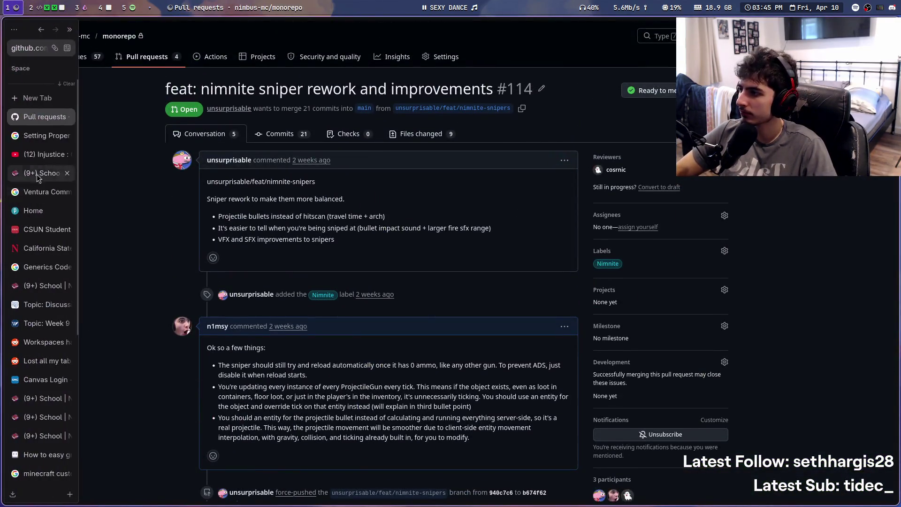
{"action": "left_click", "coordinate": [53, 140]}
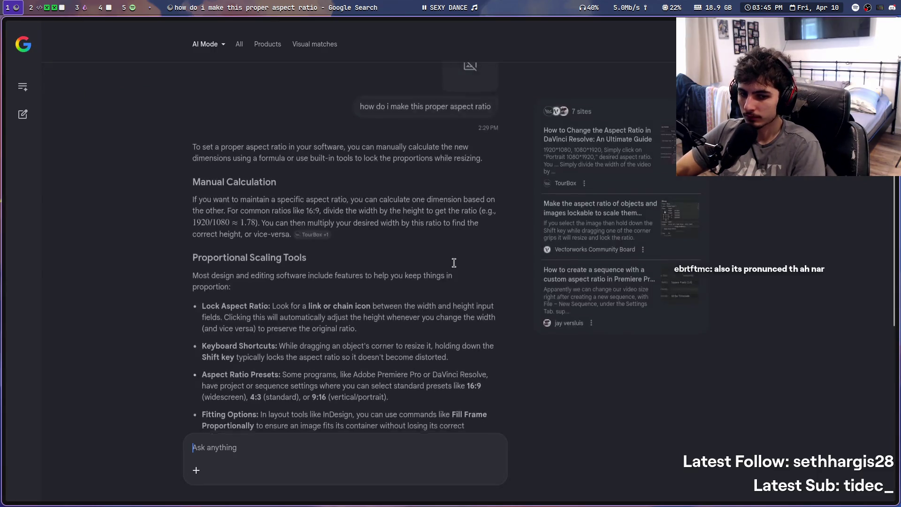
{"action": "key", "text": "ctrl+t"}
{"action": "type", "text": "mono"}
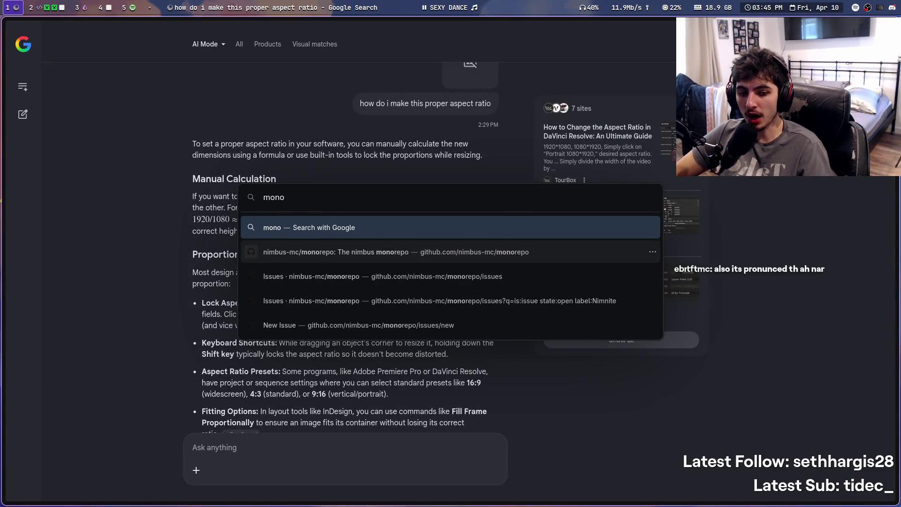
{"action": "left_click", "coordinate": [455, 262]}
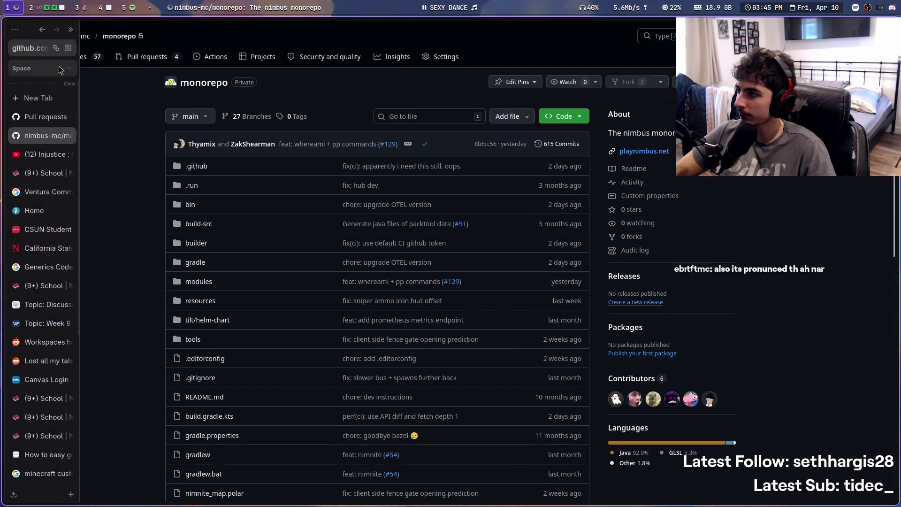
Start a new issue from the Issues tab and paste the screenshot into its description
{"action": "left_click", "coordinate": [90, 59]}
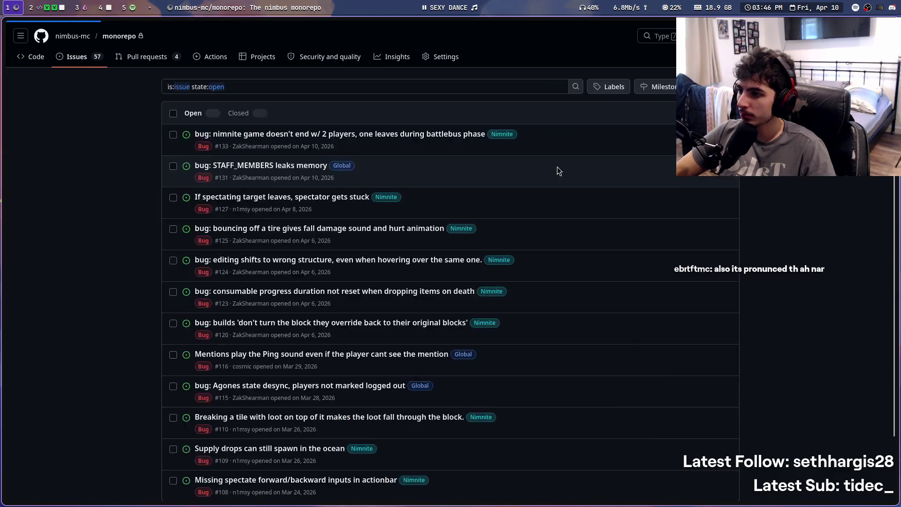
{"action": "key", "text": "c"}
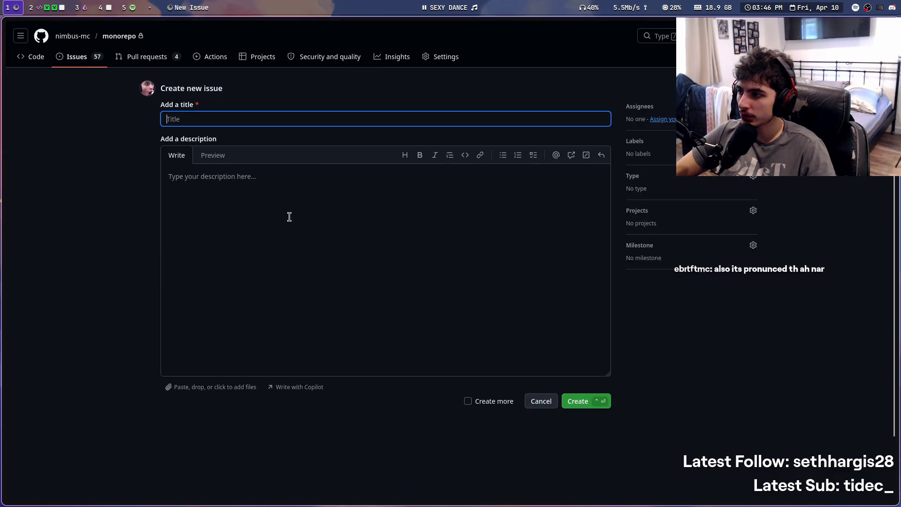
{"action": "left_click", "coordinate": [294, 216]}
{"action": "key", "text": "ctrl+v"}
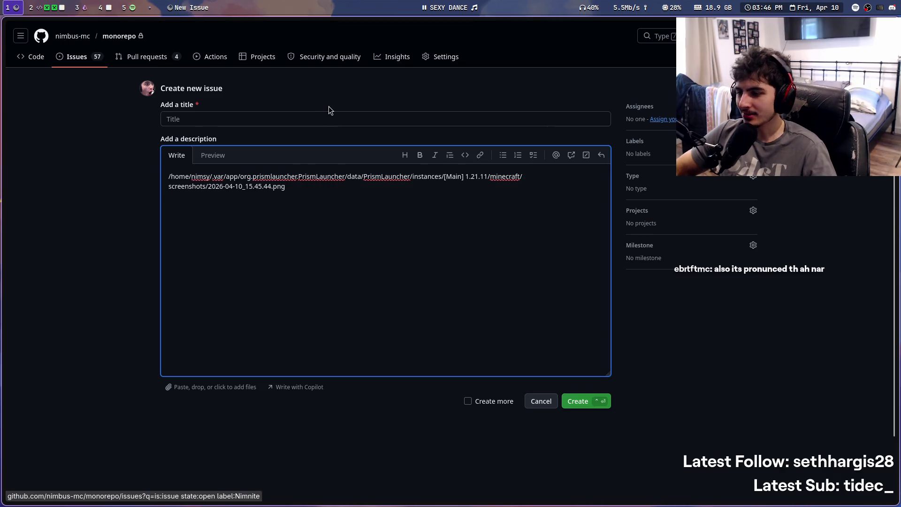
{"action": "key", "text": "super+2"}
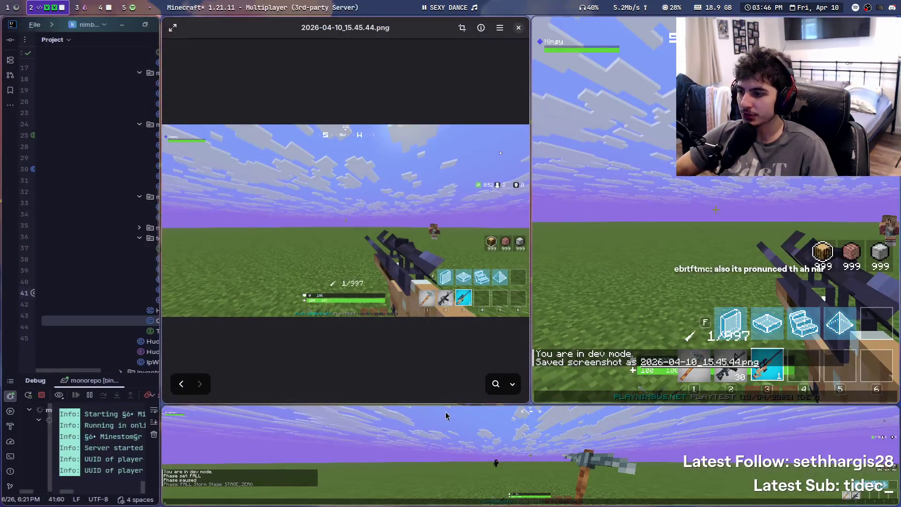
Capture the game screenshot region from the viewer and paste it into the issue description
{"action": "key", "text": "super+shift+s"}
{"action": "mouse_move", "coordinate": [161, 121]}
{"action": "left_mouse_down"}
{"action": "mouse_move", "coordinate": [515, 304]}
{"action": "mouse_move", "coordinate": [522, 317]}
{"action": "left_mouse_up"}
{"action": "key", "text": "super+1"}
{"action": "key", "text": "ctrl+v"}
{"action": "left_click", "coordinate": [237, 121]}
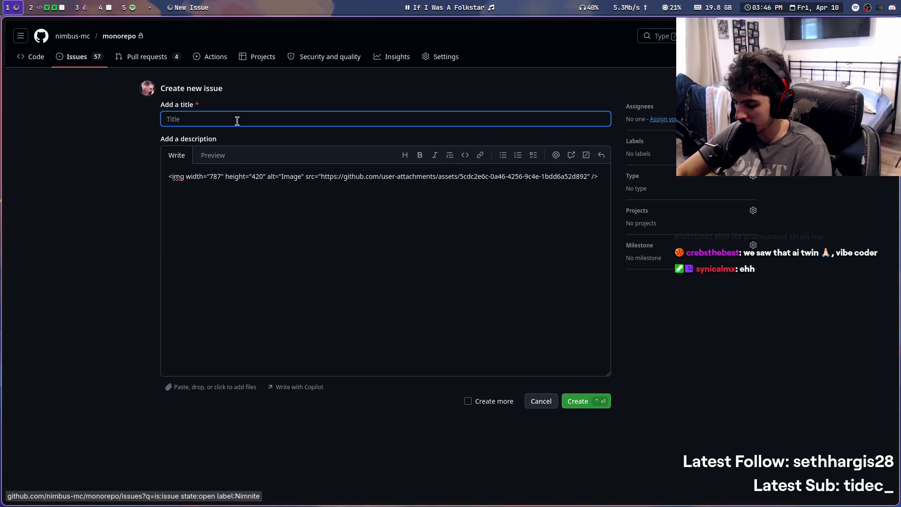
Title the issue 'Missing scope animated texture on sniper' and add a blockbench-model note above the screenshot
{"action": "type", "text": "Missing scope "}
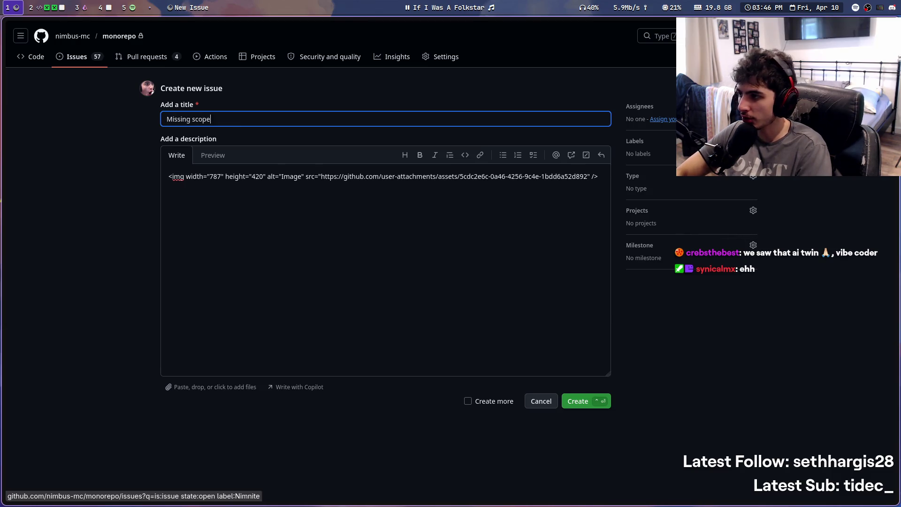
{"action": "type", "text": "animated texture on sniper"}
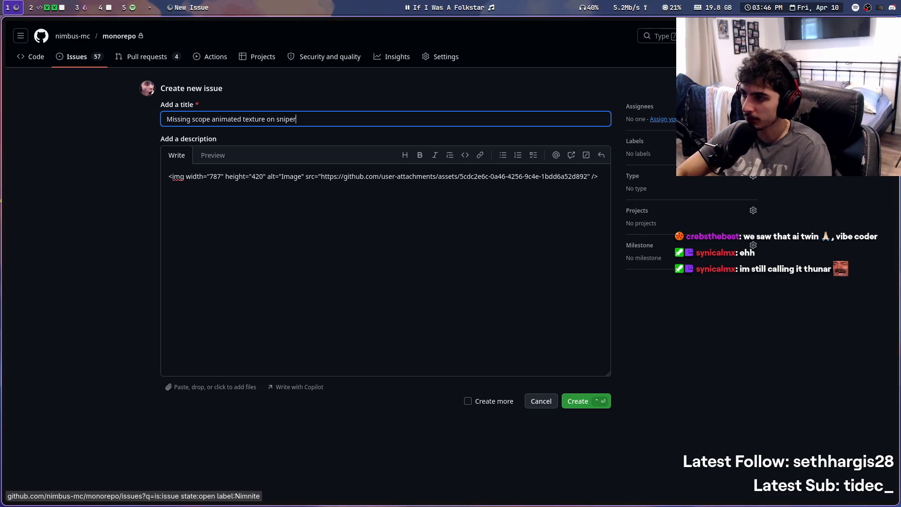
{"action": "left_click", "coordinate": [310, 187]}
{"action": "key", "text": "ctrl+a"}
{"action": "key", "text": "Home"}
{"action": "key", "text": "Return"}
{"action": "key", "text": "Return"}
{"action": "key", "text": "Up"}
{"action": "key", "text": "Up"}
{"action": "type", "text": "Will have to take a look in the blo"}
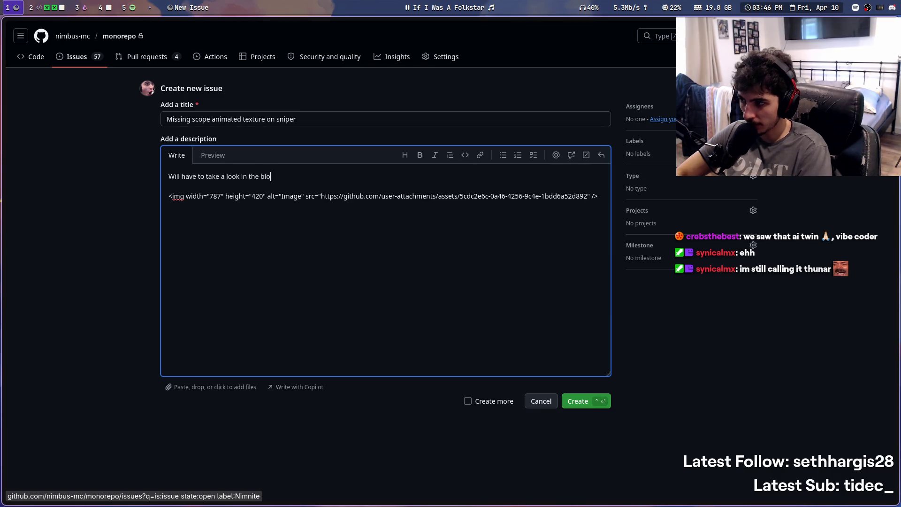
{"action": "type", "text": "ckbench m"}
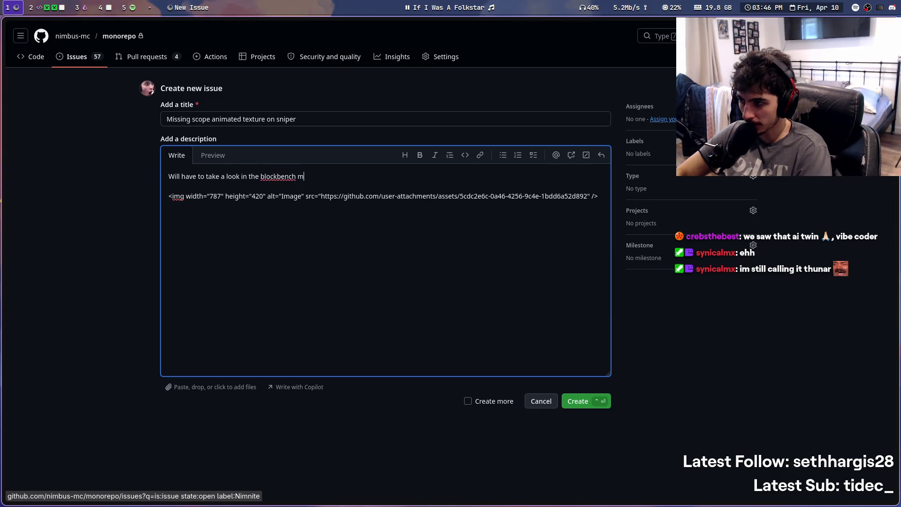
{"action": "type", "text": "odel to see if"}
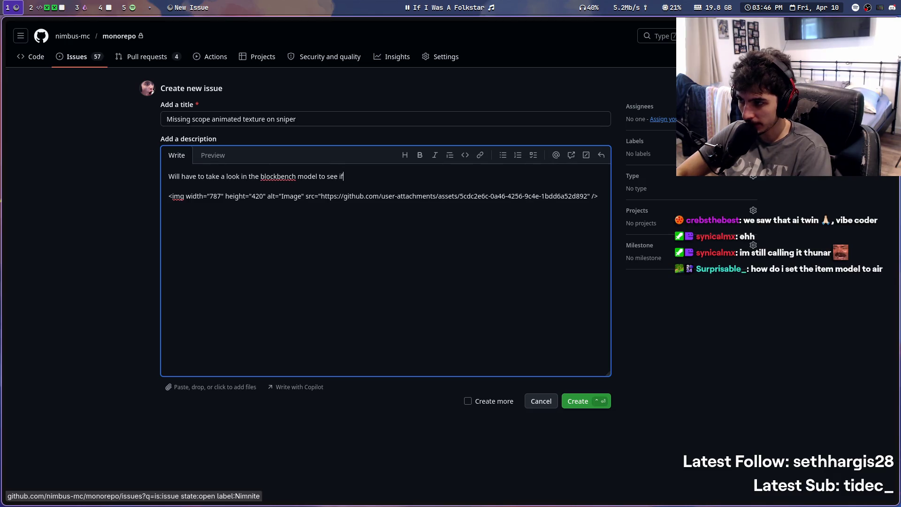
{"action": "type", "text": " it's actually missing, or something i"}
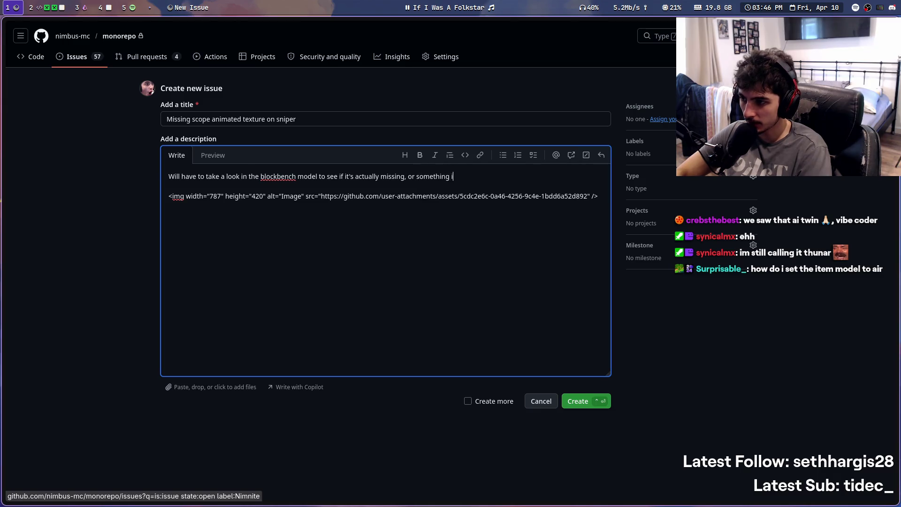
{"action": "type", "text": "s preventing it from re"}
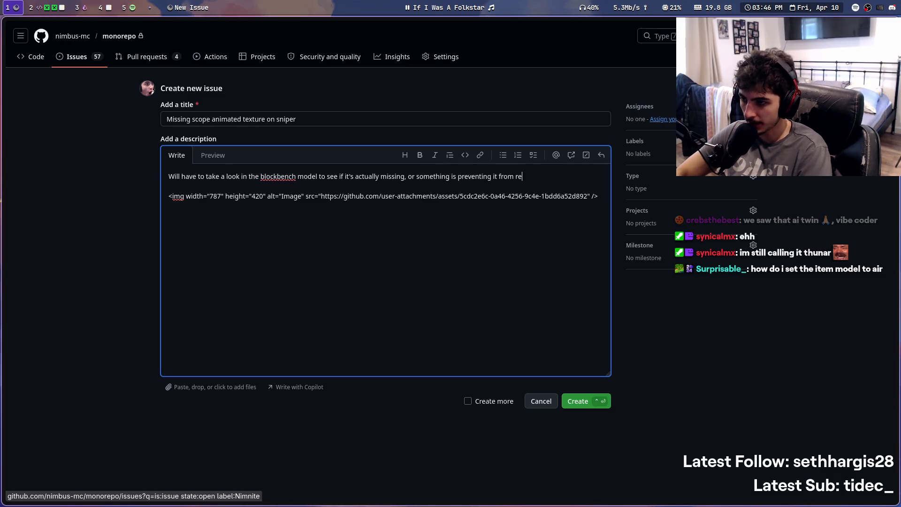
{"action": "type", "text": "ndering. M"}
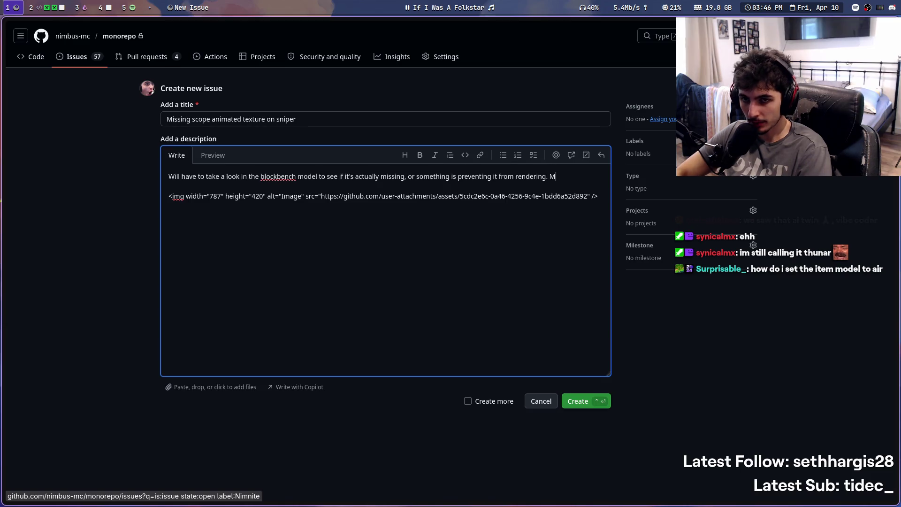
{"action": "type", "text": "y current guess might be that"}
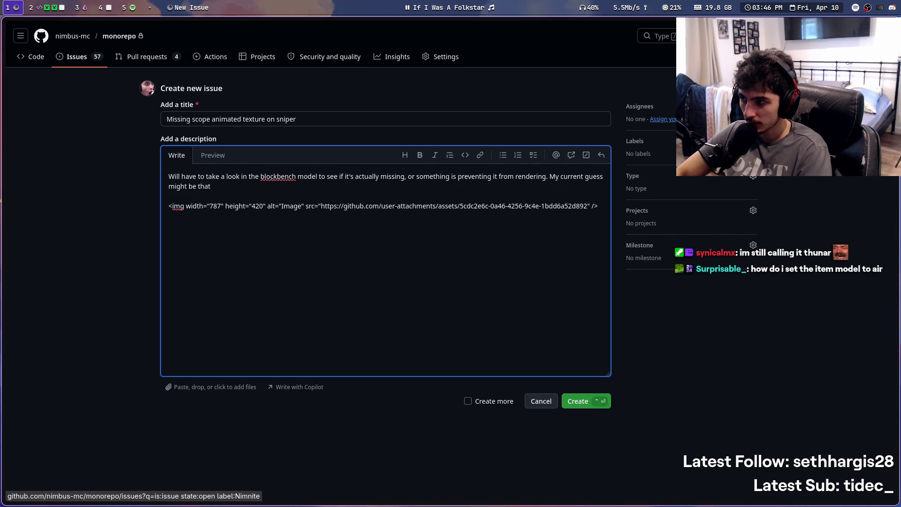
{"action": "type", "text": " the way animated textures work were slightly changed"}
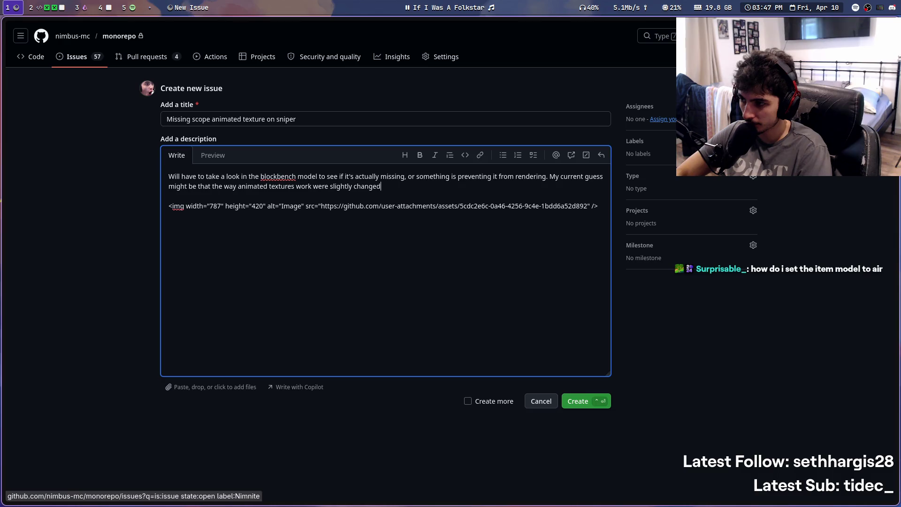
{"action": "type", "text": "?"}
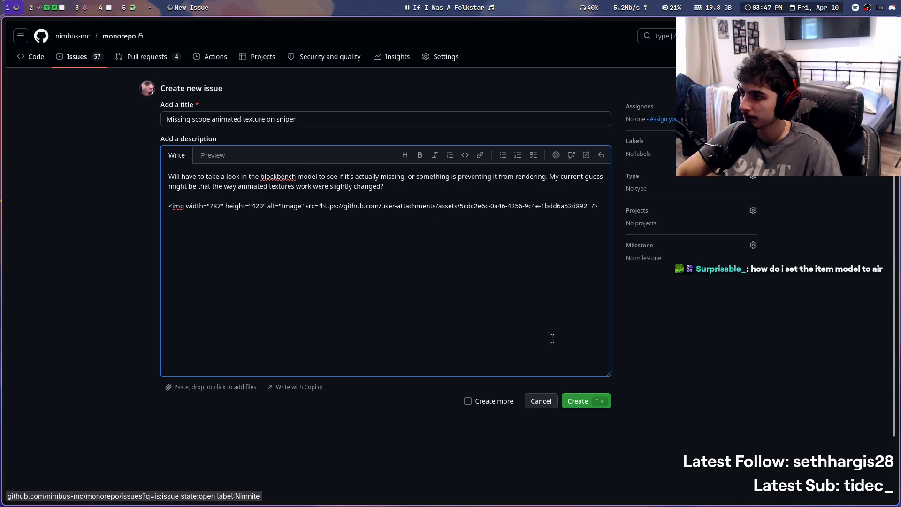
Add the Nimnite and bug labels to the new issue
{"action": "left_click", "coordinate": [753, 141]}
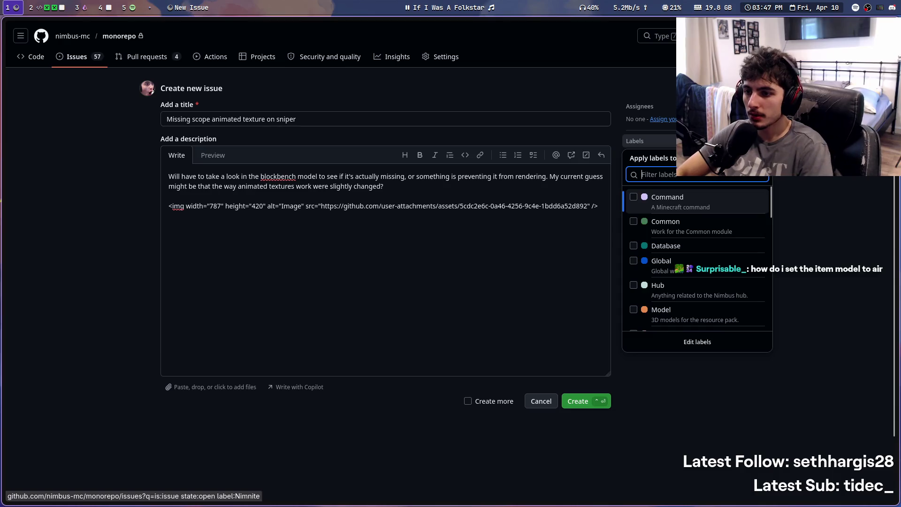
{"action": "type", "text": "nimni"}
{"action": "key", "text": "Return"}
{"action": "key", "text": "BackSpace"}
{"action": "key", "text": "BackSpace"}
{"action": "key", "text": "BackSpace"}
{"action": "type", "text": "bug"}
{"action": "key", "text": "Return"}
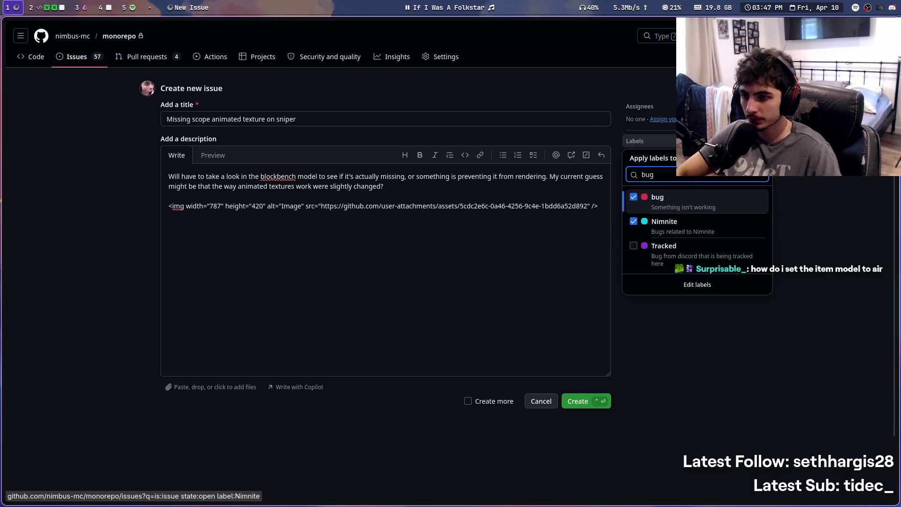
{"action": "left_click", "coordinate": [795, 243]}
Set the issue type to Bug and create the issue as #134
{"action": "left_click", "coordinate": [753, 178]}
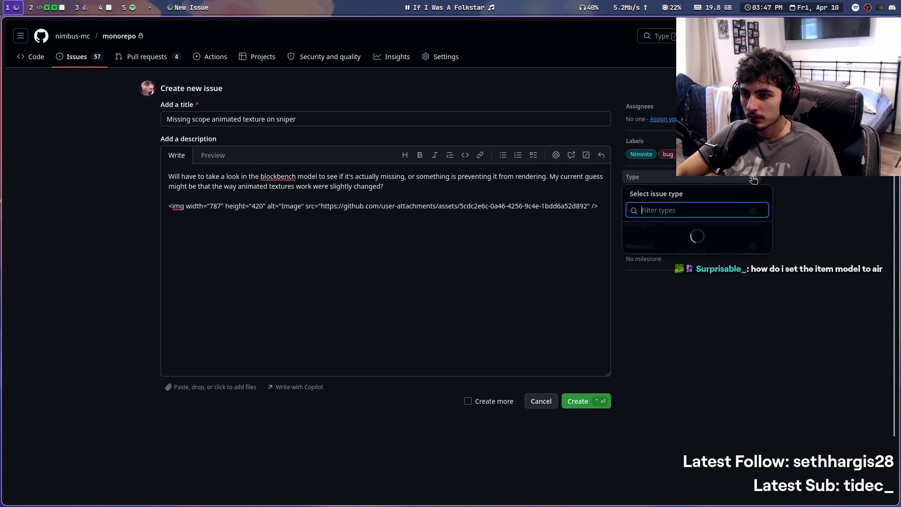
{"action": "left_click", "coordinate": [723, 233]}
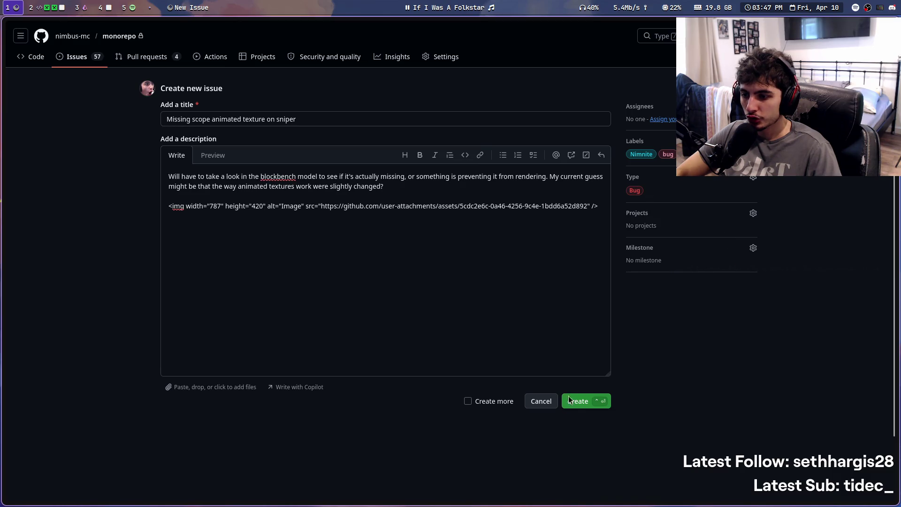
{"action": "left_click", "coordinate": [577, 405]}
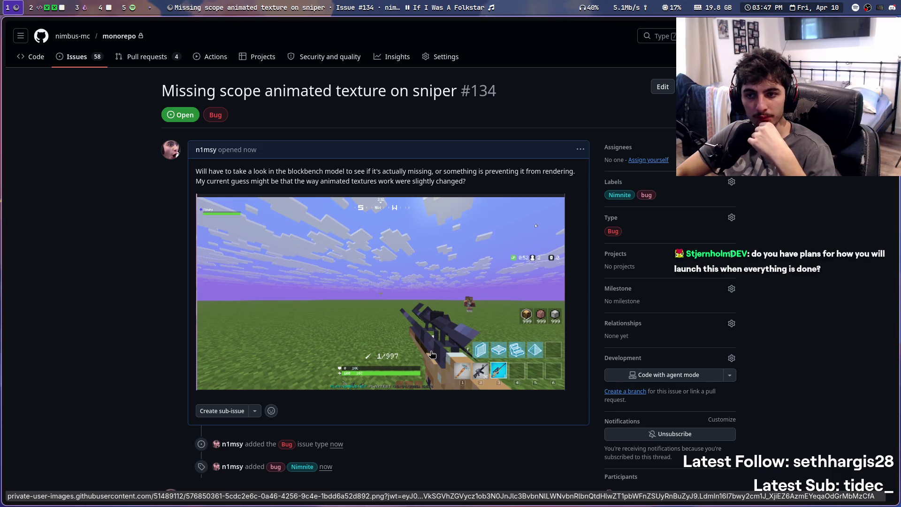
{"action": "key", "text": "super+2"}
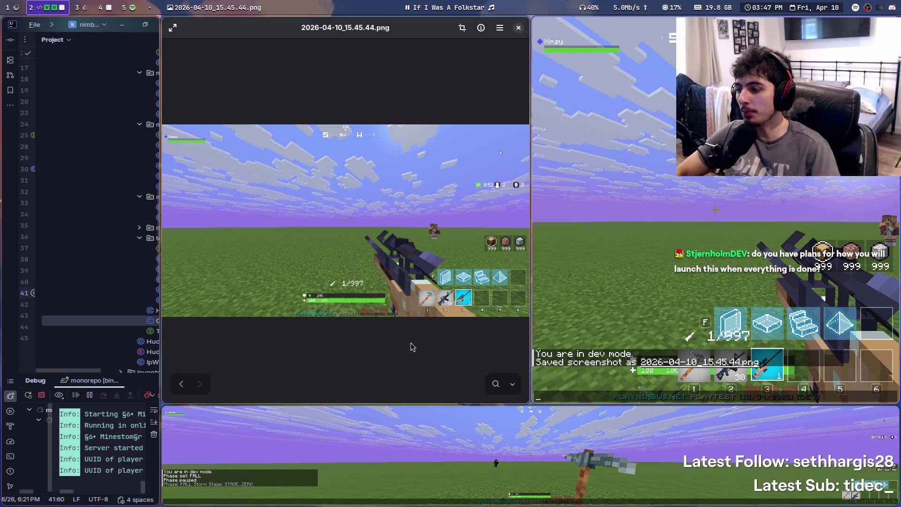
Close the viewer and jump to BLANK_ITEM's definition in FortInventory.java using Search Everywhere
{"action": "key", "text": "ctrl+w"}
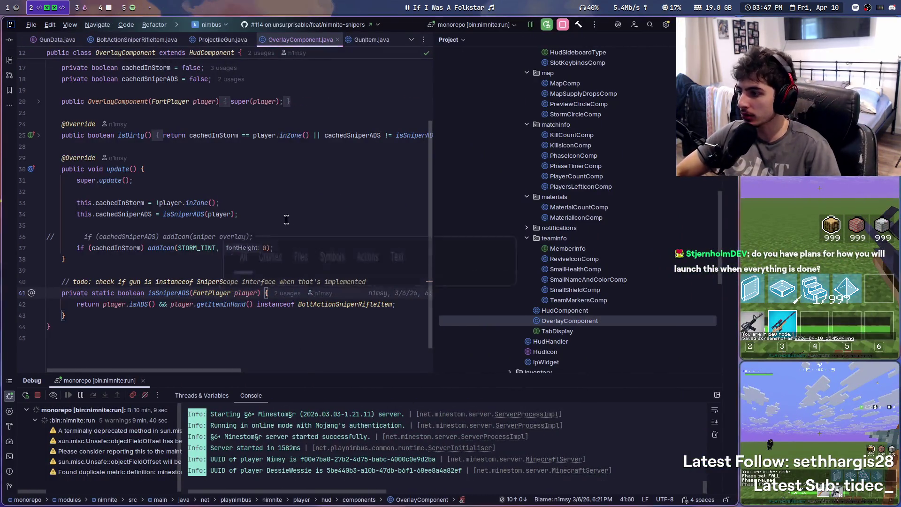
{"action": "key", "text": "shift"}
{"action": "key", "text": "shift"}
{"action": "type", "text": "BLANK_ITEM"}
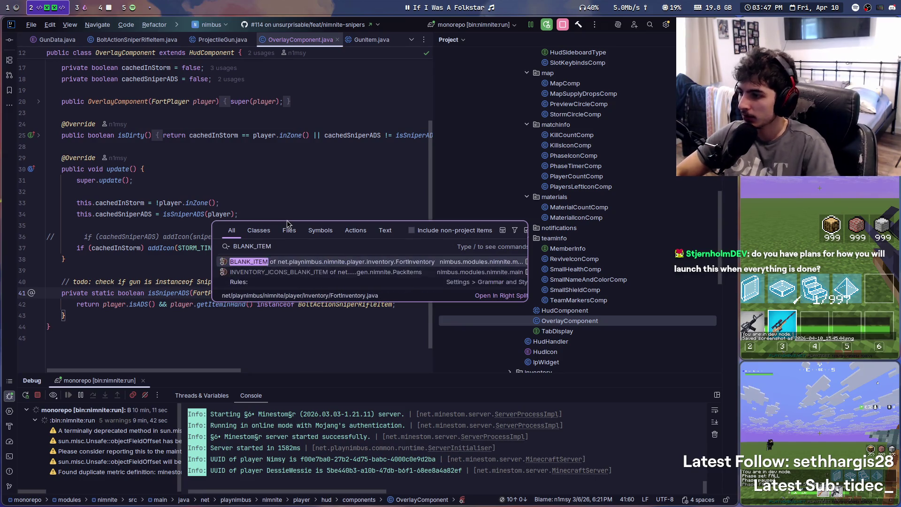
{"action": "key", "text": "Return"}
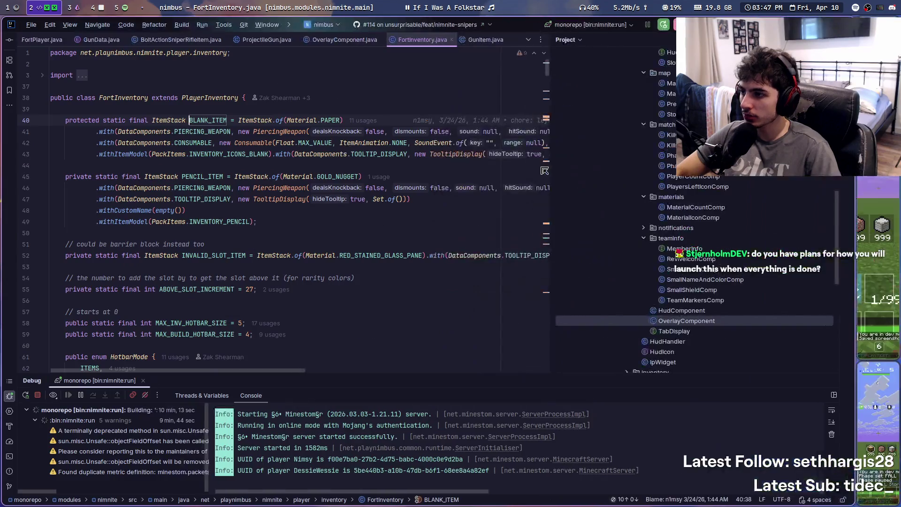
Hide the Project pane and highlight the BLANK_ITEM definition on lines 40–43 and its name
{"action": "key", "text": "alt+1"}
{"action": "mouse_move", "coordinate": [51, 164]}
{"action": "left_mouse_down"}
{"action": "mouse_move", "coordinate": [50, 116]}
{"action": "mouse_move", "coordinate": [38, 119]}
{"action": "left_mouse_up"}
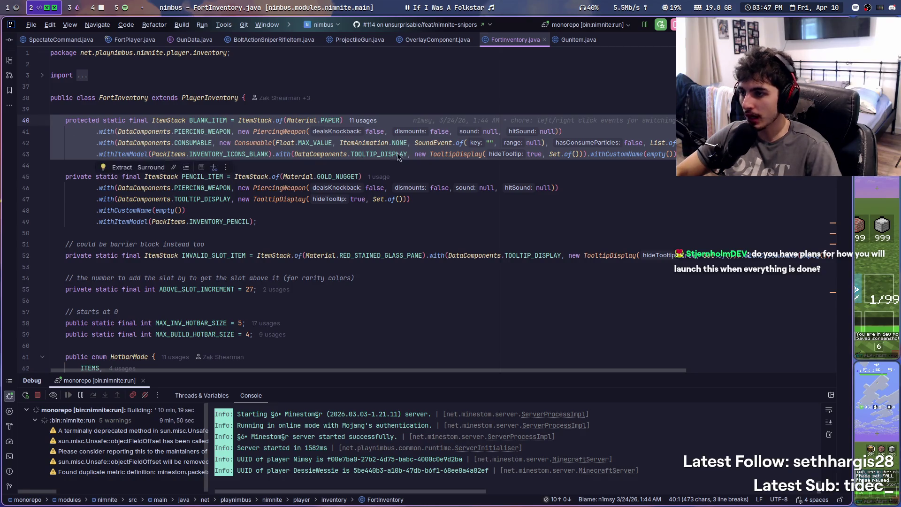
{"action": "left_click", "coordinate": [129, 154]}
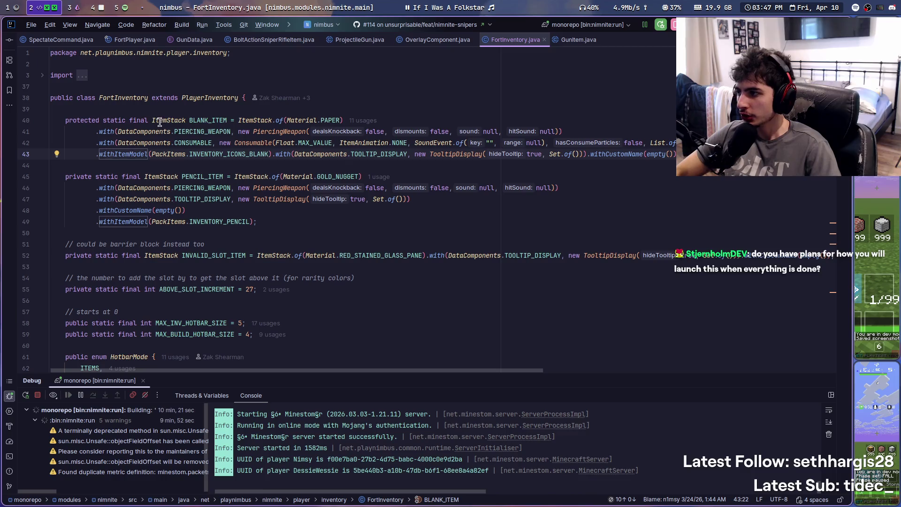
{"action": "double_click", "coordinate": [201, 121]}
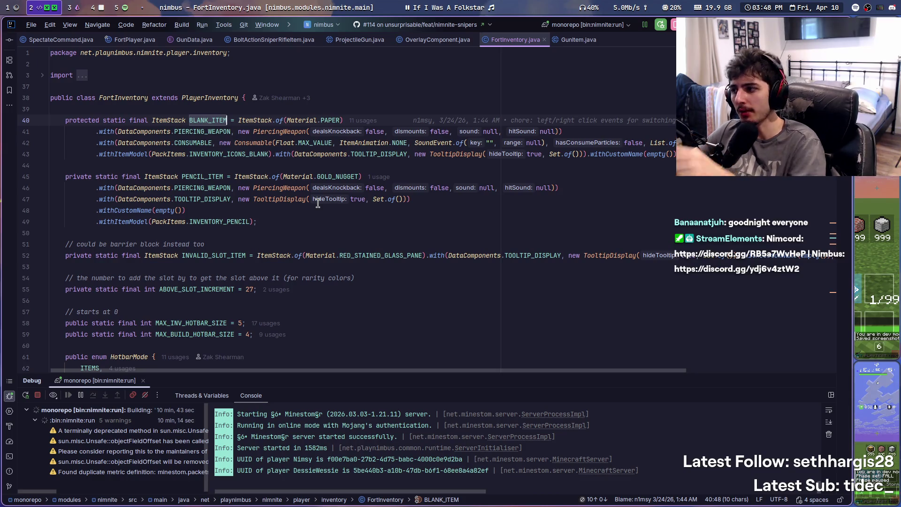
{"action": "key", "text": "super+s"}
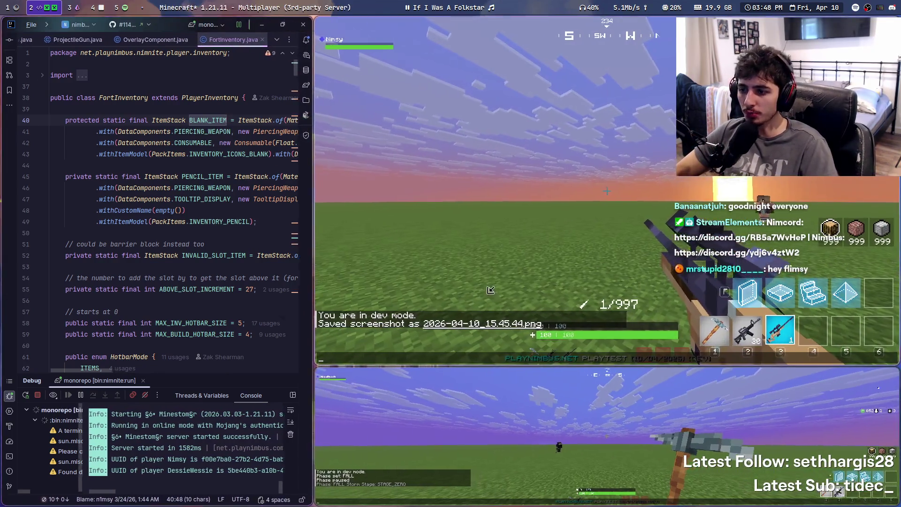
Resume play, test the sniper scope, then aim and fire the assault rifle at the other player
{"action": "key", "text": "Escape"}
{"action": "right_click", "coordinate": [603, 191]}
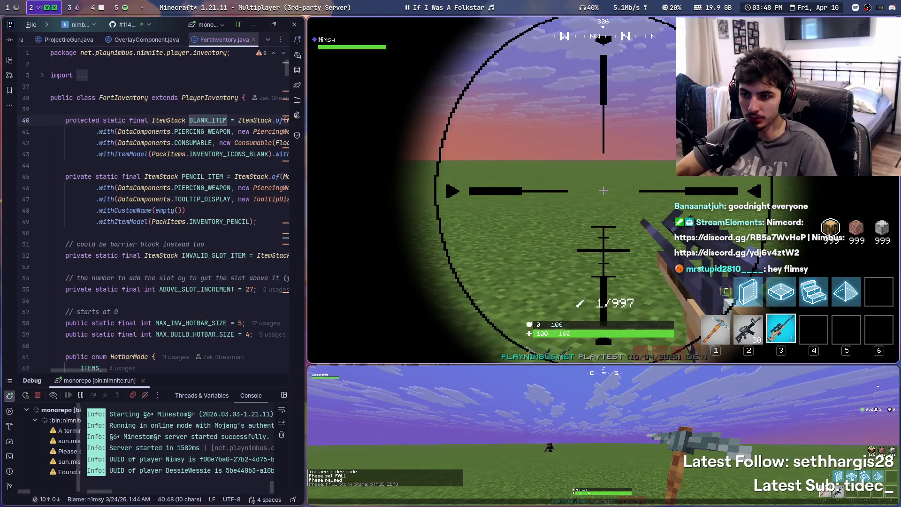
{"action": "right_click", "coordinate": [603, 191]}
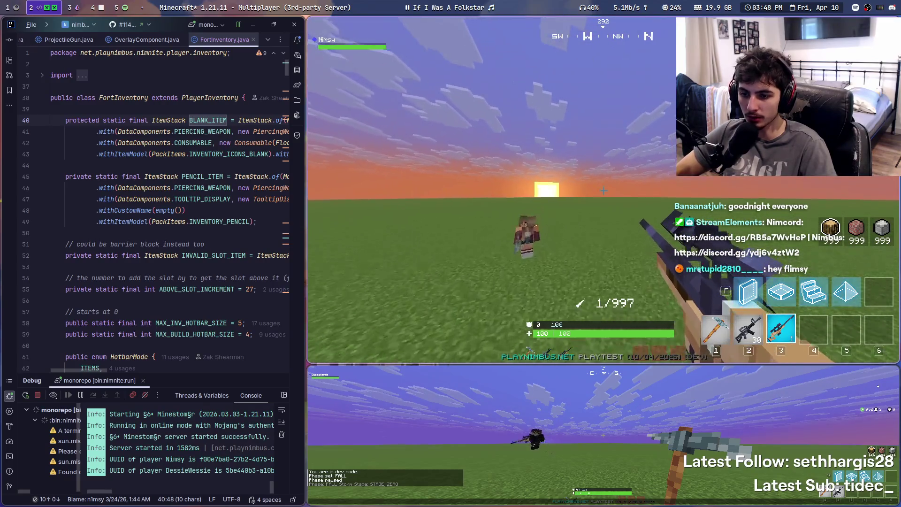
{"action": "key", "text": "2"}
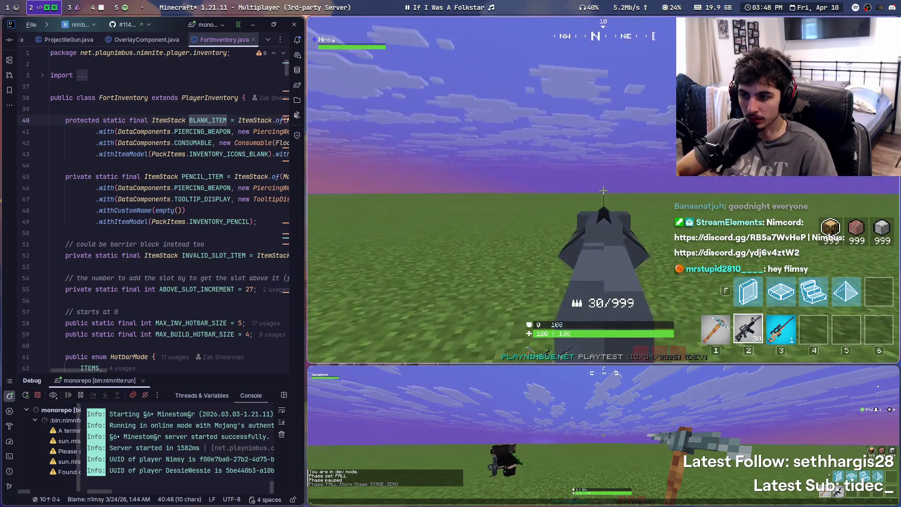
{"action": "right_click", "coordinate": [603, 190]}
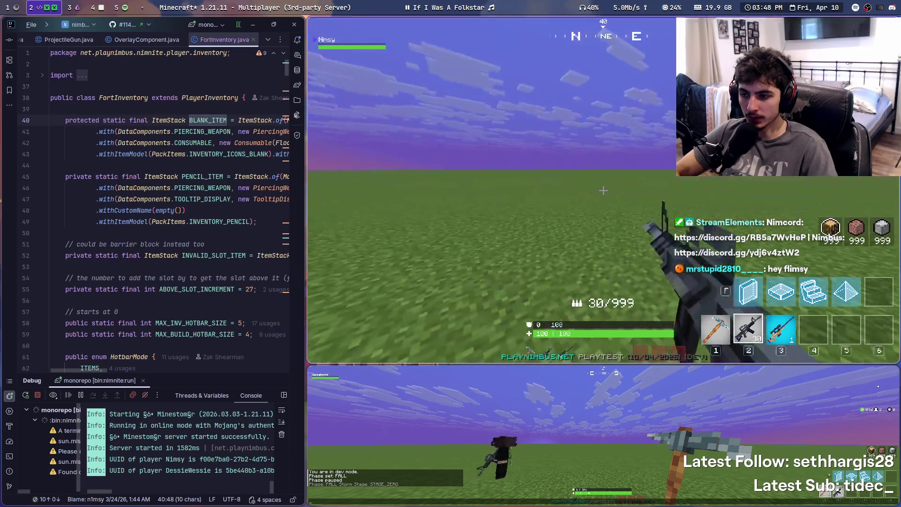
{"action": "right_click", "coordinate": [603, 191]}
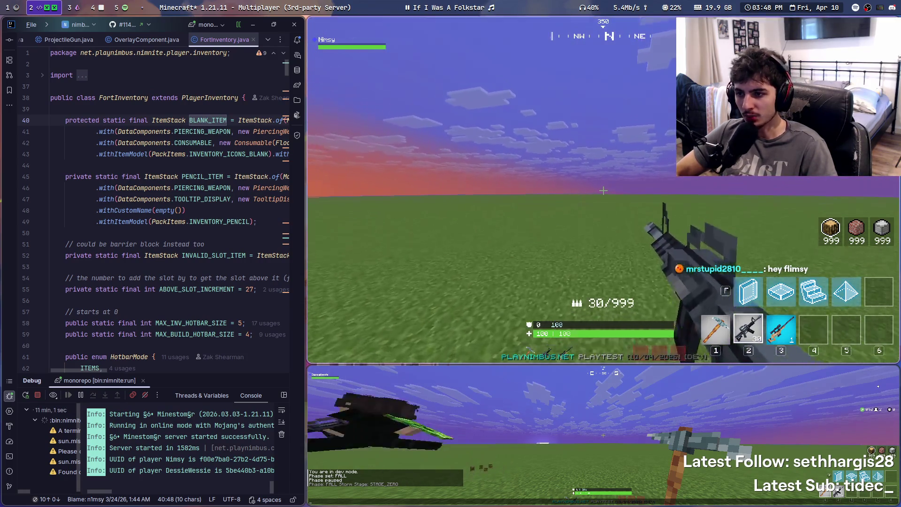
{"action": "left_click", "coordinate": [603, 191]}
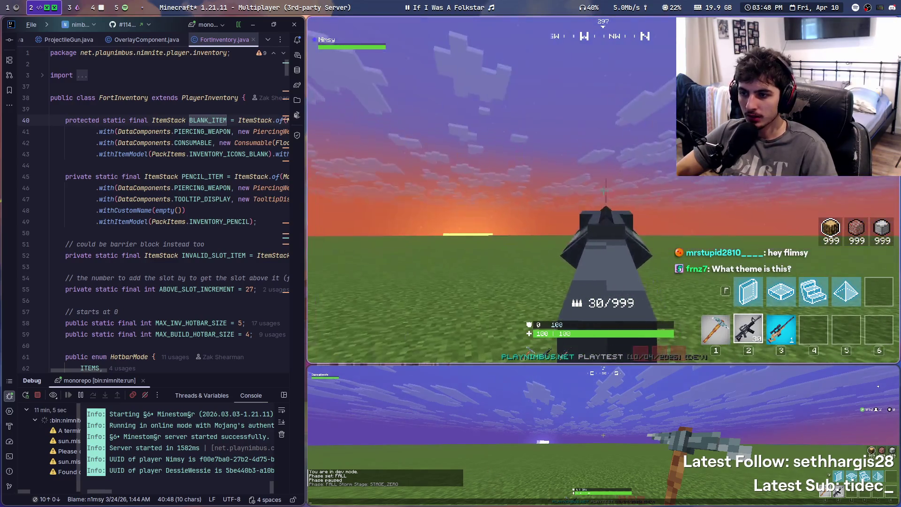
{"action": "right_click", "coordinate": [603, 191]}
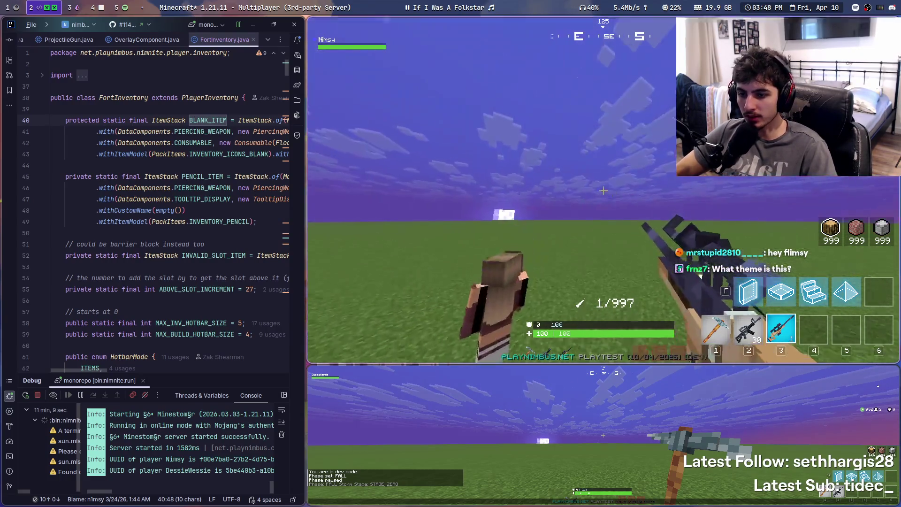
Scope in on the other player with the sniper several times
{"action": "right_click", "coordinate": [603, 191]}
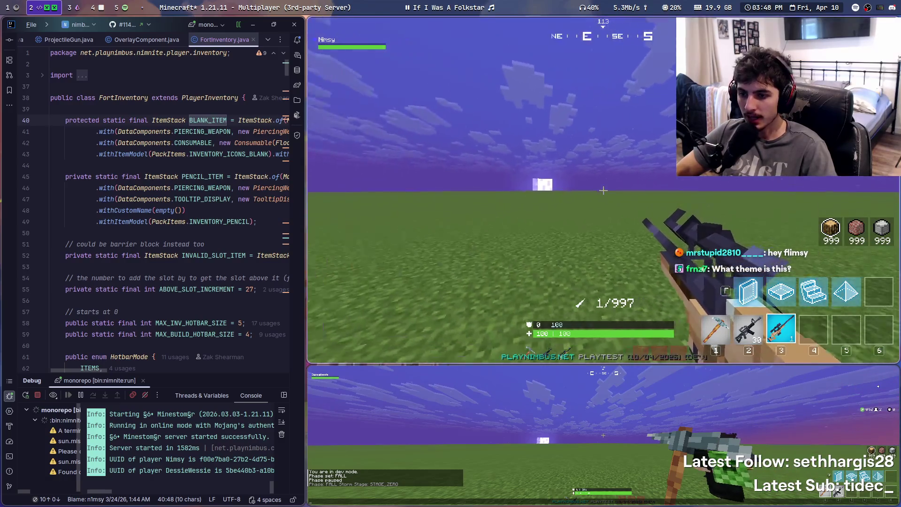
{"action": "right_click", "coordinate": [603, 190]}
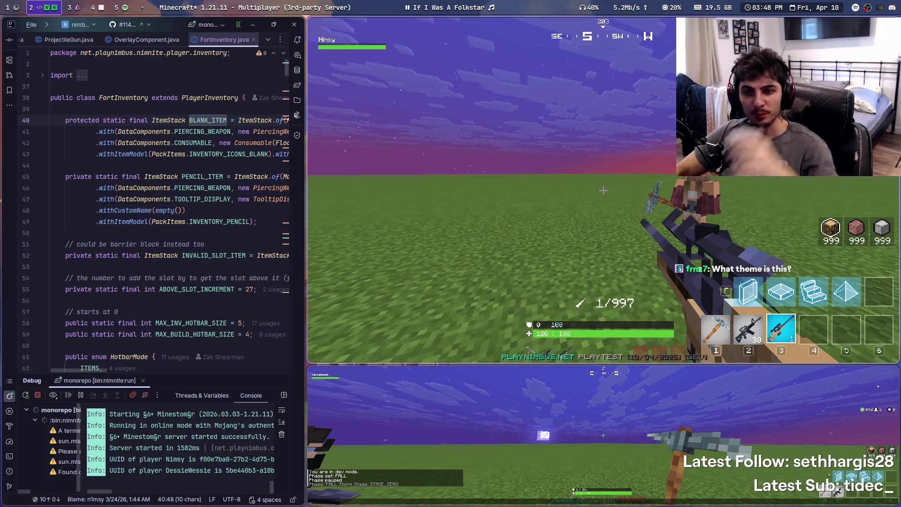
{"action": "key", "text": "Escape"}
{"action": "key", "text": "Escape"}
{"action": "right_click", "coordinate": [603, 191]}
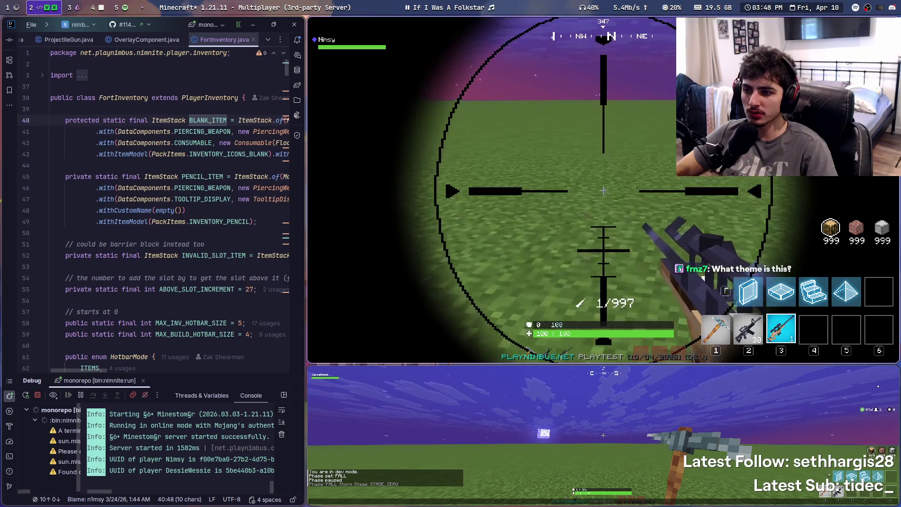
{"action": "right_click", "coordinate": [603, 191]}
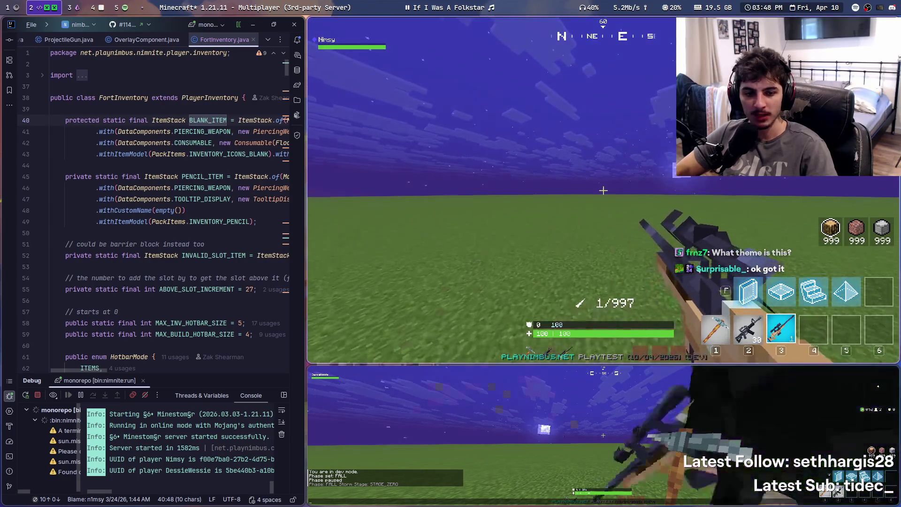
Rearrange the IDE and game windows so the top game client is larger
{"action": "key", "text": "super+Right"}
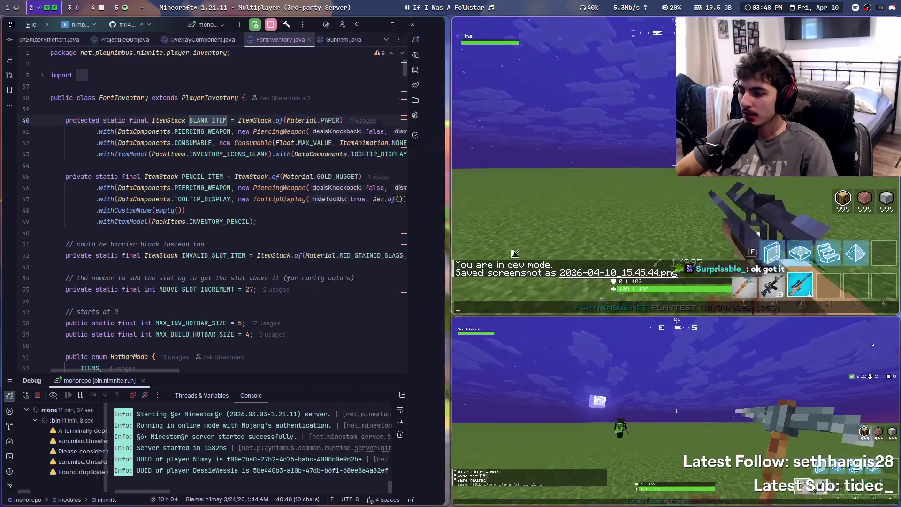
{"action": "key", "text": "super+Left"}
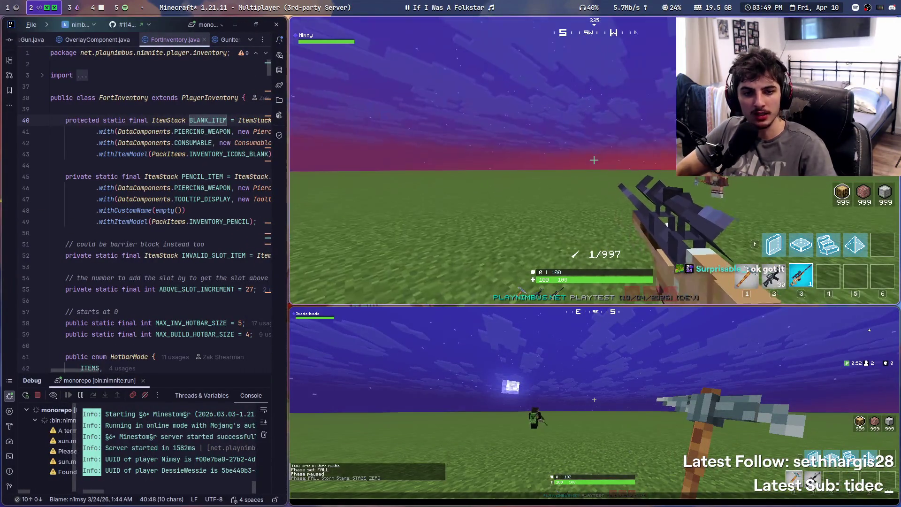
{"action": "key", "text": "super+Left"}
{"action": "key", "text": "t"}
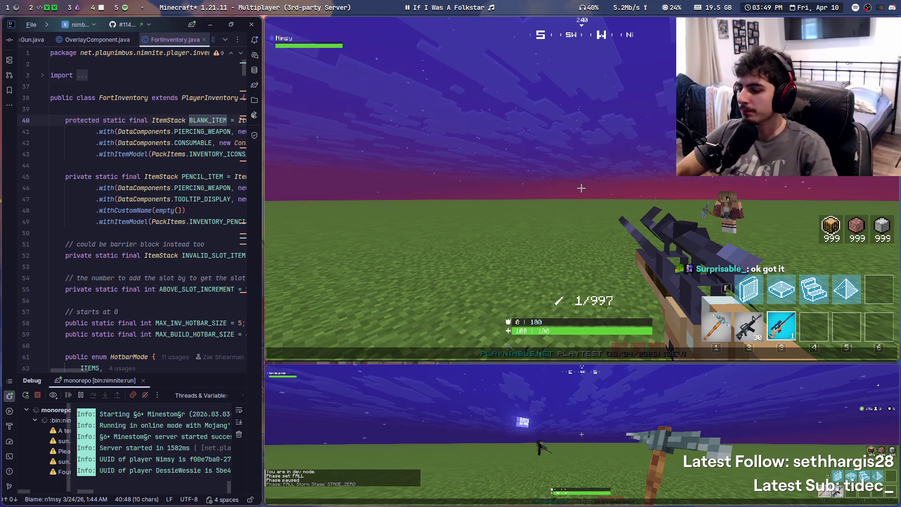
{"action": "left_click_drag", "start_coordinate": [446, 211], "coordinate": [487, 197]}
{"action": "key", "text": "Escape"}
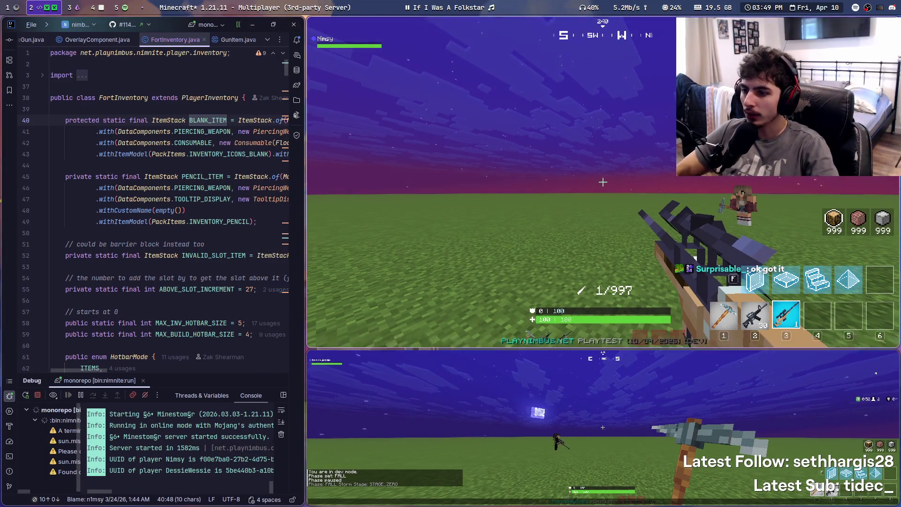